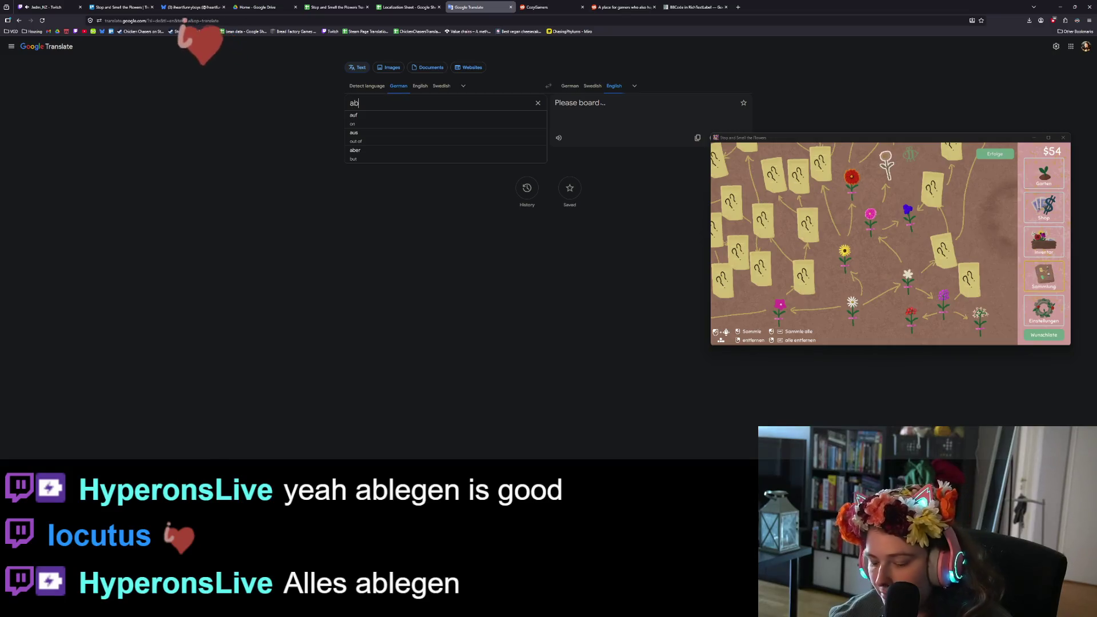
Translate German 'ablegen' to English ('take off') and return to the Localization Sheet.
key("Return")
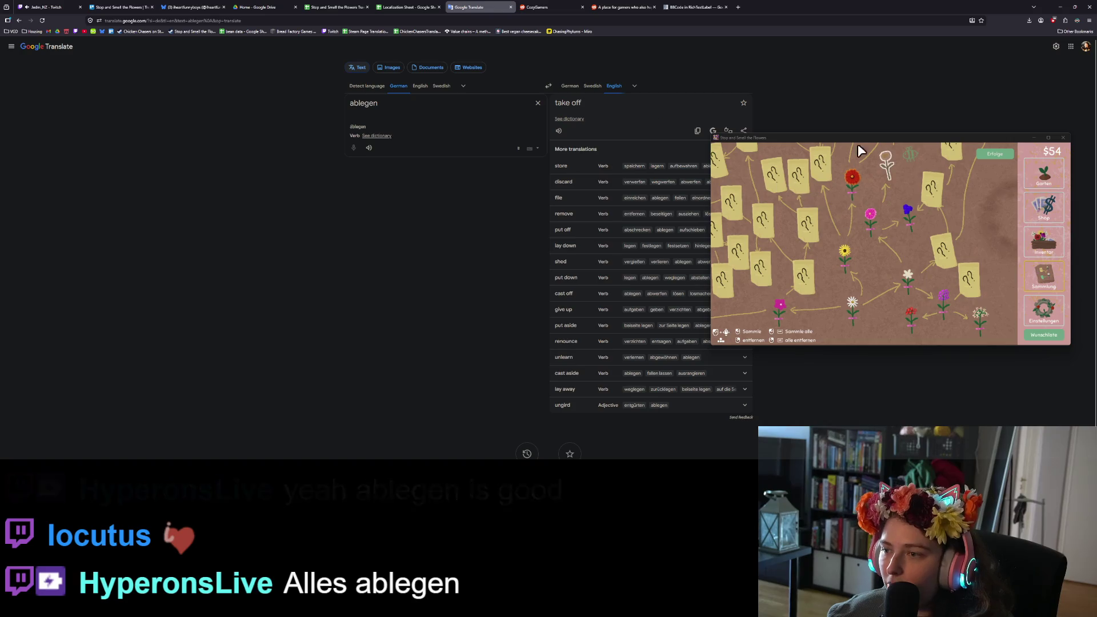
left_click(407, 6)
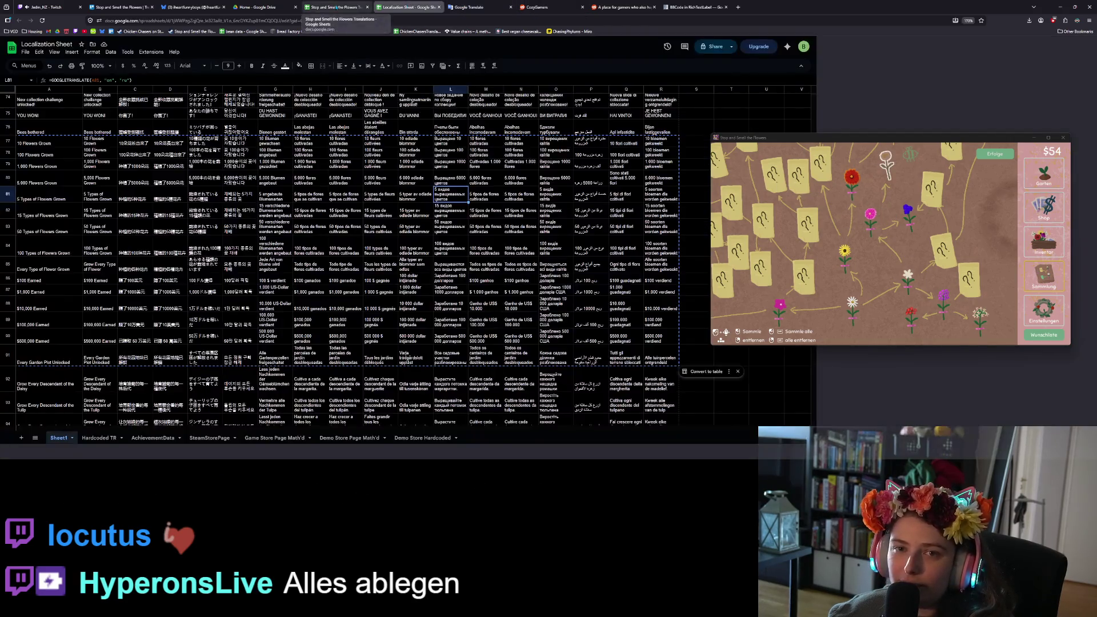
Change German cell G53 to 'ablegen' and G55 to 'Alles ablegen'.
left_click(337, 7)
left_click(566, 244)
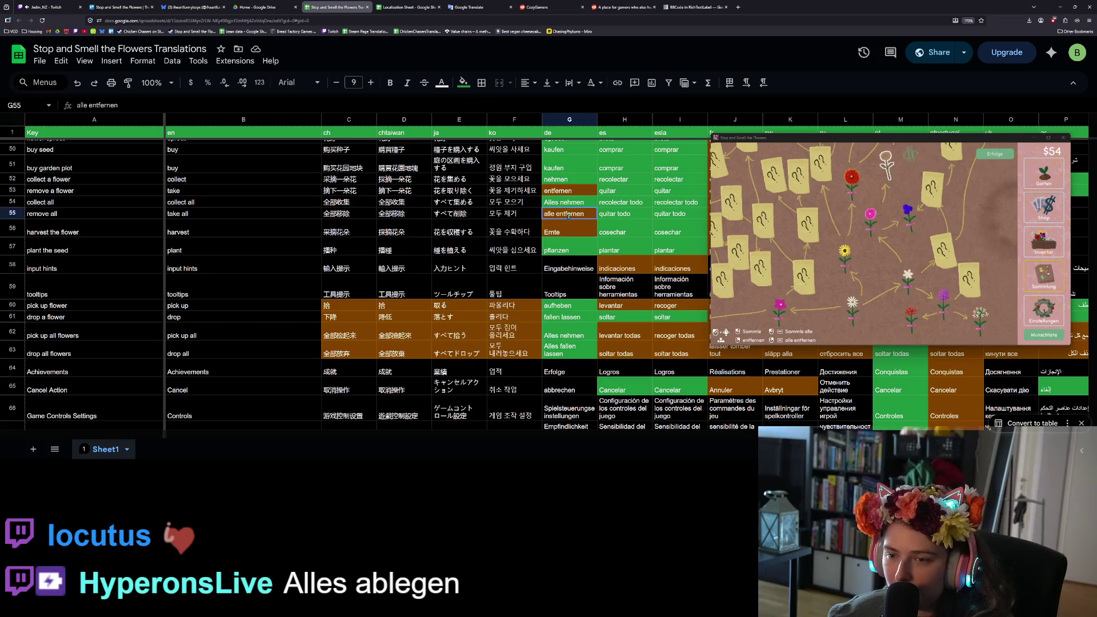
left_click(565, 190)
type("ablegen")
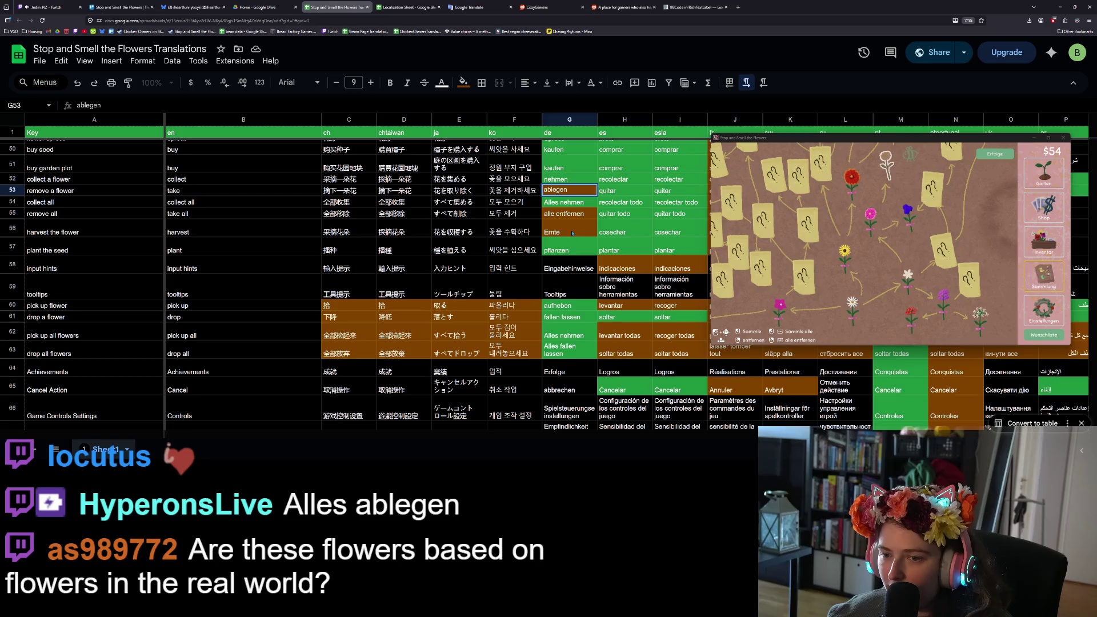
left_click(580, 212)
type("Alle s ablegen")
key("Return")
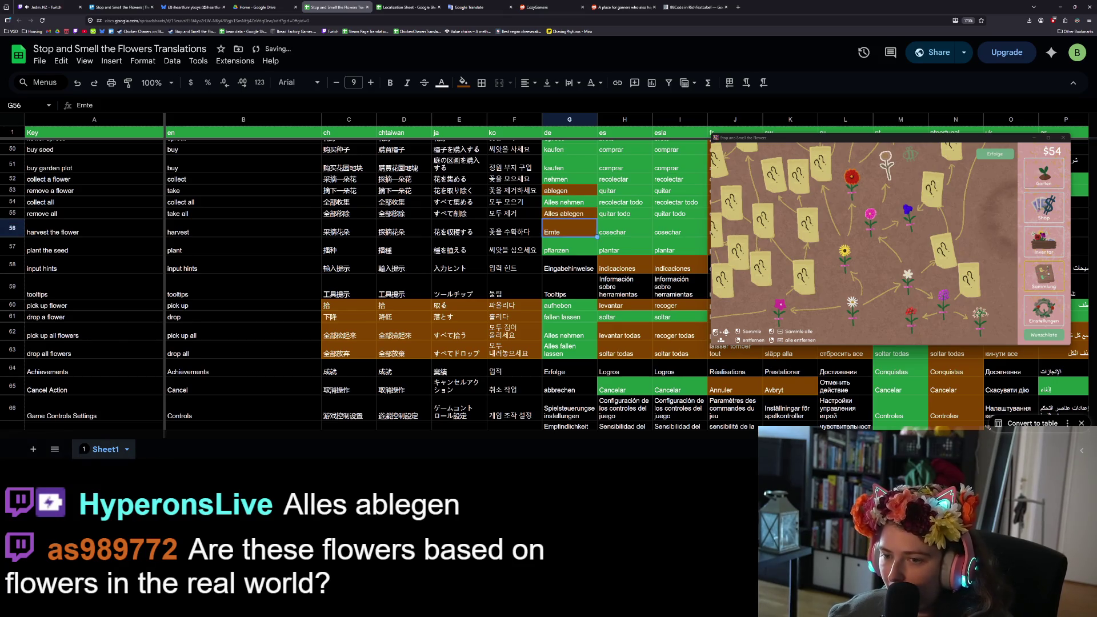
Fill cells G53 and G55 green.
left_click(569, 213)
left_click(569, 191, "ctrl")
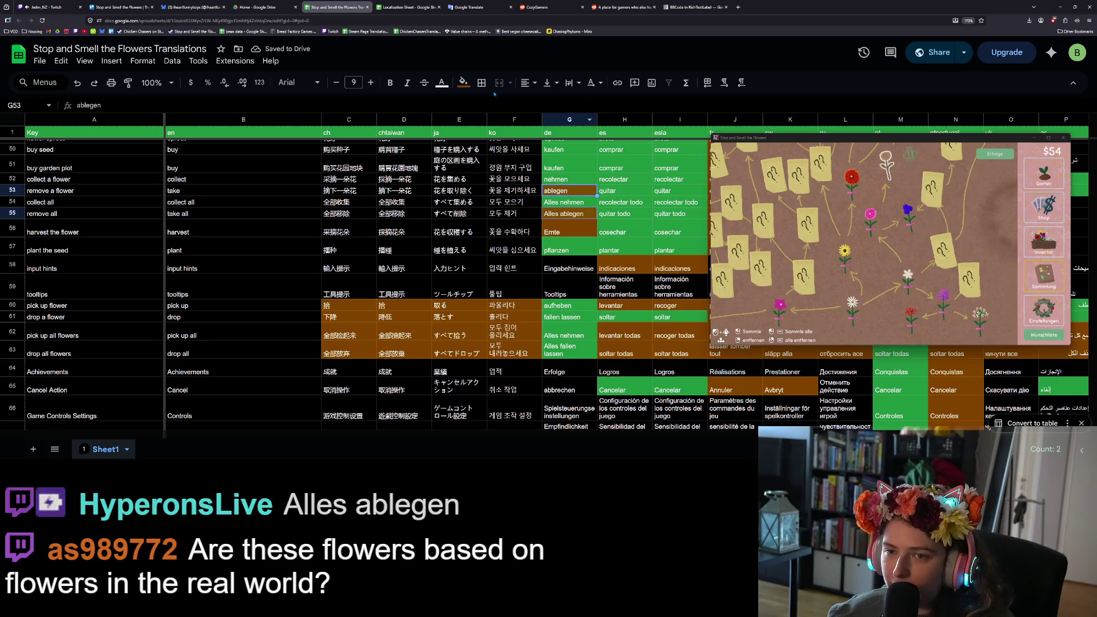
left_click(463, 83)
left_click(573, 231)
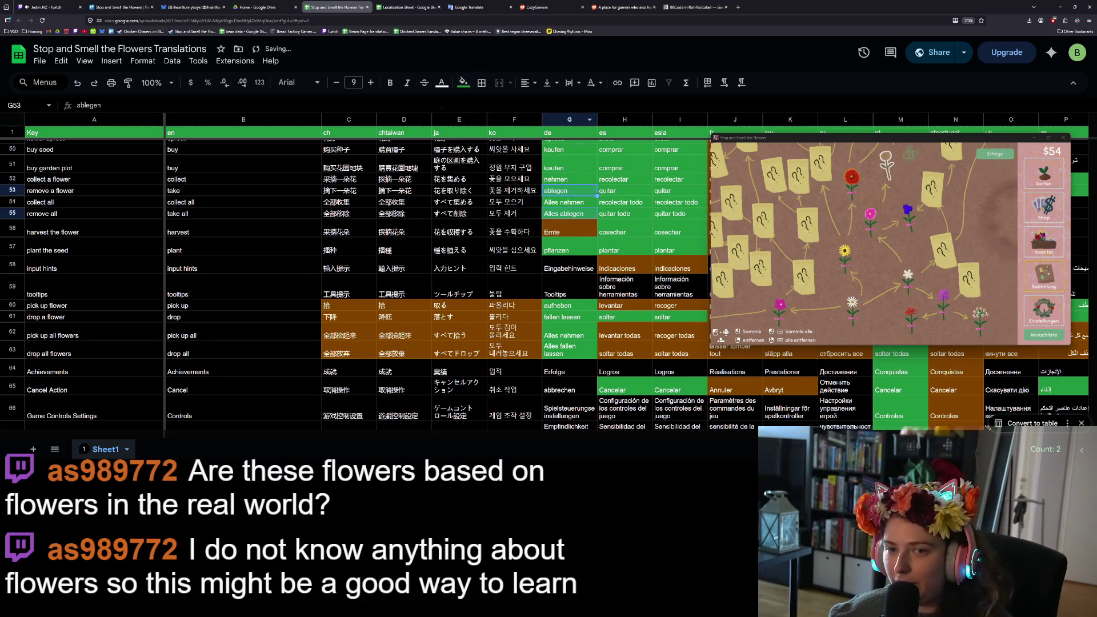
left_click(609, 260)
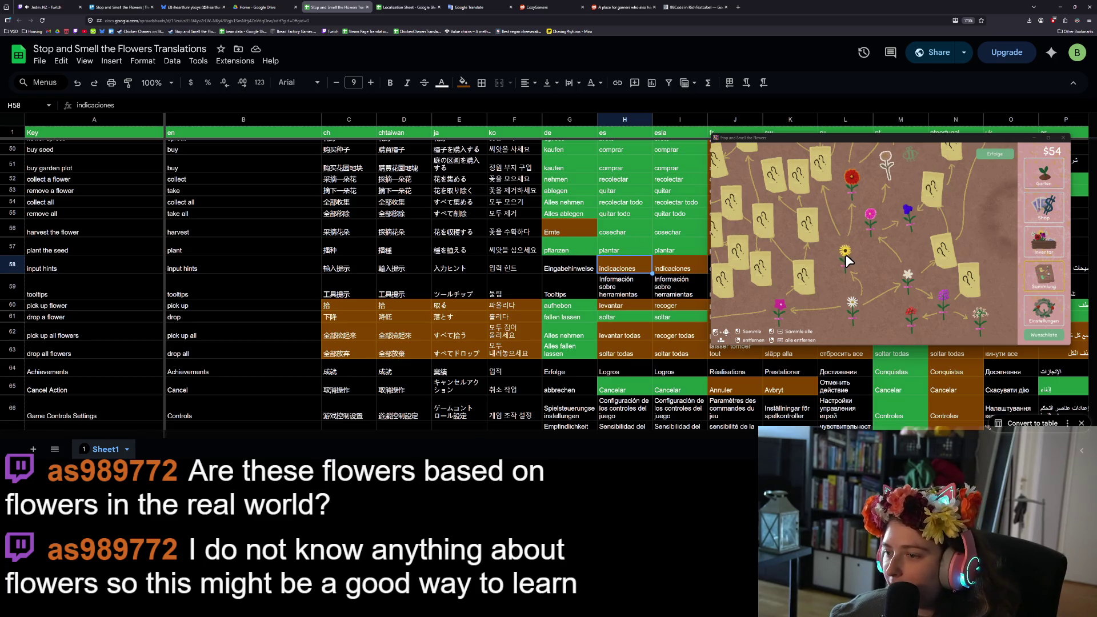
left_click(1049, 311)
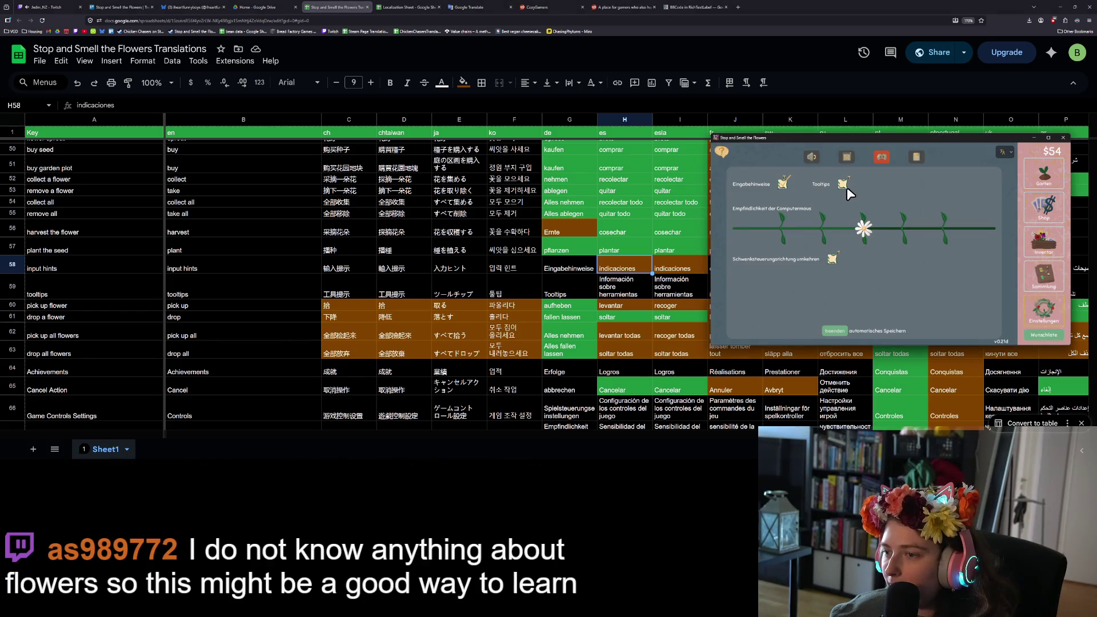
left_click(1044, 274)
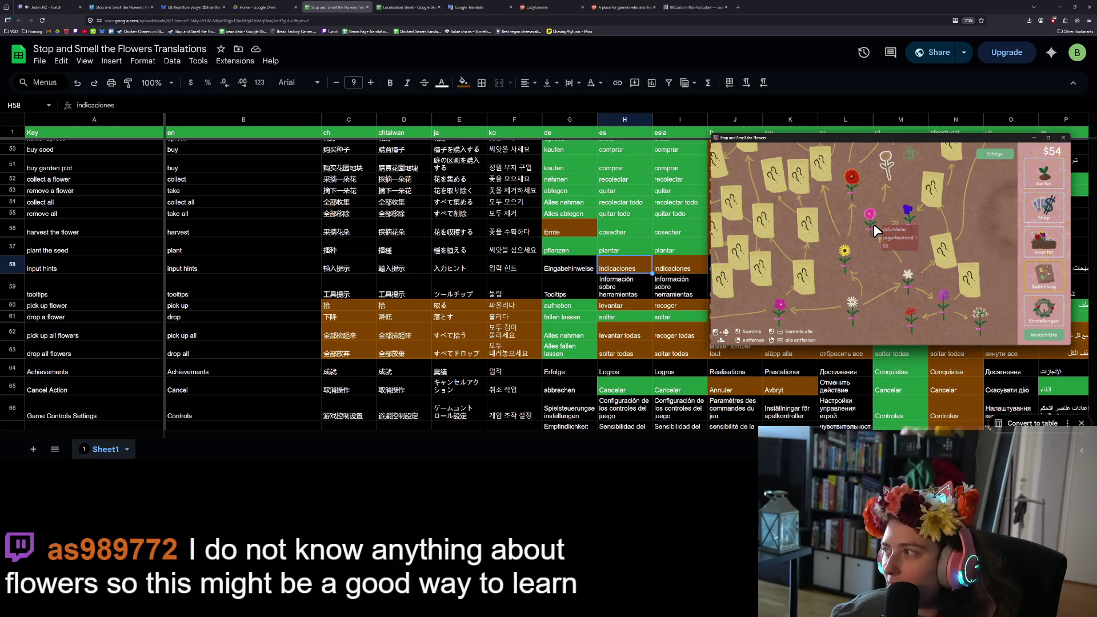
mouse_move(847, 256)
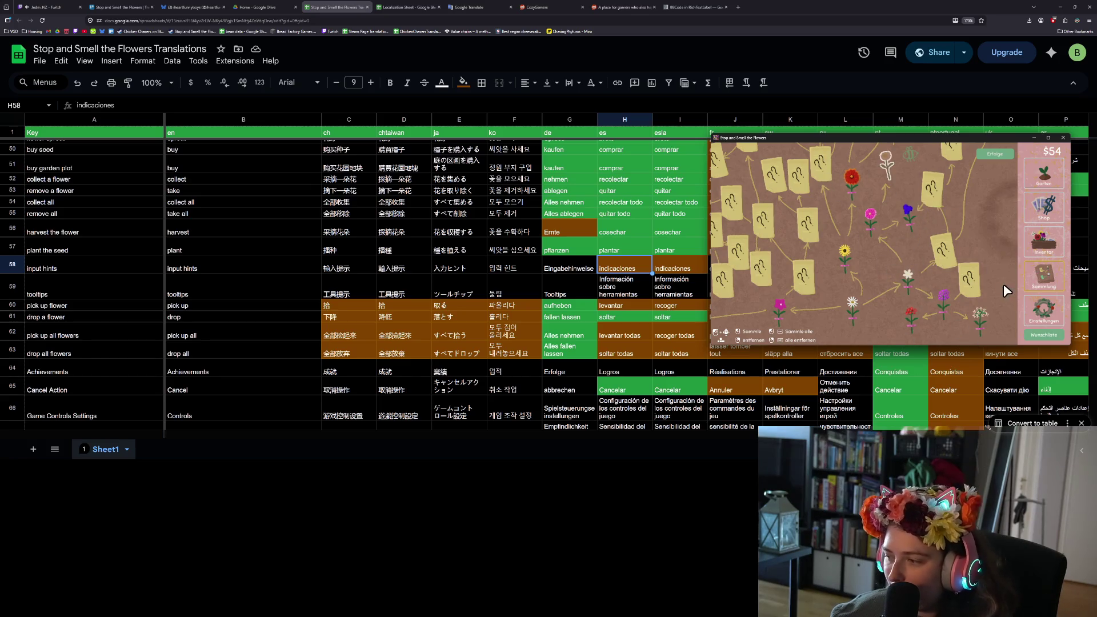
mouse_move(865, 316)
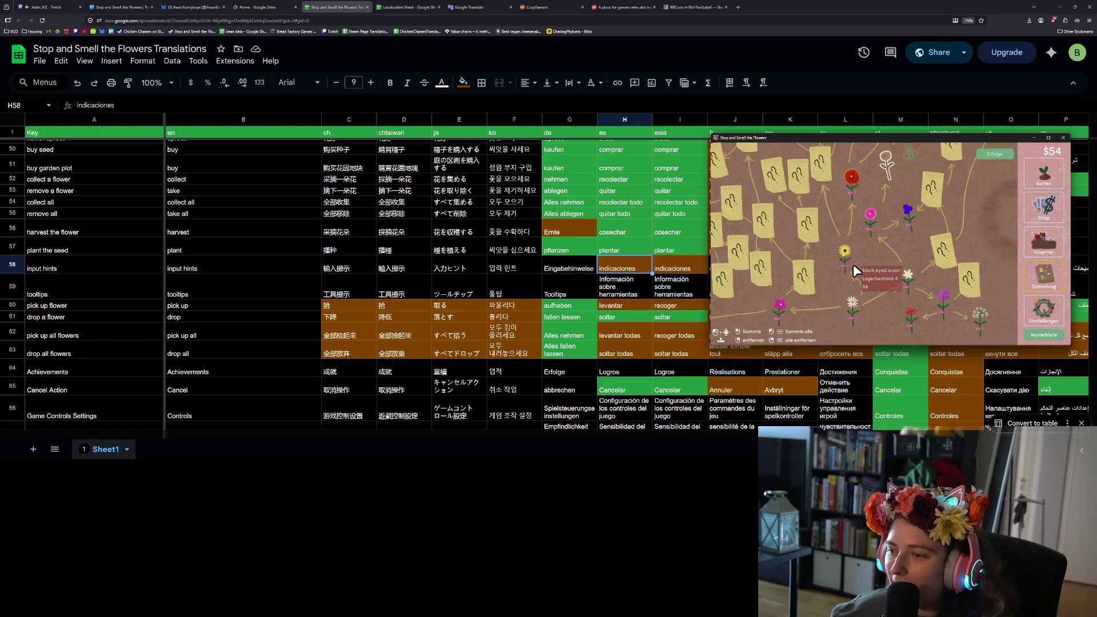
mouse_move(780, 313)
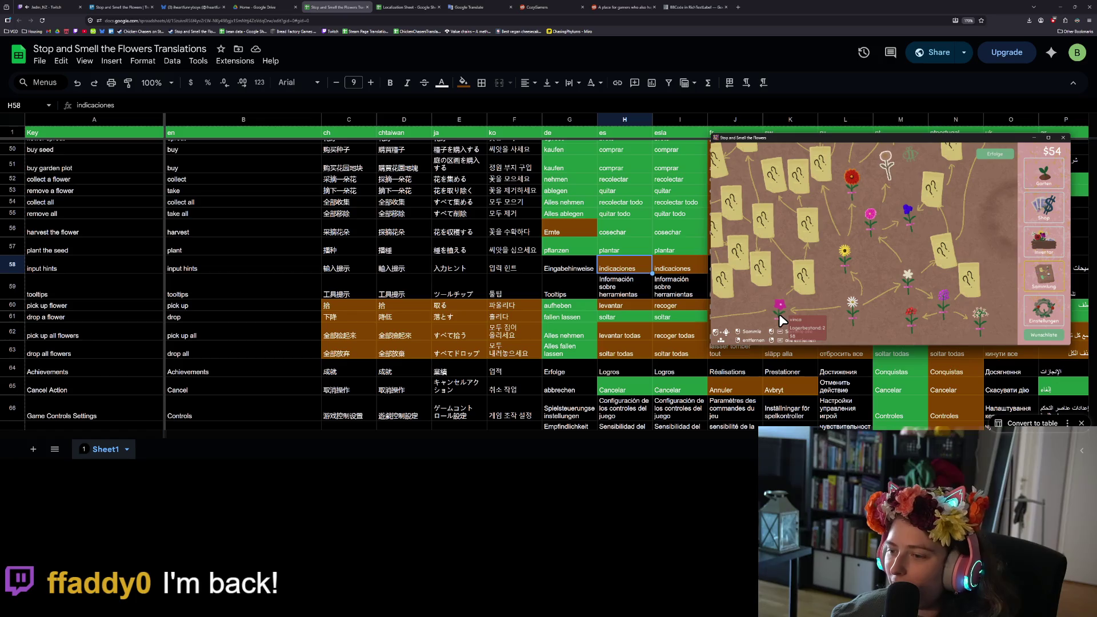
mouse_move(911, 299)
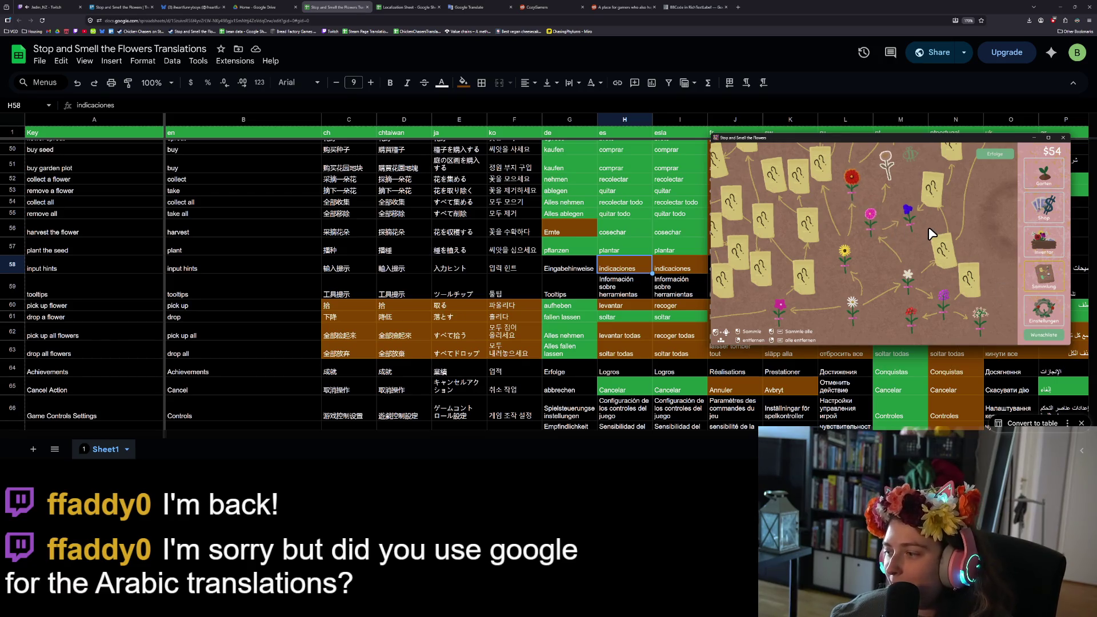
left_click(1046, 306)
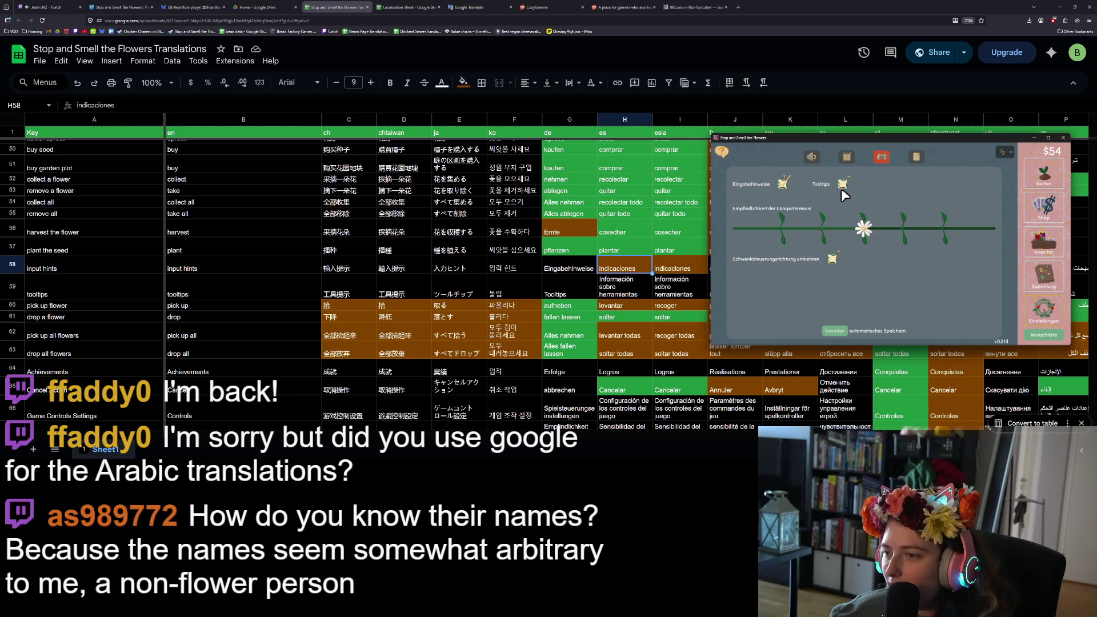
left_click(1043, 309)
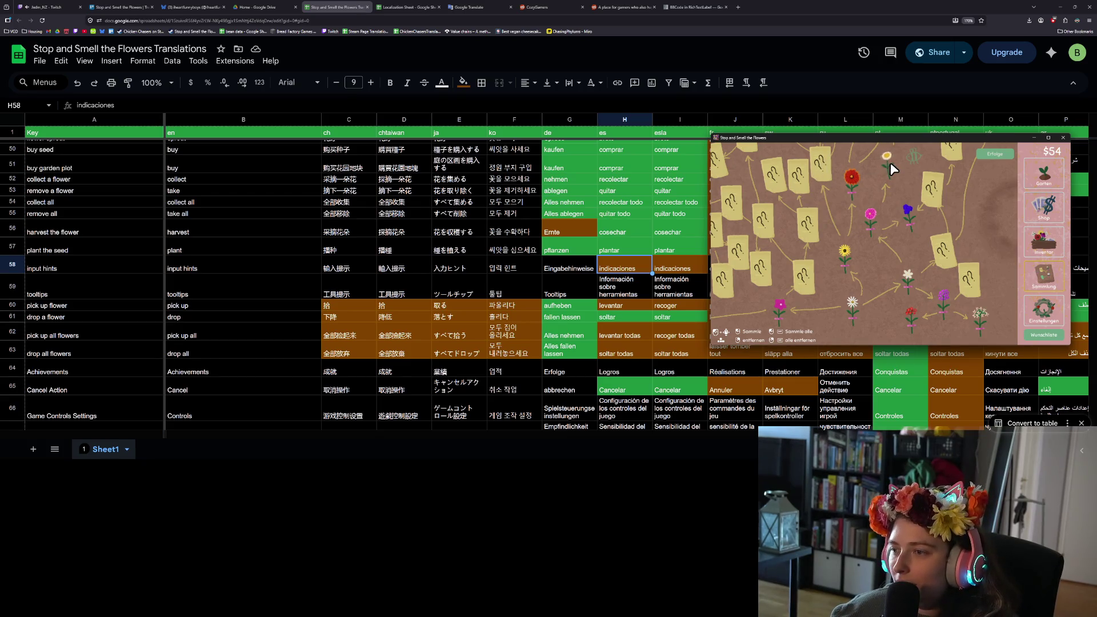
left_click(740, 8)
Search Google for 'ammobium alatum', then pick up the yellow flower and pan the garden map.
type("ammobium alatum")
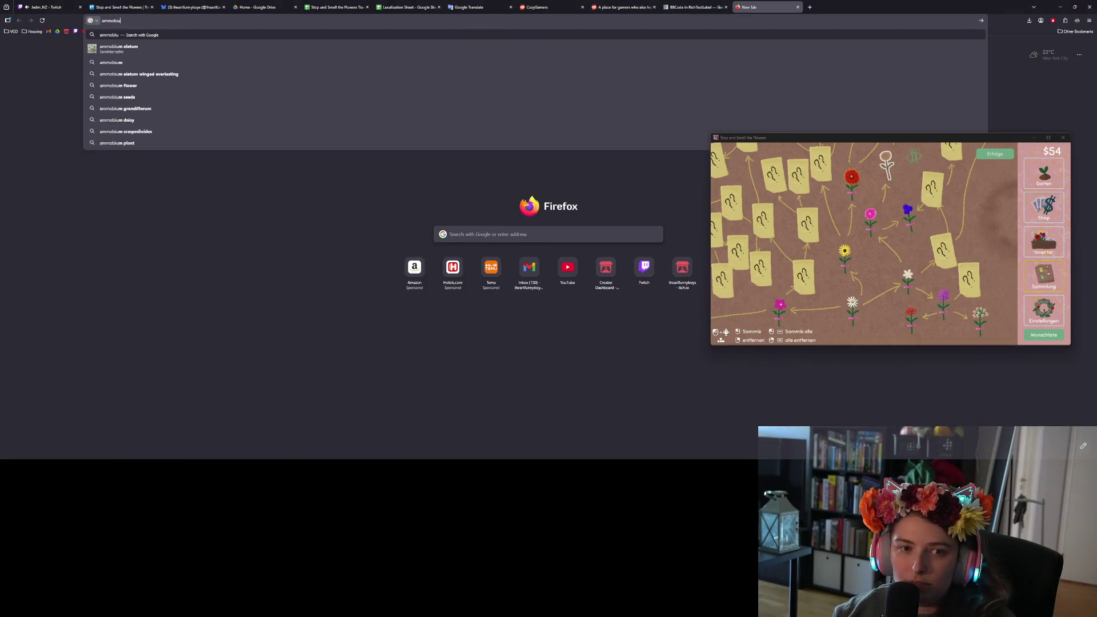
key("Return")
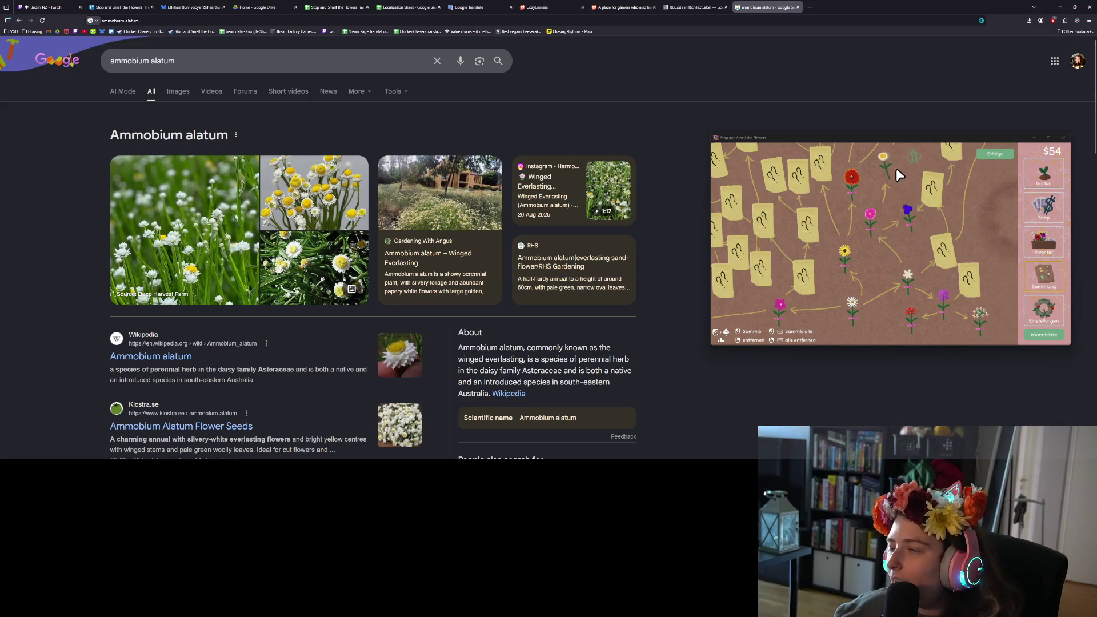
left_click(960, 212)
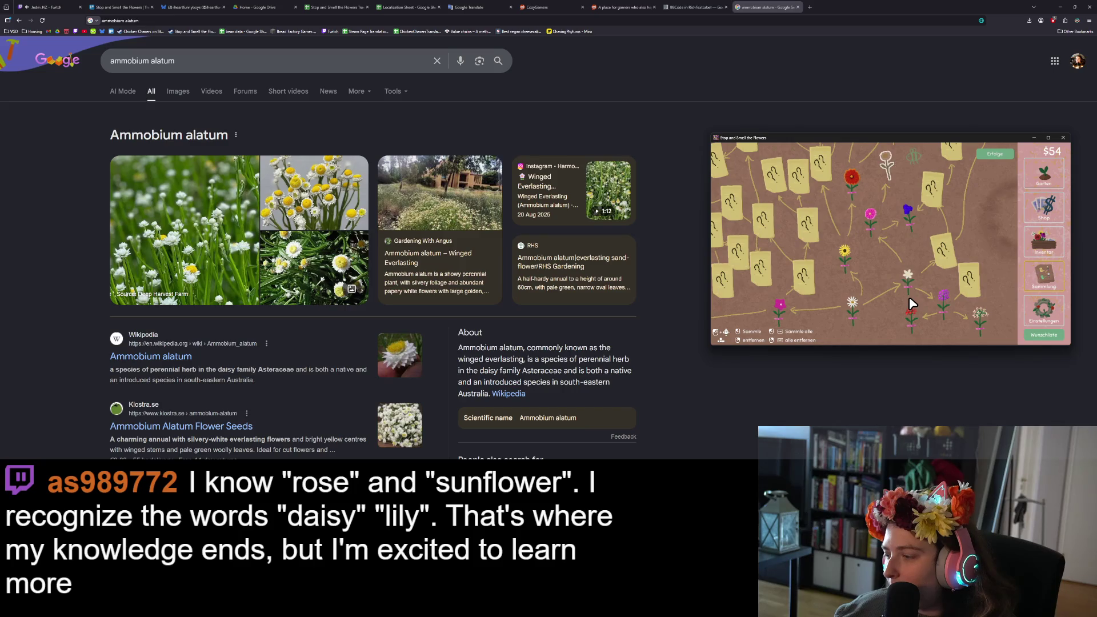
mouse_move(909, 247)
left_mouse_down()
mouse_move(899, 255)
mouse_move(913, 334)
left_mouse_up()
mouse_move(866, 197)
left_mouse_down()
mouse_move(873, 218)
mouse_move(875, 146)
left_mouse_up()
mouse_move(900, 234)
left_mouse_down()
mouse_move(914, 243)
mouse_move(952, 201)
mouse_move(1008, 191)
mouse_move(860, 291)
mouse_move(899, 275)
left_mouse_up()
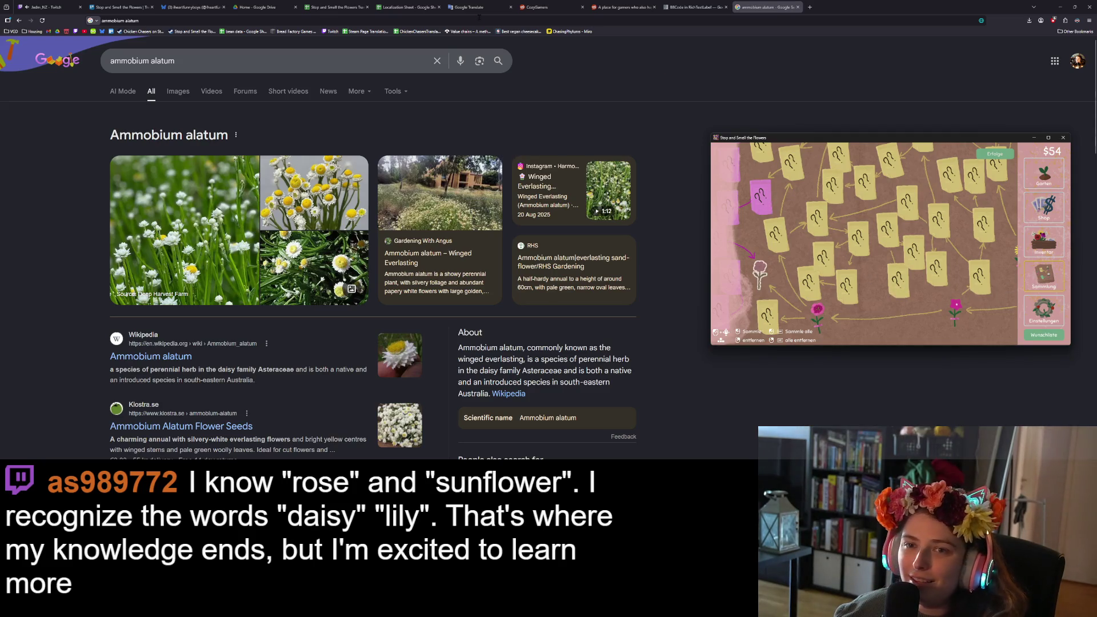
left_click(345, 7)
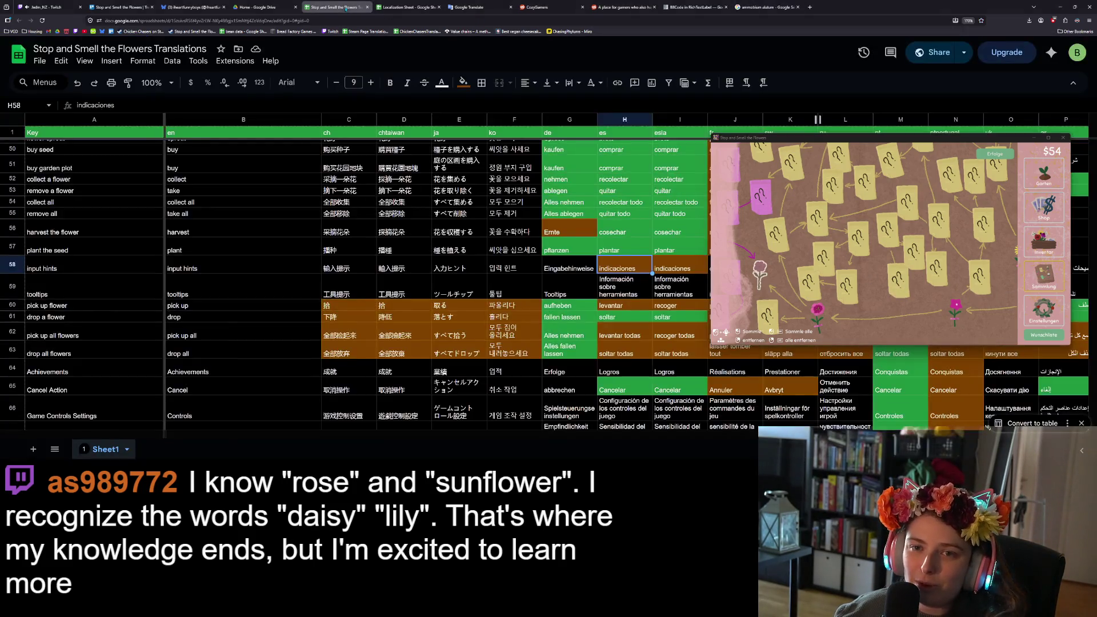
Review the Spanish 'levantar' entry in H60 and German 'pflanzen' in G57.
left_click(621, 307)
left_click(573, 251)
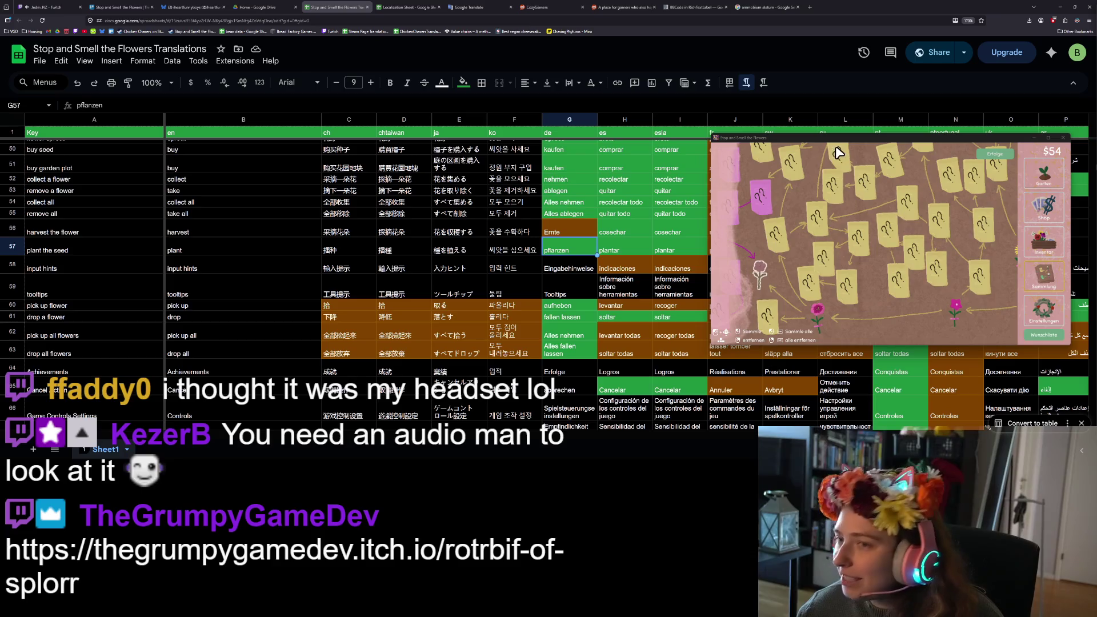
Load the pasted ROTRBIF# of SPLORR itch.io address, reloading after the 429 error.
left_click(811, 7)
type("https://thegrumpygamedev.itch.io/rotrbif-of-splorr")
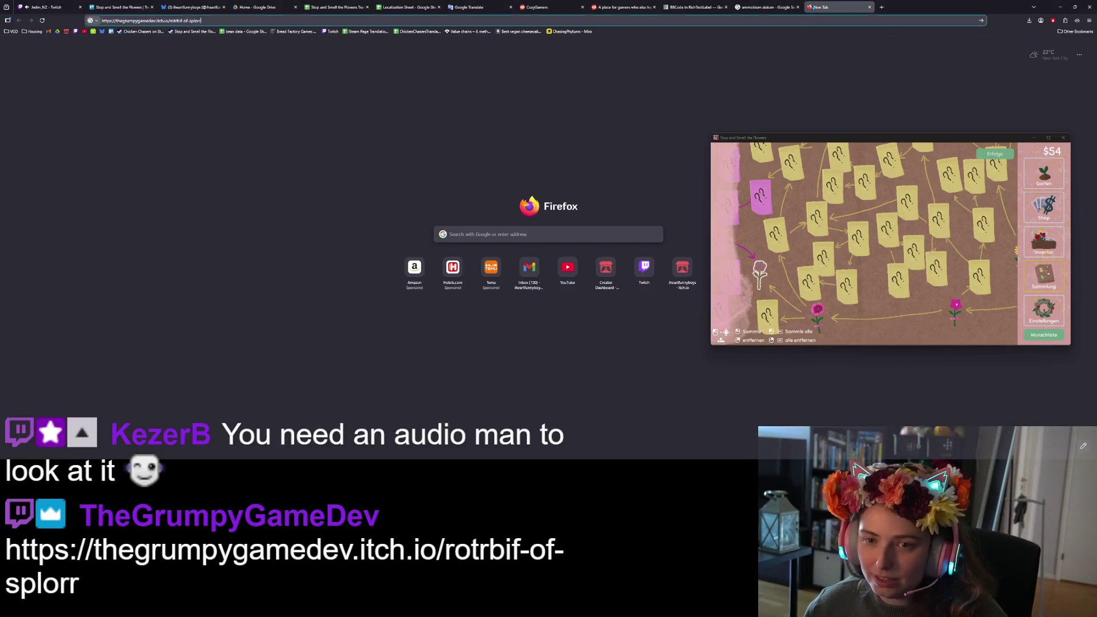
key("Return")
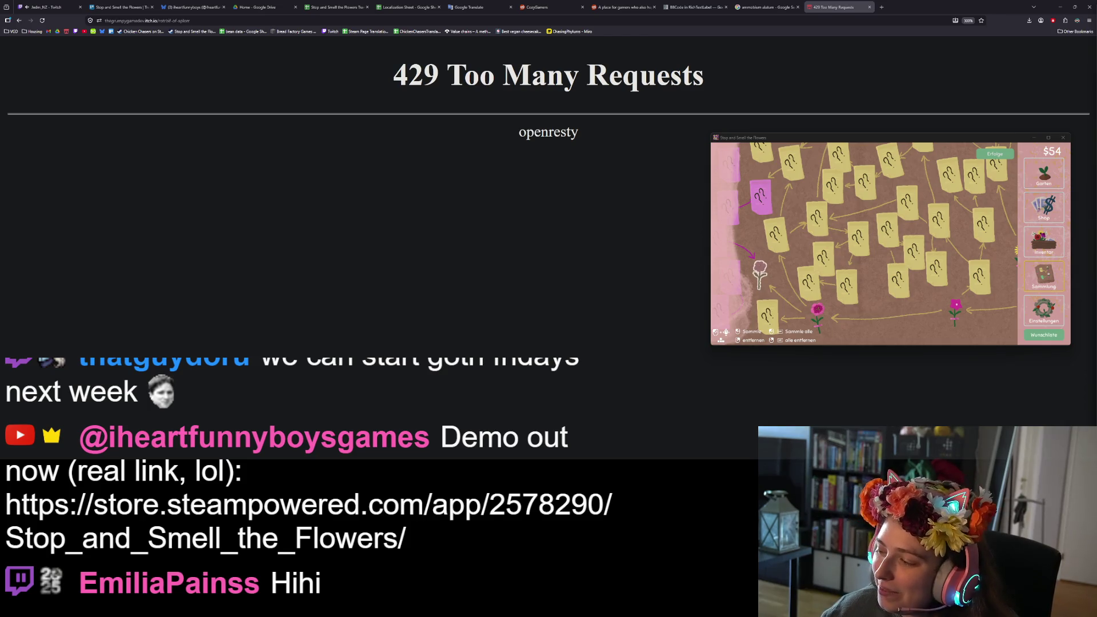
left_click(42, 20)
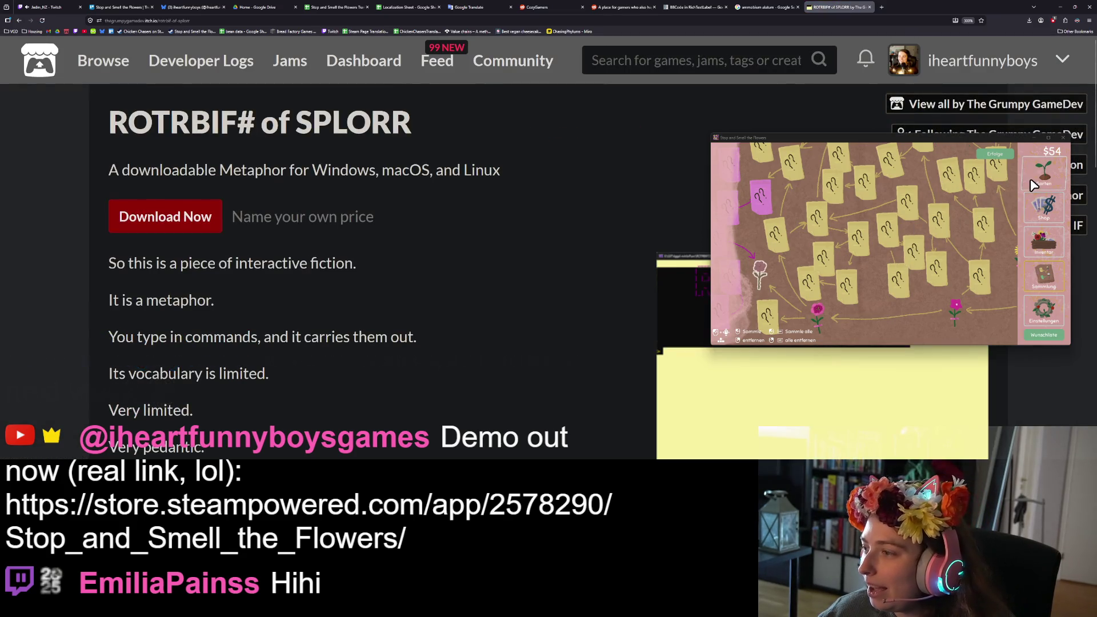
Switch to the garden, plant a seed in the left plot, and browse the collection map.
mouse_move(983, 303)
left_mouse_down()
mouse_move(942, 219)
mouse_move(942, 273)
mouse_move(966, 258)
mouse_move(973, 272)
mouse_move(930, 152)
left_mouse_up()
left_click(1050, 182)
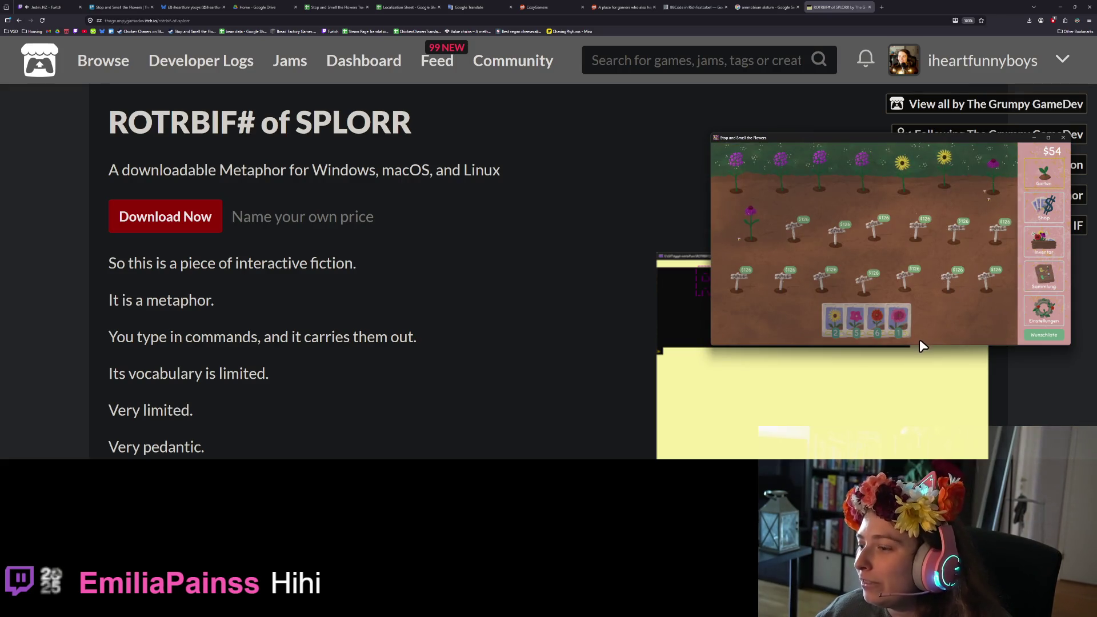
mouse_move(878, 335)
left_mouse_down()
mouse_move(874, 320)
mouse_move(757, 247)
left_mouse_up()
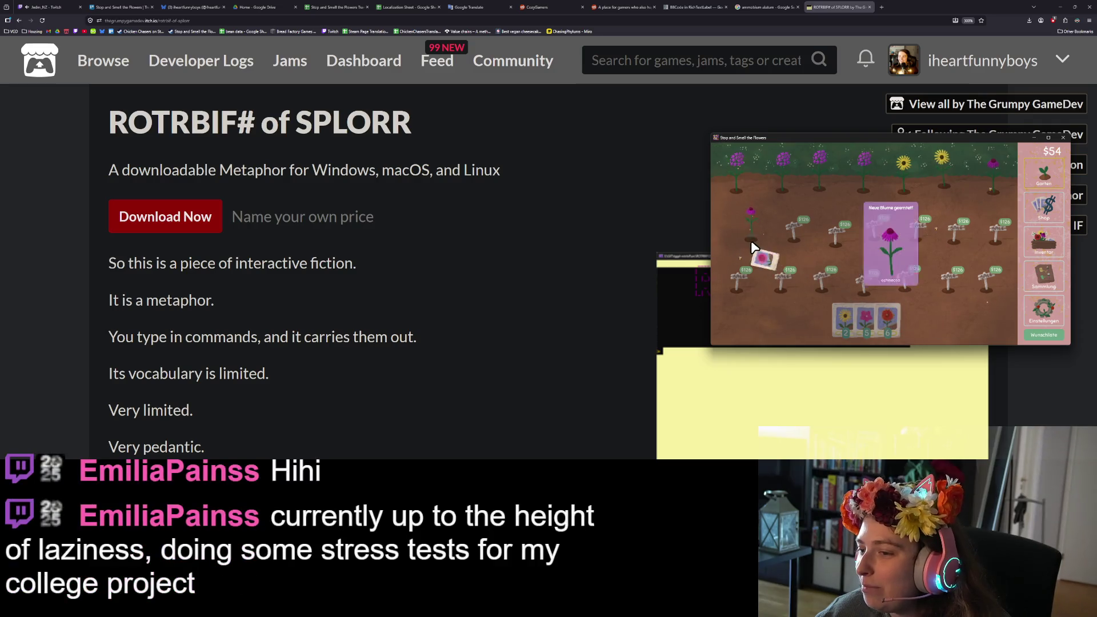
left_click(1037, 290)
mouse_move(961, 222)
left_mouse_down()
mouse_move(951, 322)
mouse_move(965, 227)
mouse_move(988, 189)
left_mouse_up()
Visit settings, return to the garden, and plant the red seed to harvest a poppy.
left_click(1043, 306)
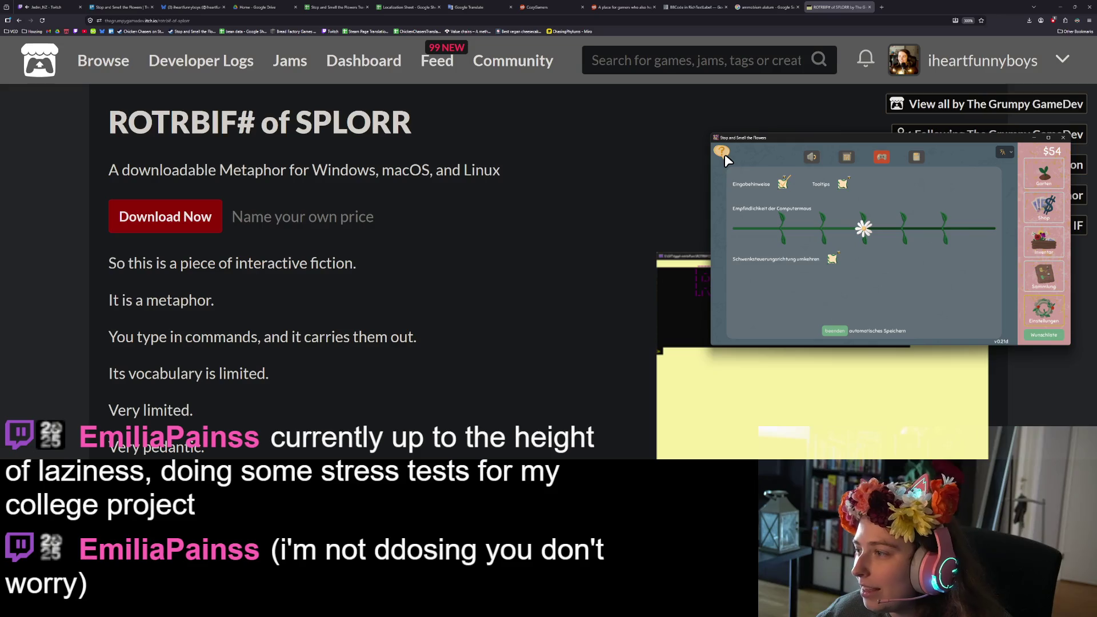
left_click(1046, 172)
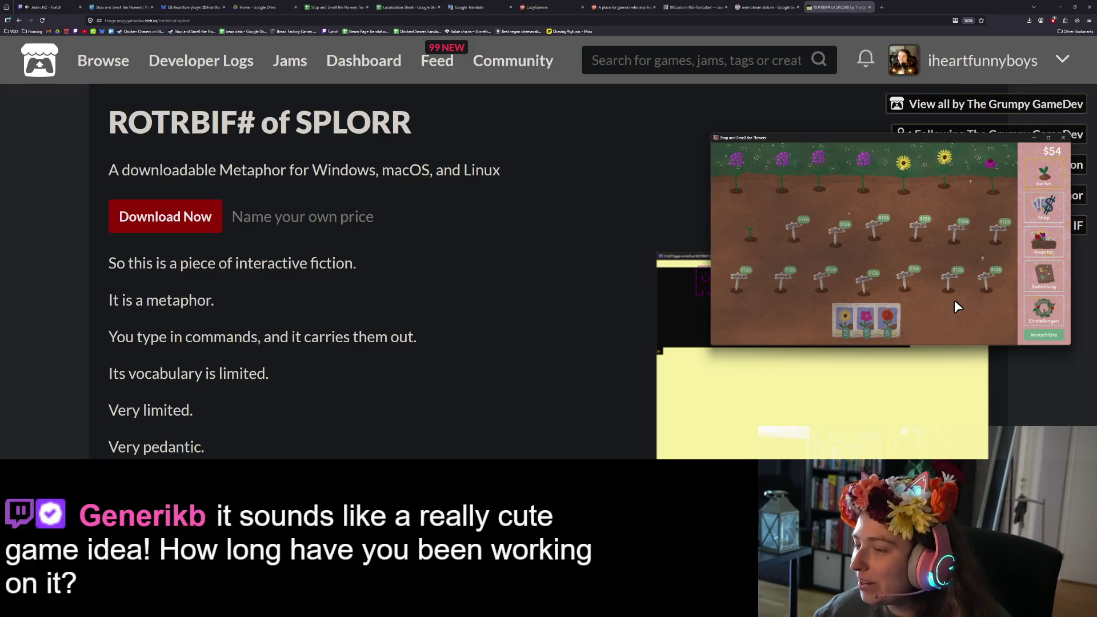
mouse_move(902, 316)
left_mouse_down()
mouse_move(752, 185)
mouse_move(960, 185)
left_mouse_up()
mouse_move(876, 317)
left_mouse_down()
mouse_move(990, 188)
mouse_move(767, 235)
left_mouse_up()
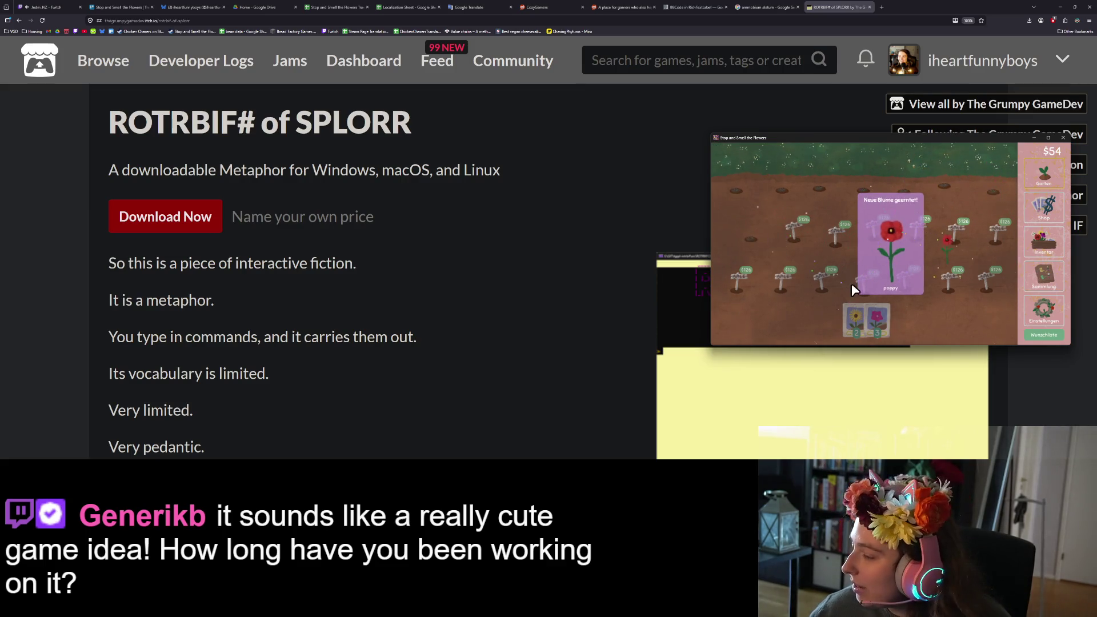
Lower the Master volume slightly and raise the Musik volume in the sound settings.
left_click(1039, 307)
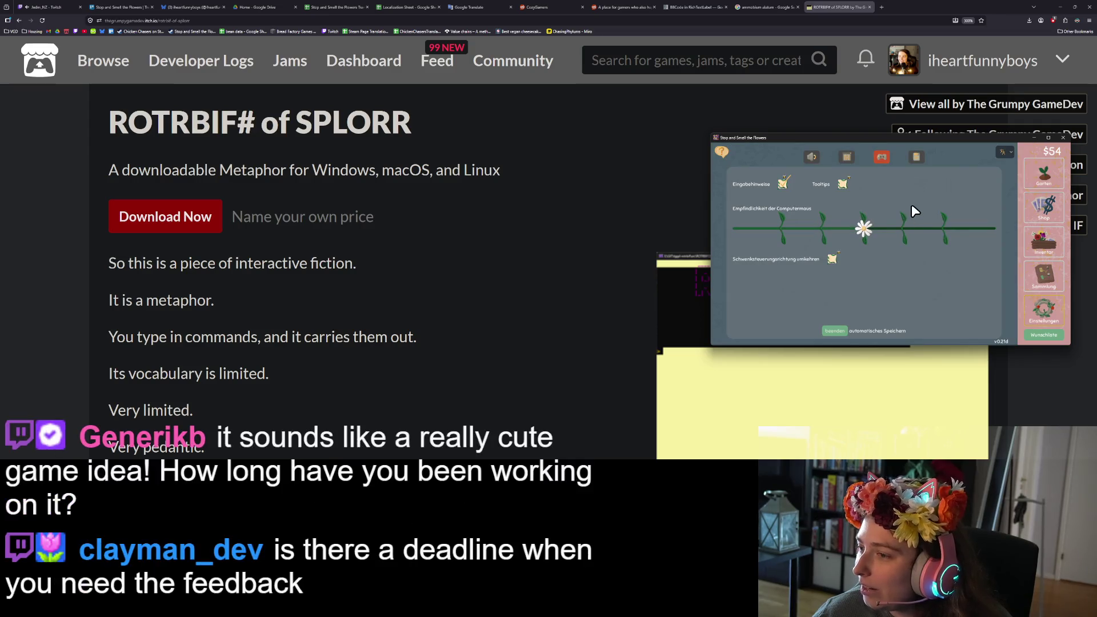
left_click(810, 157)
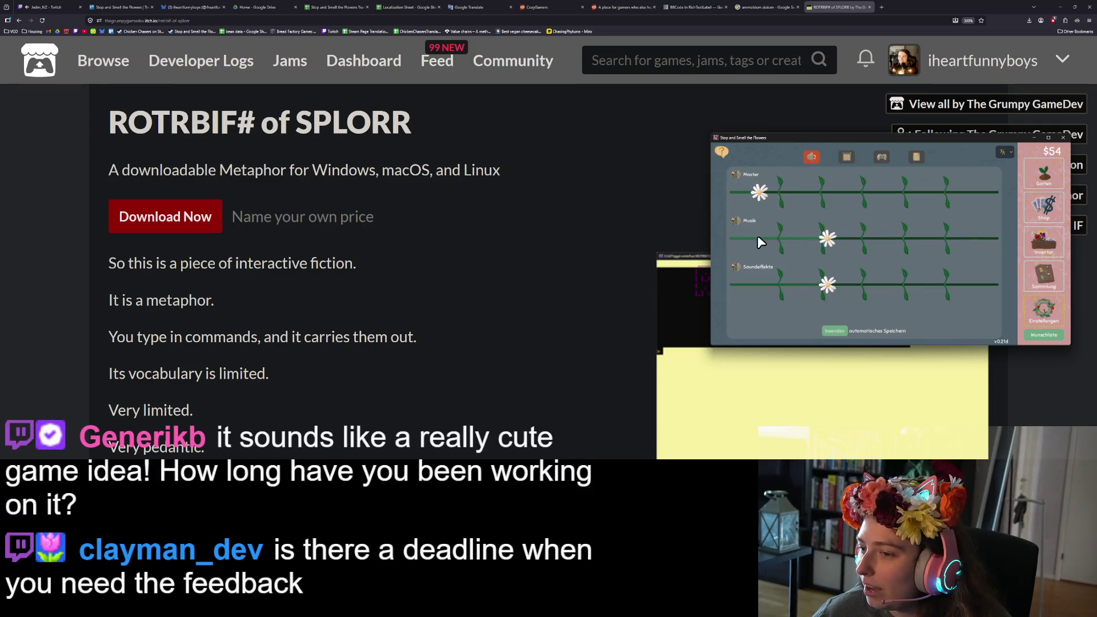
left_click_drag(760, 192, 747, 192)
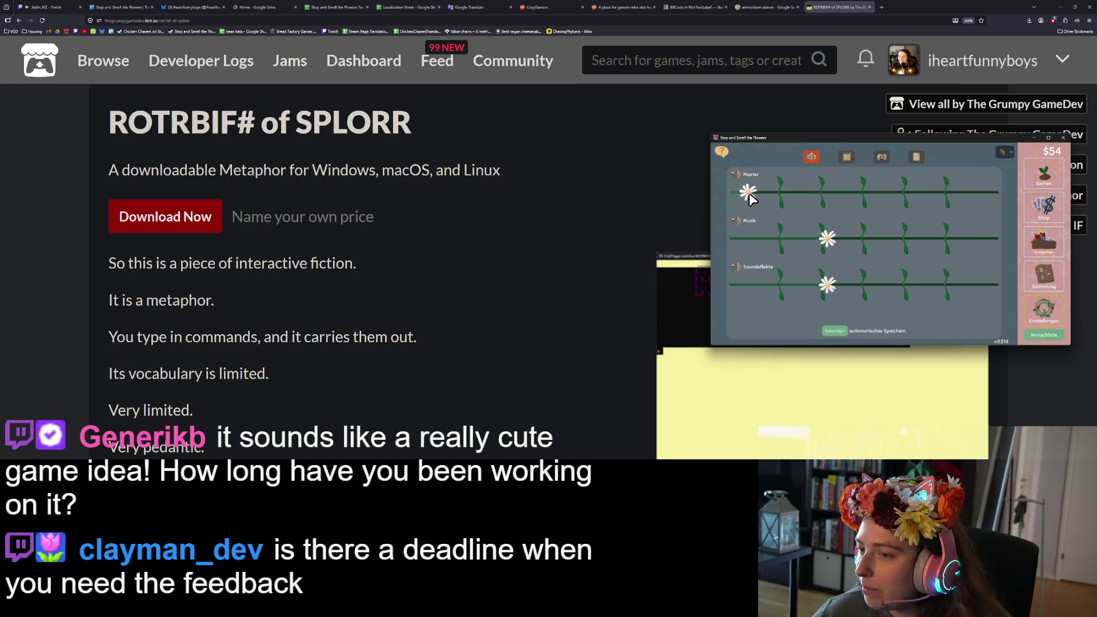
left_click_drag(842, 241, 882, 242)
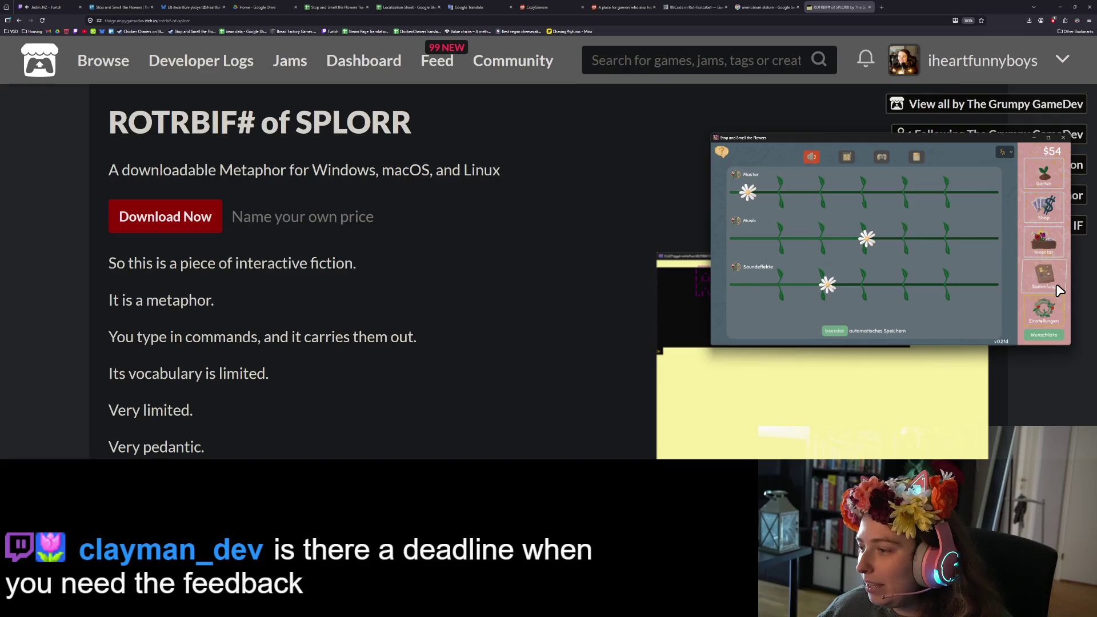
left_click(1049, 243)
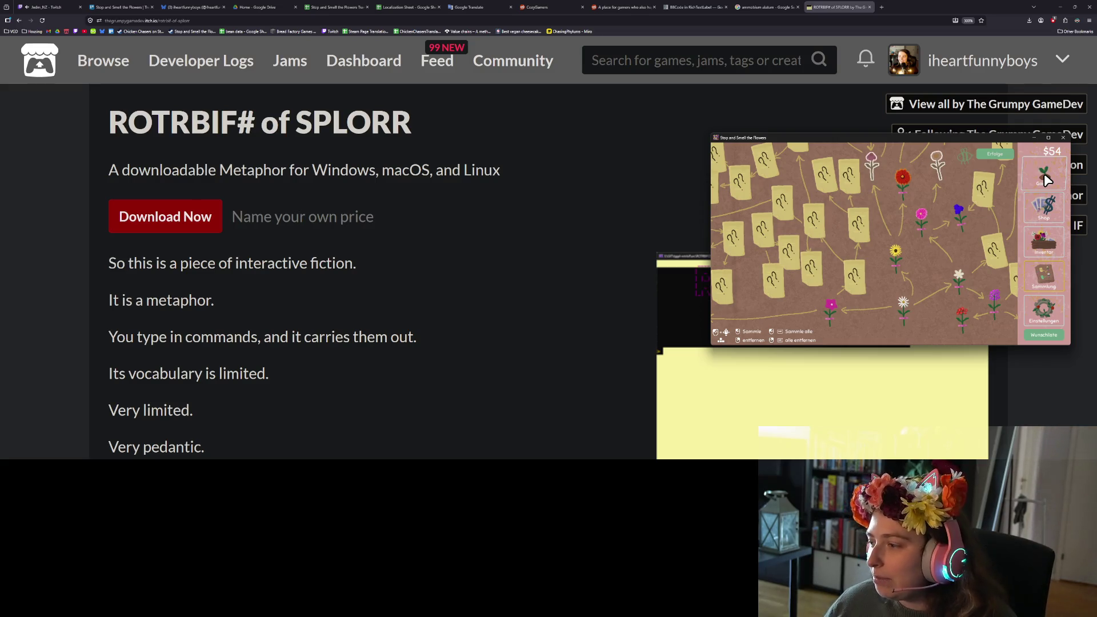
Switch the game language to English, check the Collection board, and move the window lower.
left_click(1041, 319)
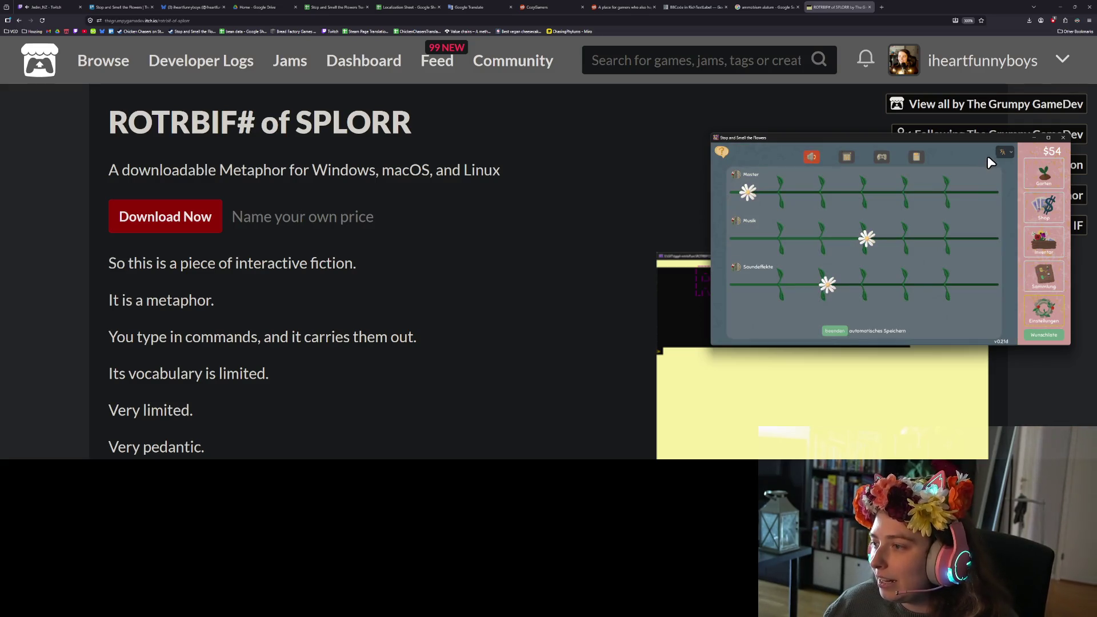
left_click(1008, 153)
left_click(1010, 180)
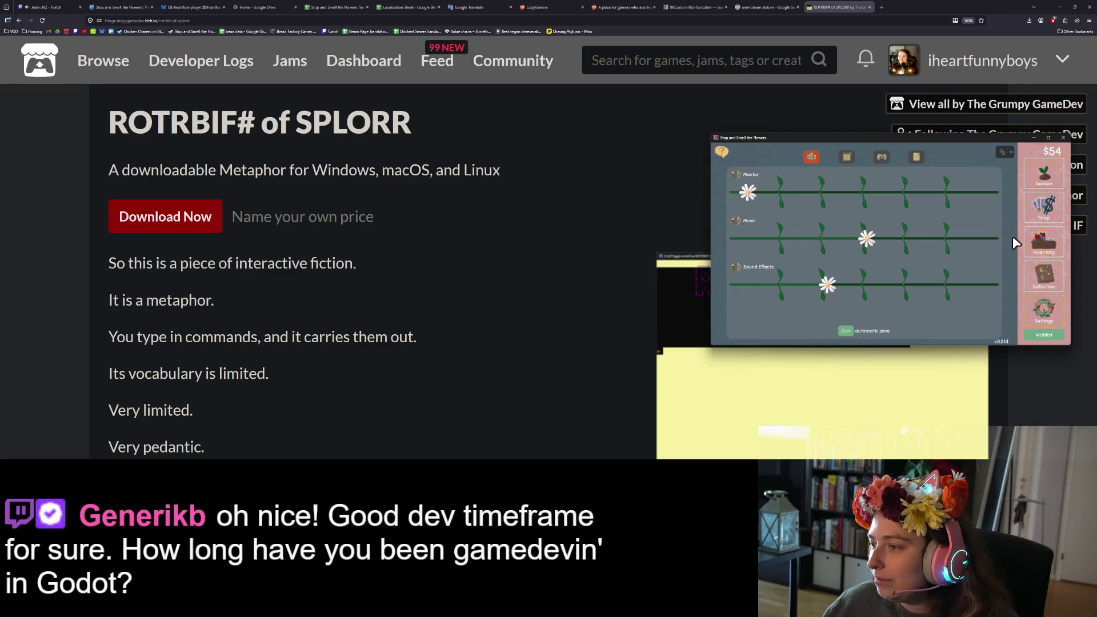
left_click(1039, 277)
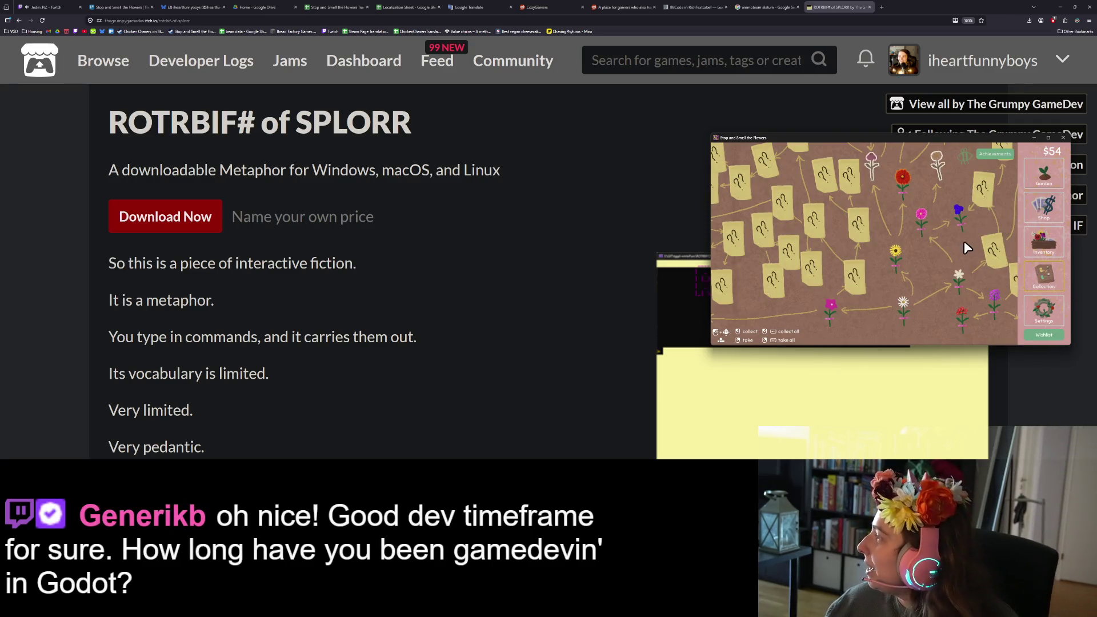
left_click(1043, 173)
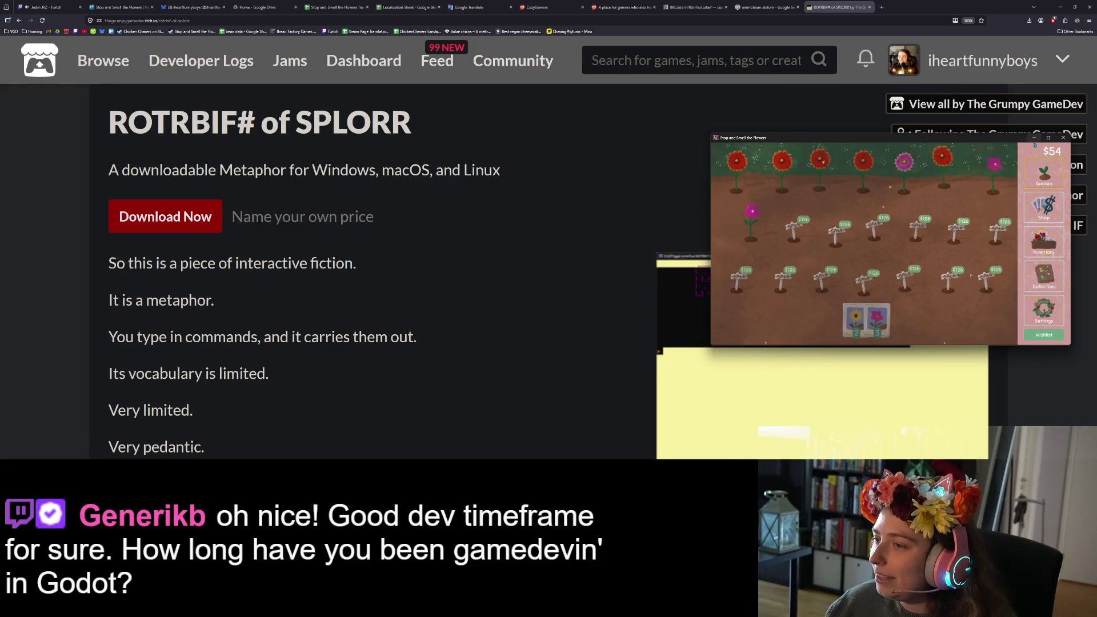
left_click_drag(933, 143, 944, 255)
scroll(400, 257, "down", 4)
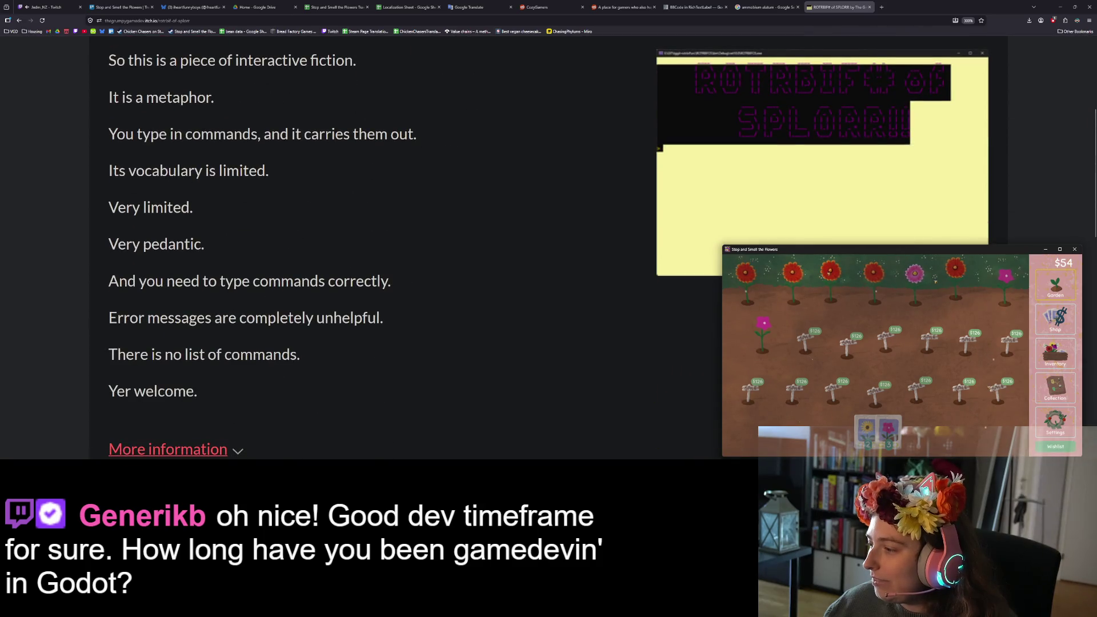
Zoom the itch.io page out to 170% and scroll through the ROTRBIF# of SPLORR description.
scroll(633, 287, "up", 4)
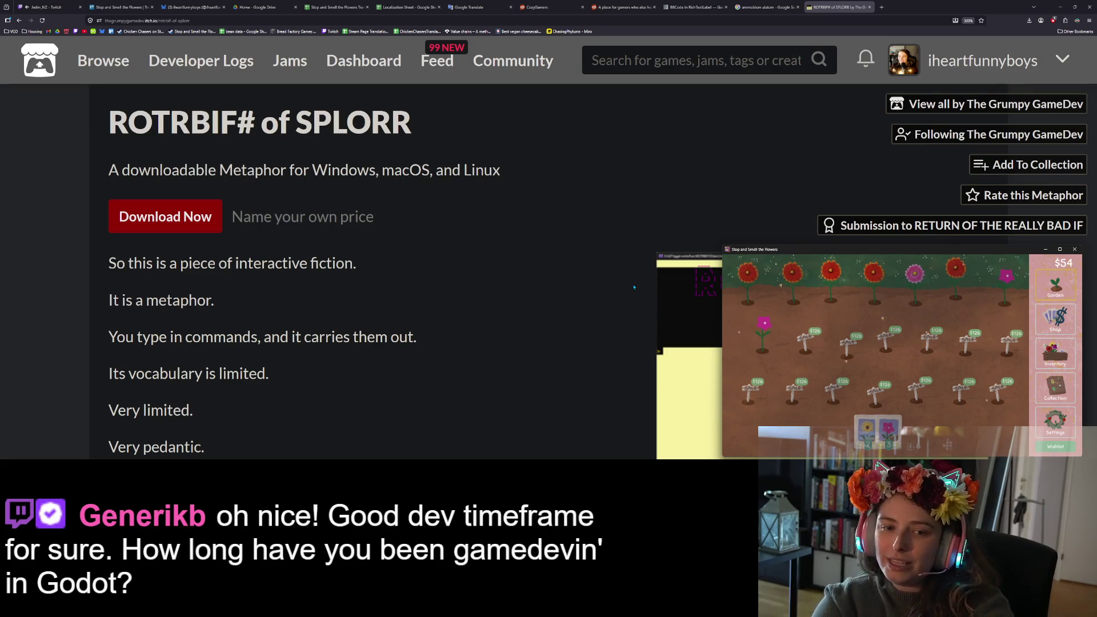
key("ctrl+minus")
key("ctrl+minus")
key("ctrl+minus")
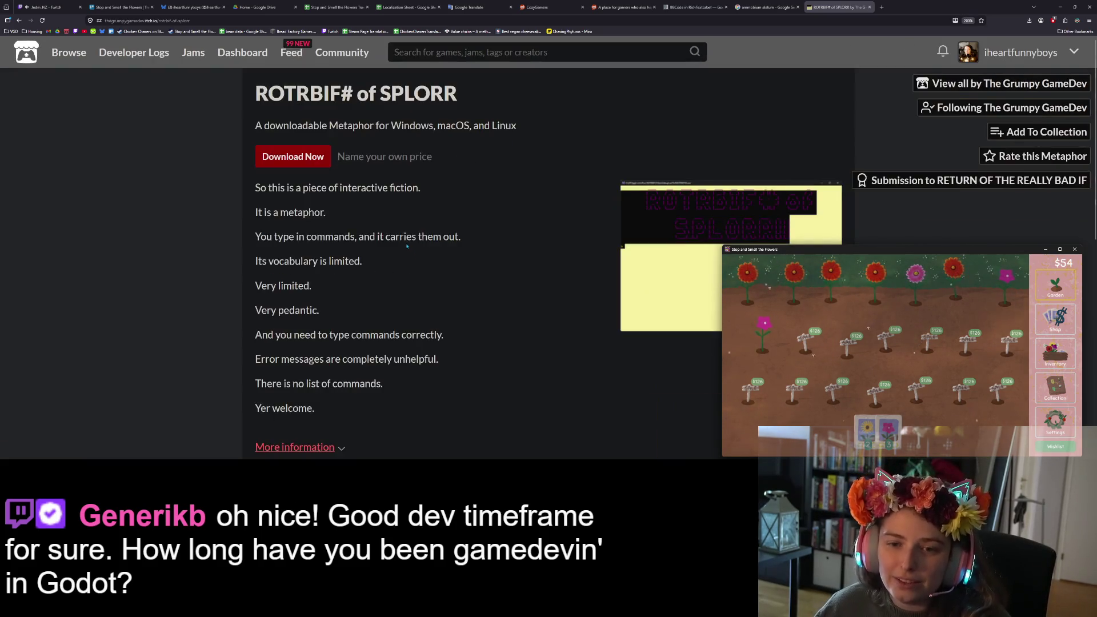
middle_click(468, 273)
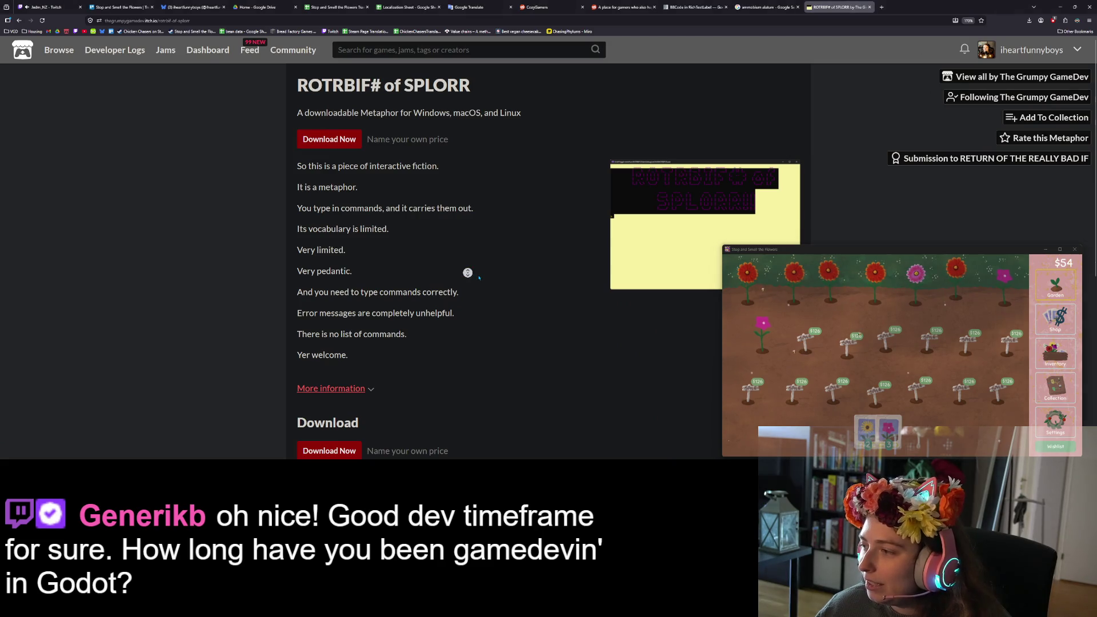
scroll(414, 265, "down", 2)
scroll(414, 266, "up", 2)
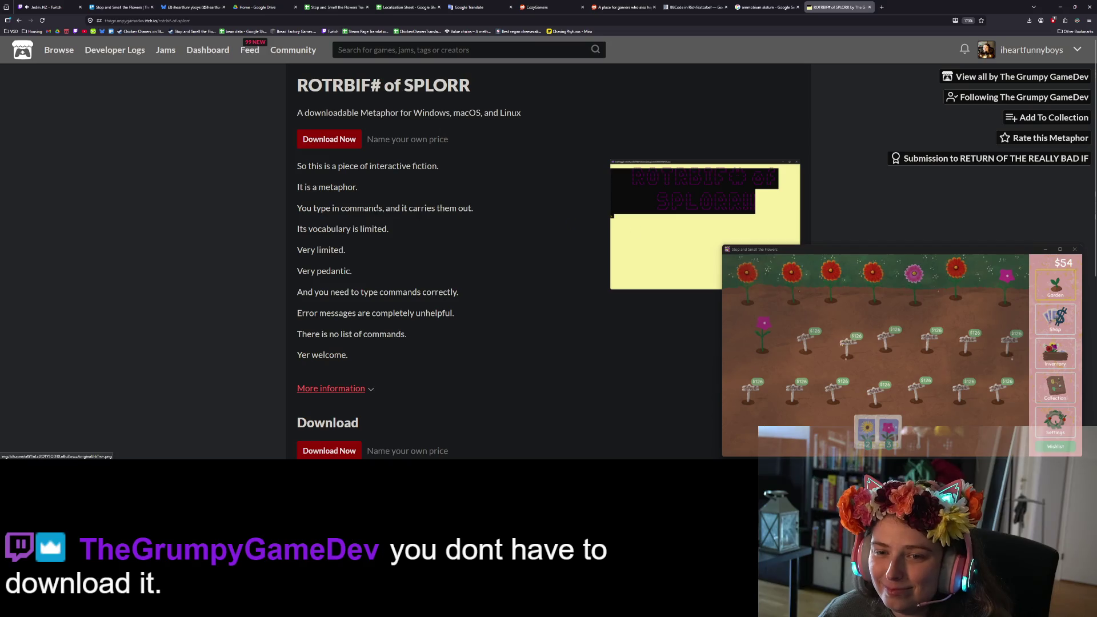
scroll(408, 245, "down", 3)
scroll(407, 245, "down", 2)
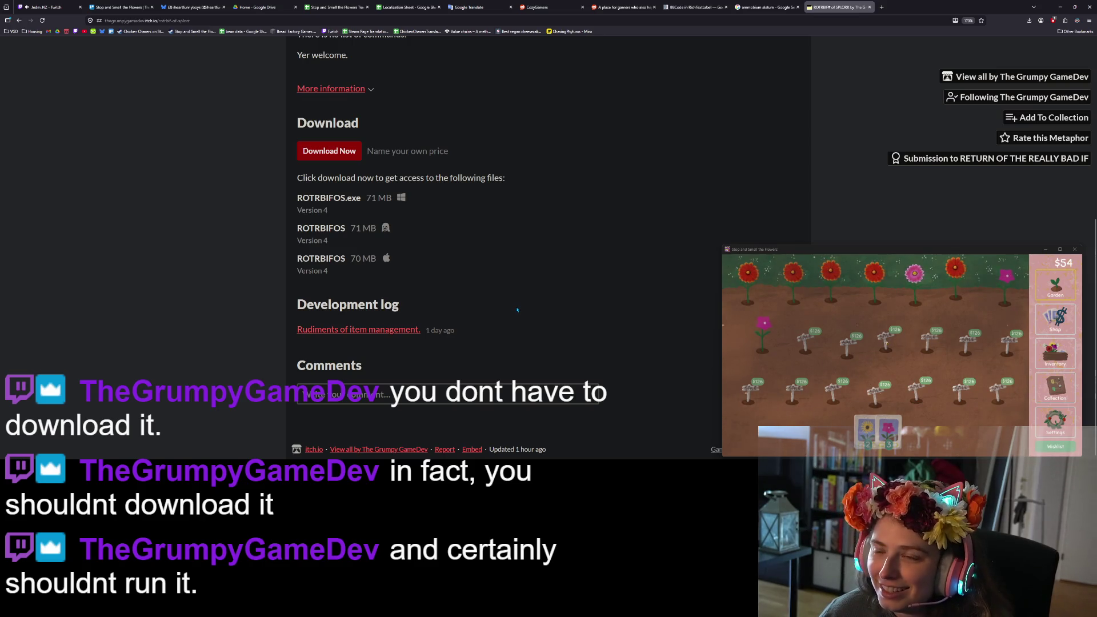
scroll(510, 333, "up", 1)
scroll(510, 334, "down", 1)
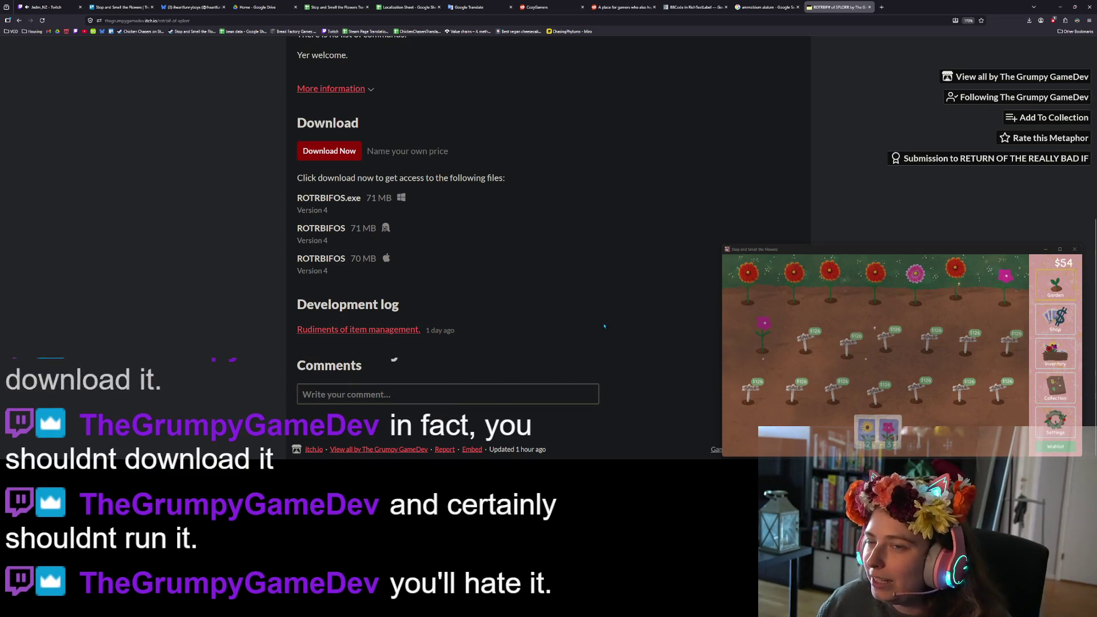
scroll(617, 333, "up", 5)
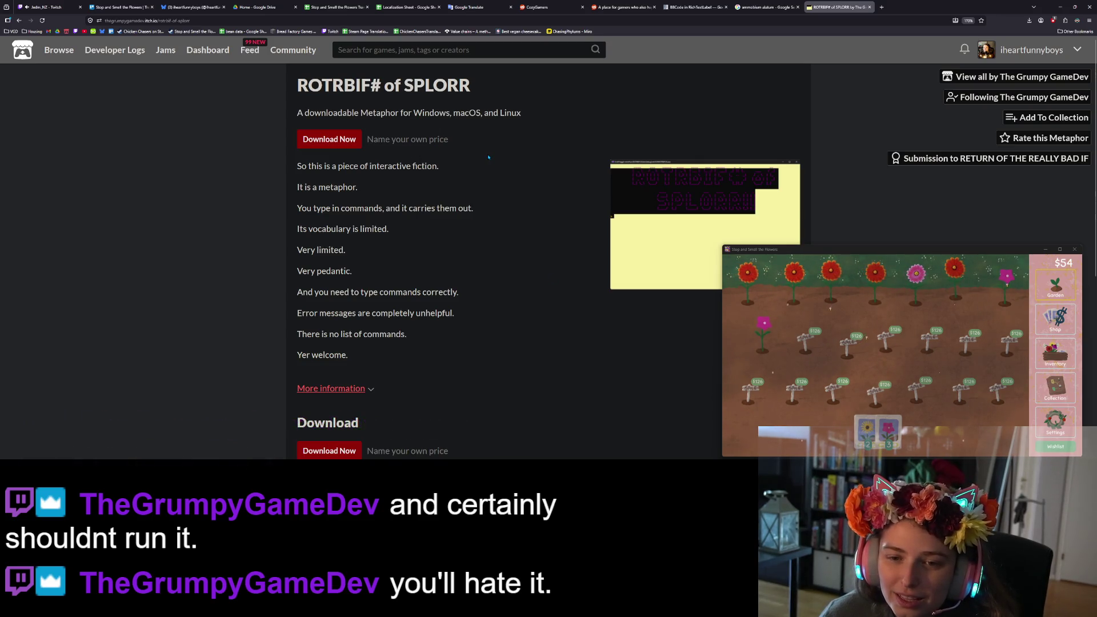
Highlight description lines, including the limited-vocabulary passage, then clear the selection.
mouse_move(413, 208)
left_mouse_down()
mouse_move(477, 210)
mouse_move(428, 228)
left_mouse_up()
left_click(428, 228)
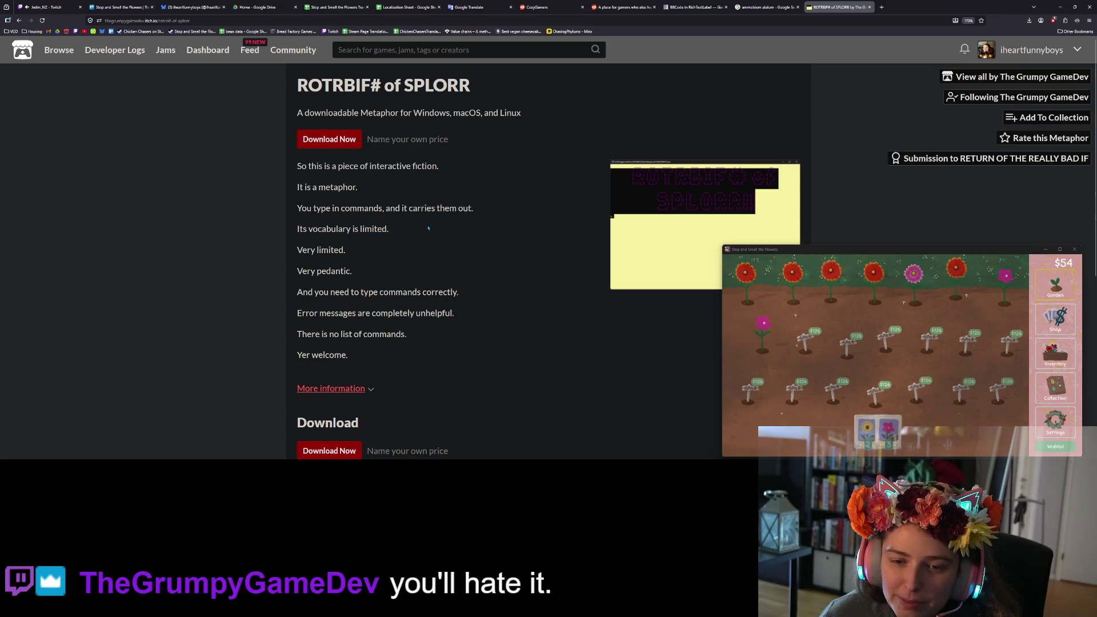
mouse_move(321, 250)
left_mouse_down()
mouse_move(354, 272)
mouse_move(350, 292)
mouse_move(454, 313)
left_mouse_up()
left_click(421, 287)
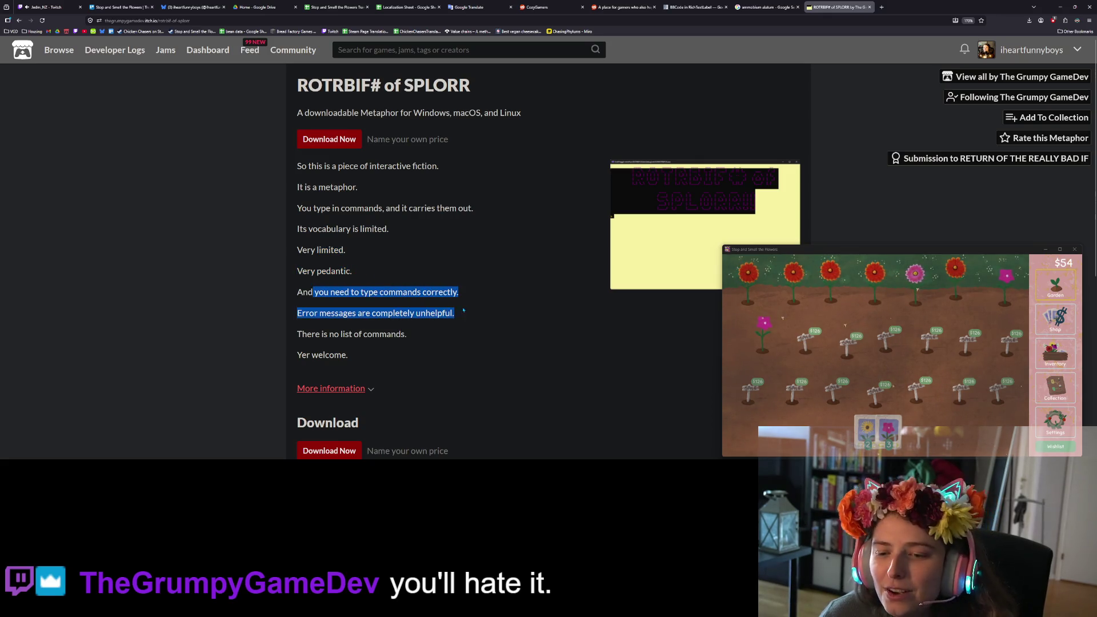
left_click(451, 310)
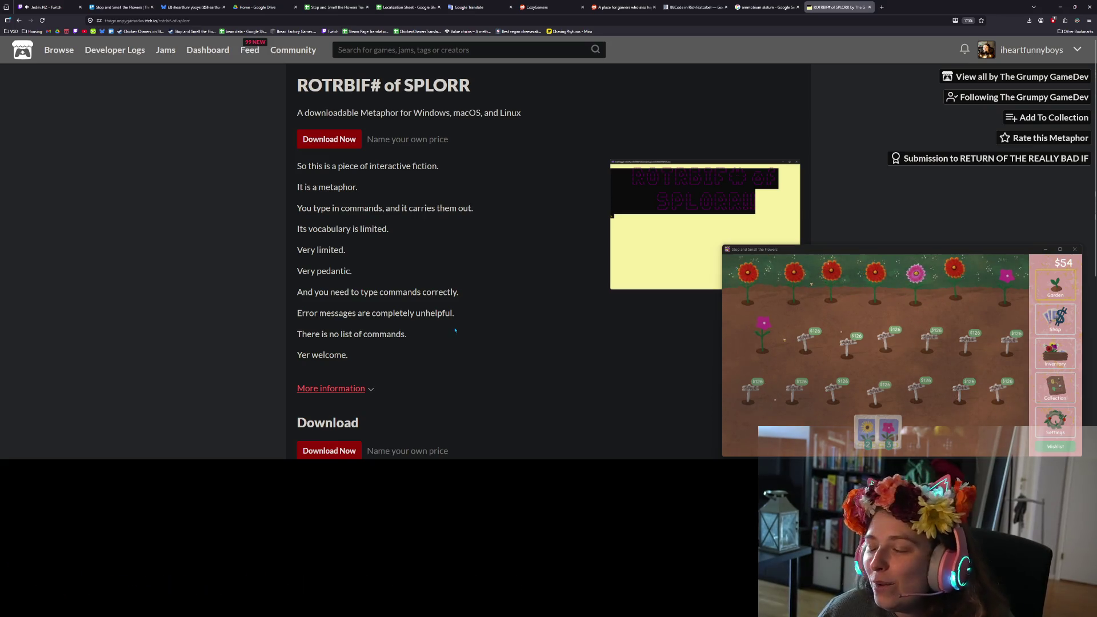
Zoom the page back to 200% and open the ROTRBIF# of SPLORR download dialog.
scroll(455, 331, "down", 4)
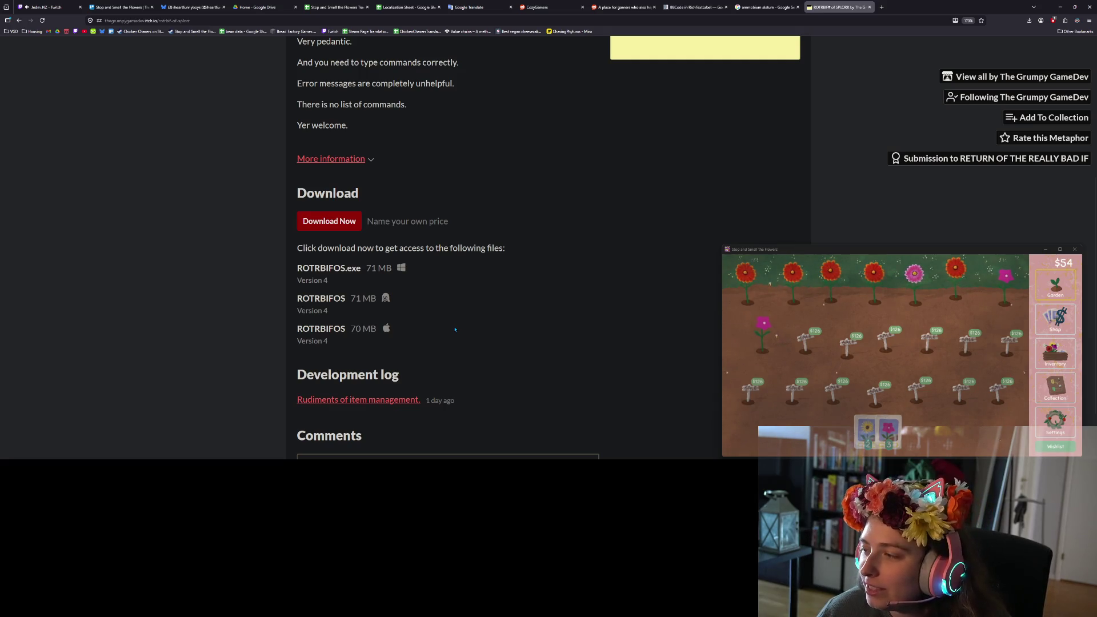
scroll(455, 330, "up", 2)
scroll(456, 330, "up", 2)
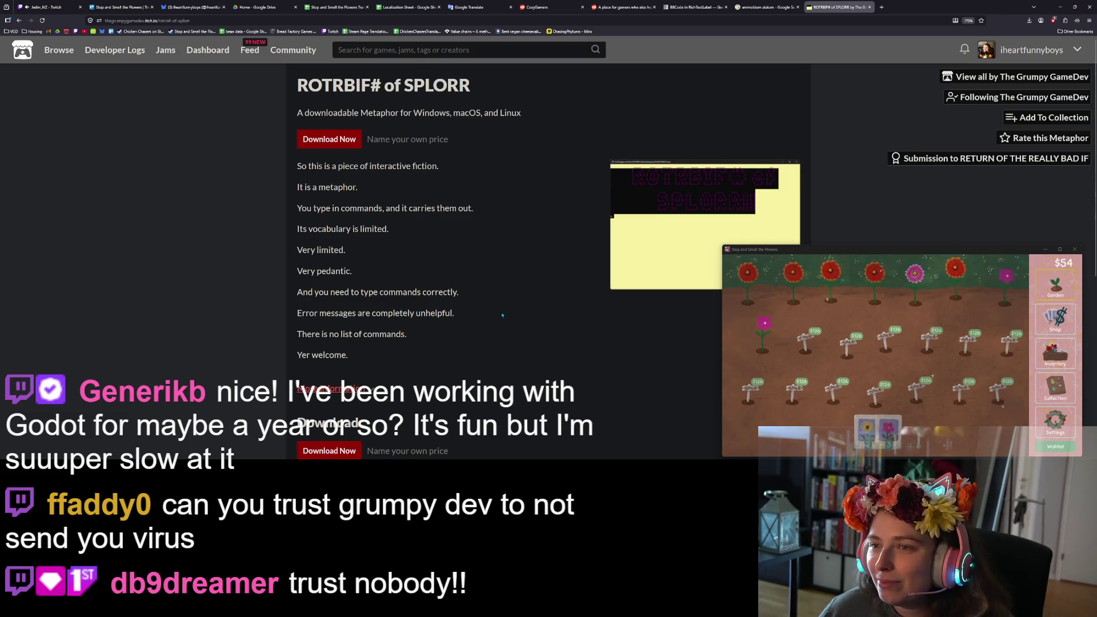
key("ctrl+plus")
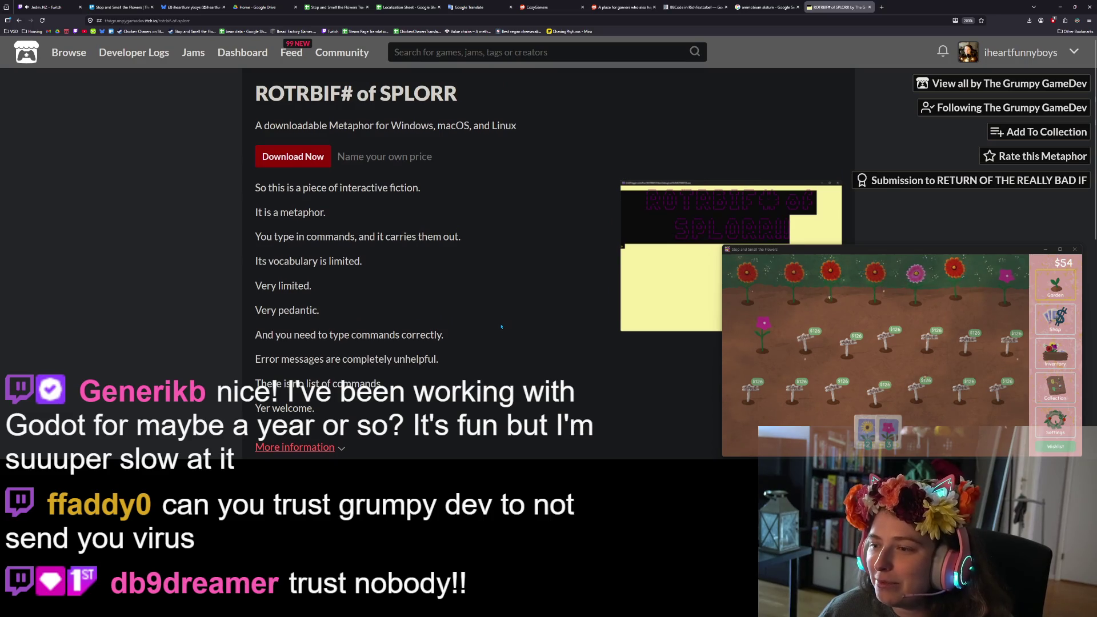
scroll(501, 327, "down", 1)
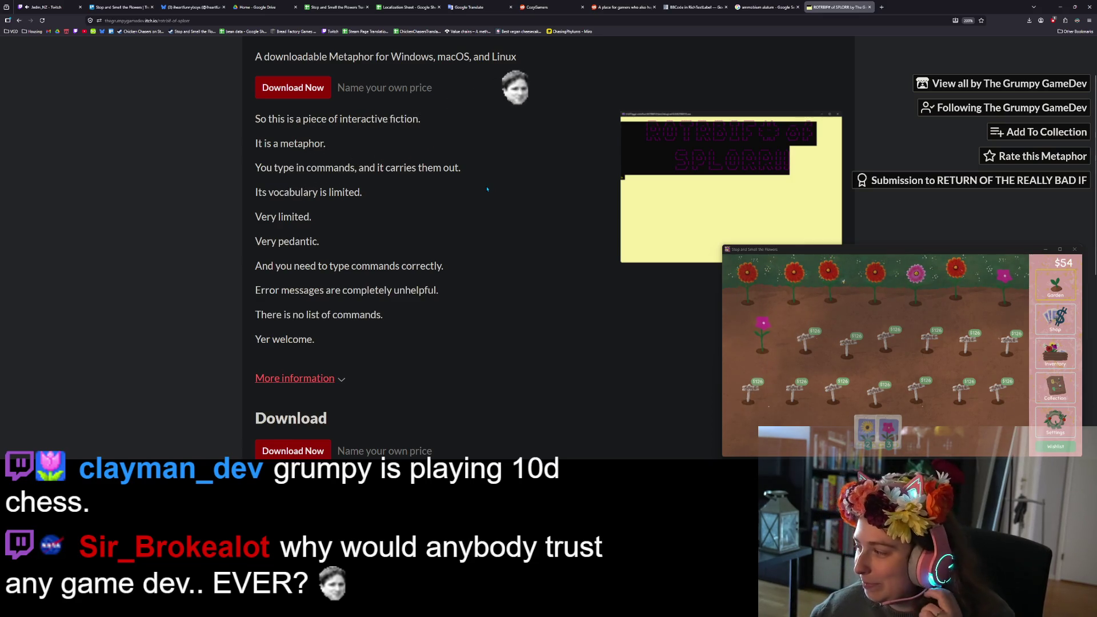
left_click(317, 94)
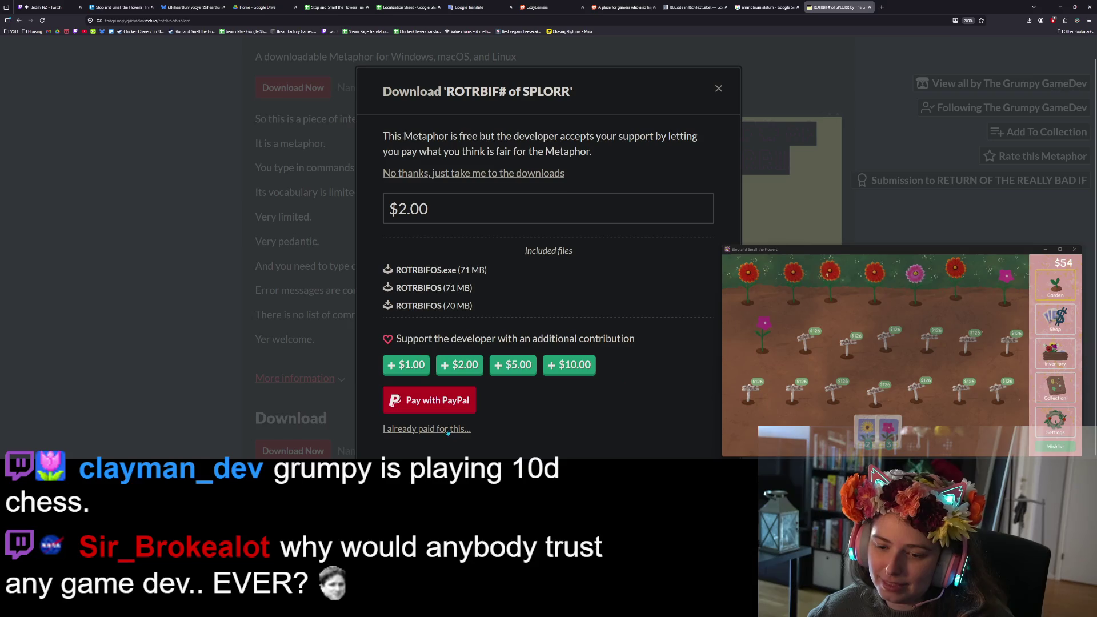
Skip payment, download the Windows build ROTRBIFOS.exe, and minimize Firefox.
left_click(474, 173)
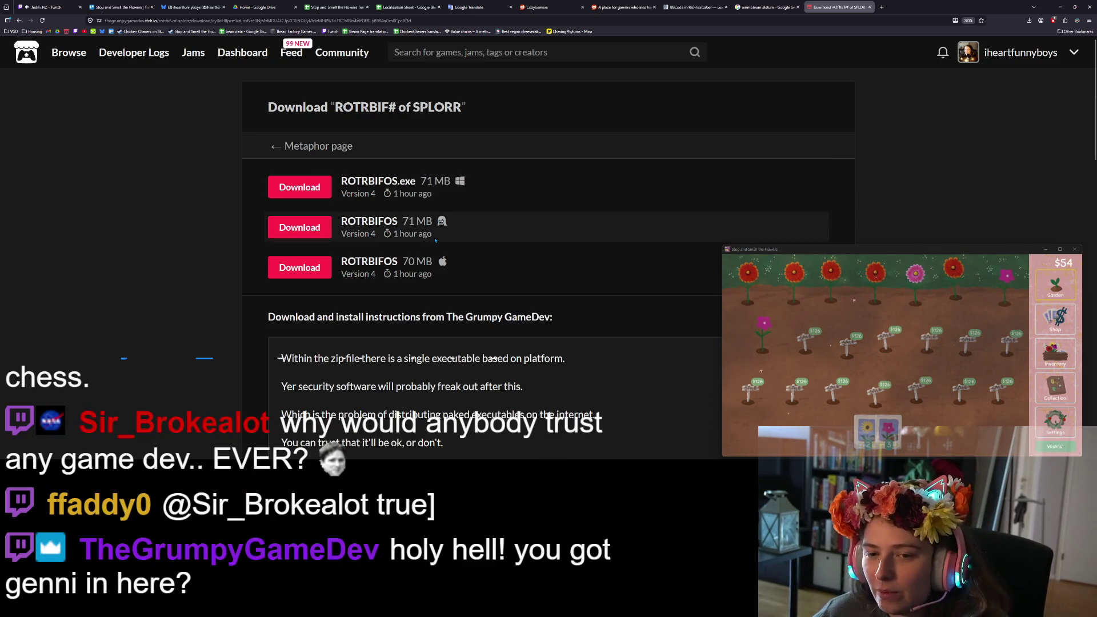
left_click(299, 187)
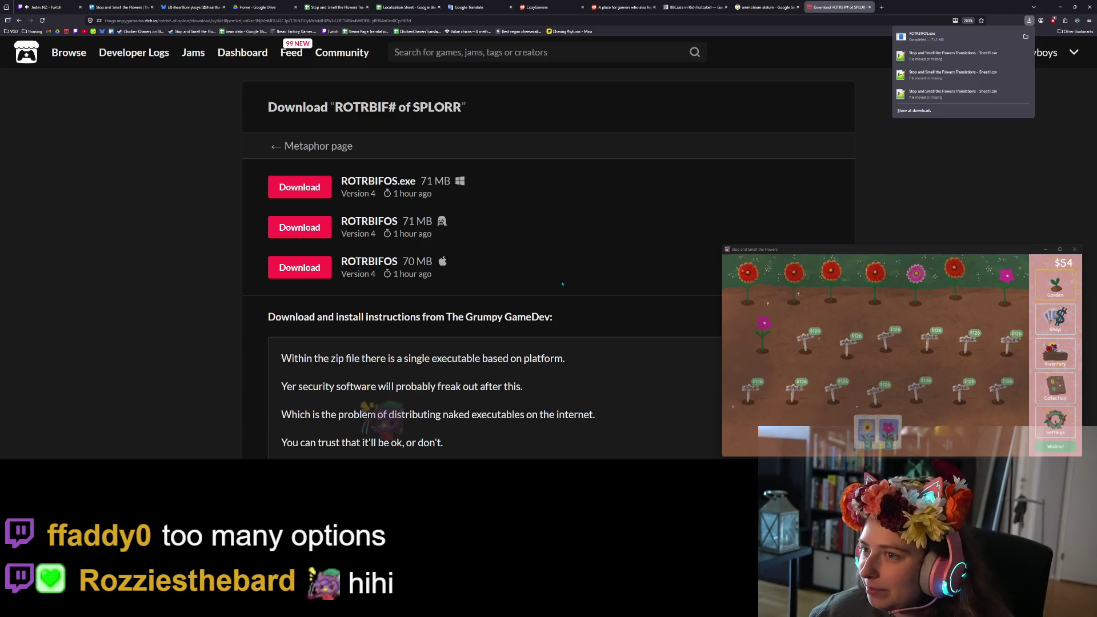
left_click(1060, 5)
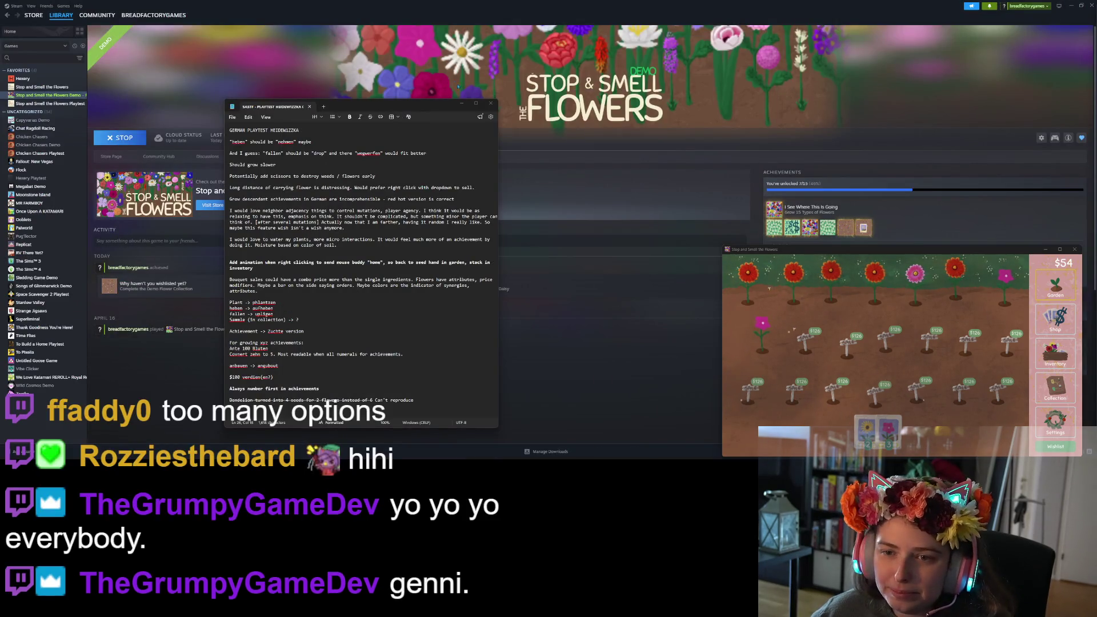
Minimize the playtest notes window and the Steam library window.
left_click(463, 103)
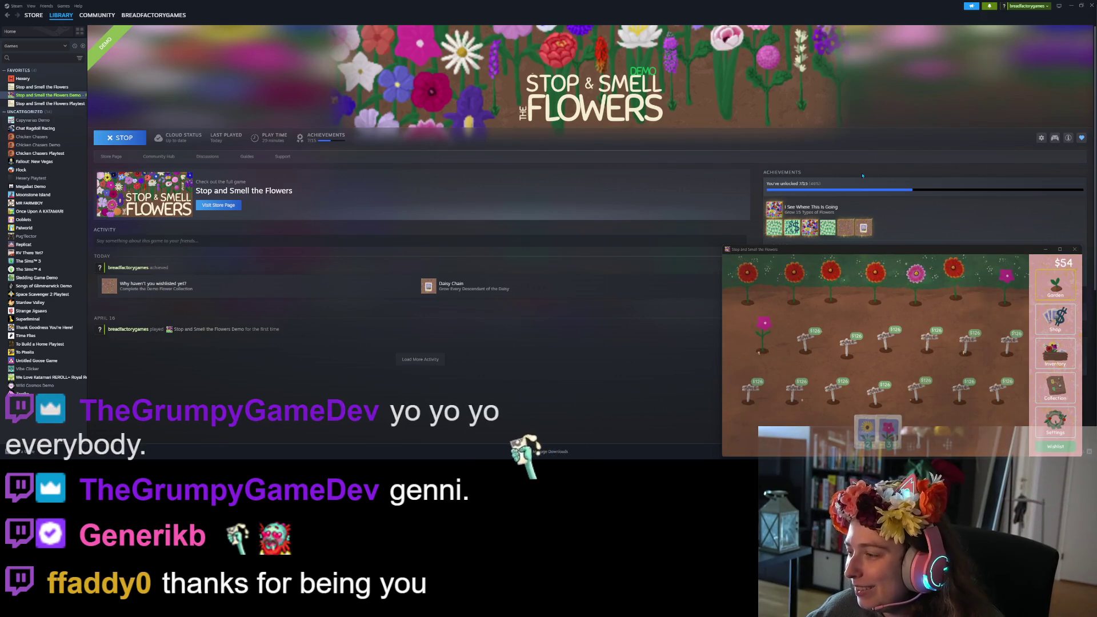
left_click(1070, 6)
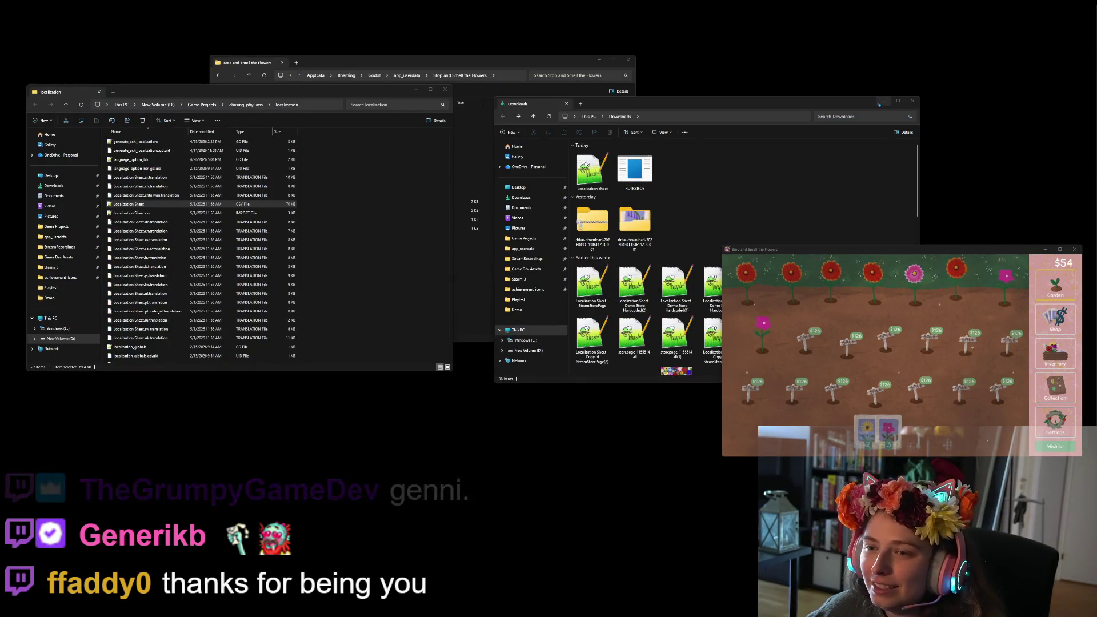
Hide the localization and app_userdata folders and launch ROTRBIFOS from Downloads.
left_click(419, 93)
left_click(598, 59)
left_click(638, 172)
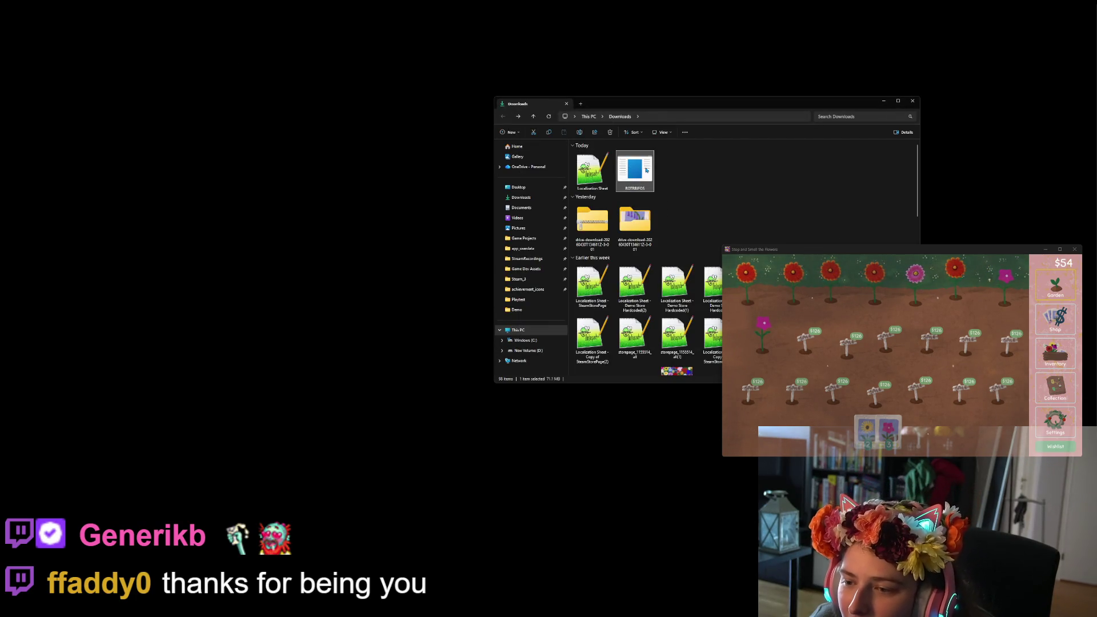
mouse_move(642, 164)
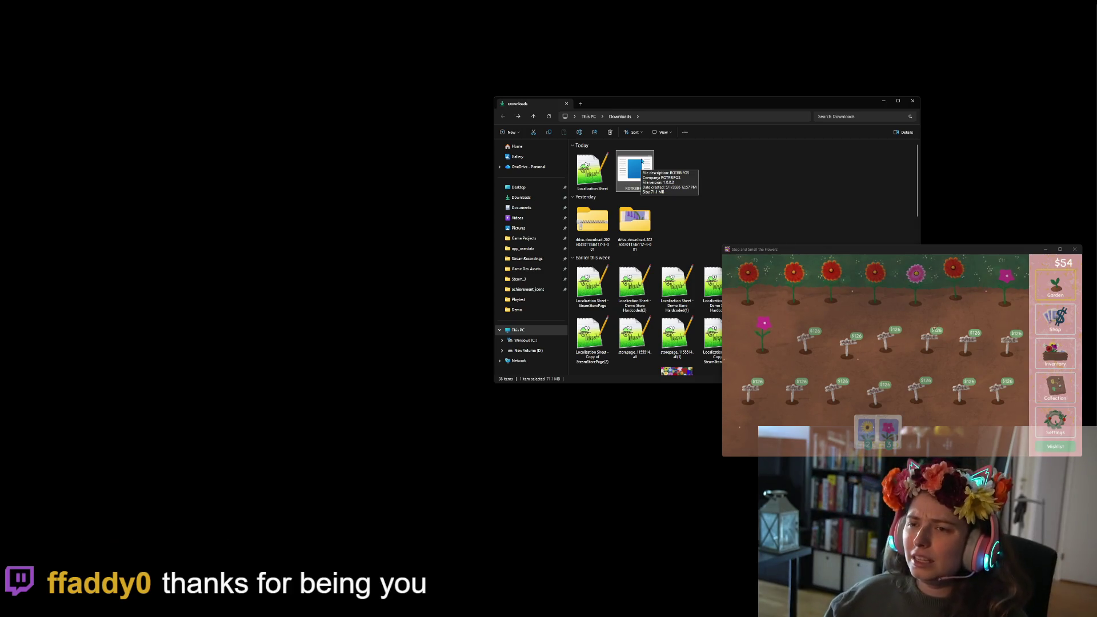
double_click(642, 162)
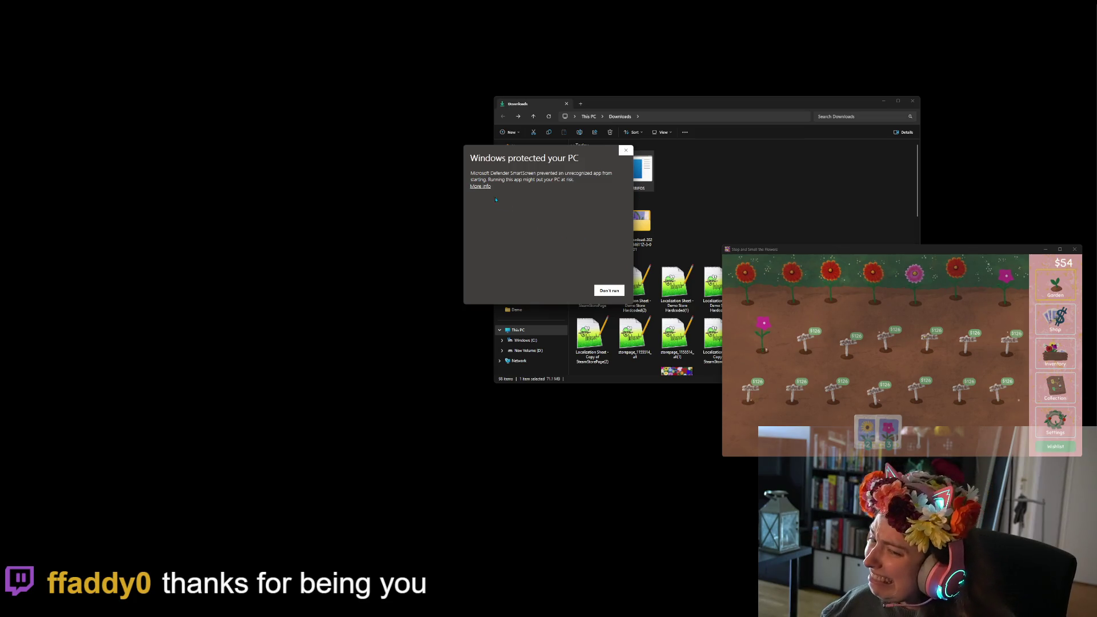
Run ROTRBIFOS anyway past the unrecognized-app warning, then move its window up-left.
left_click(480, 186)
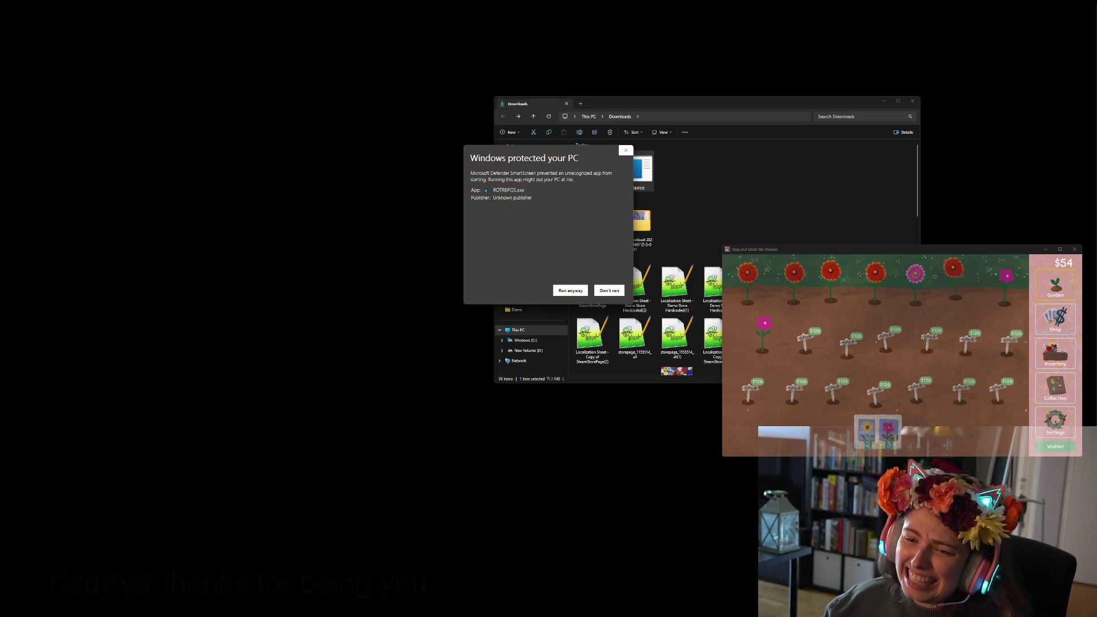
left_click(570, 291)
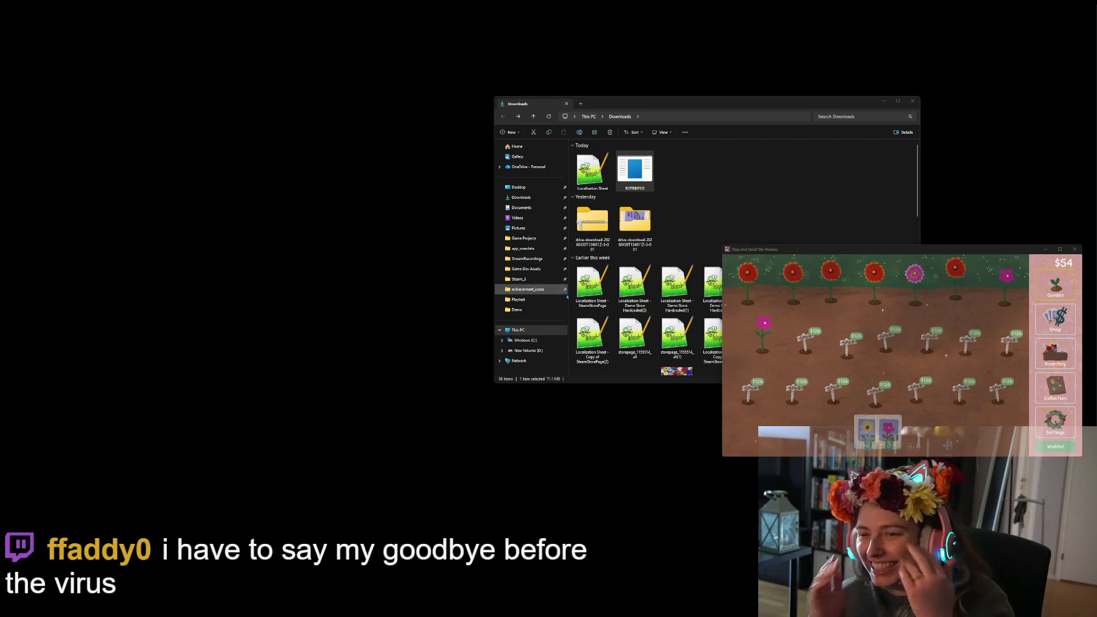
left_click(884, 101)
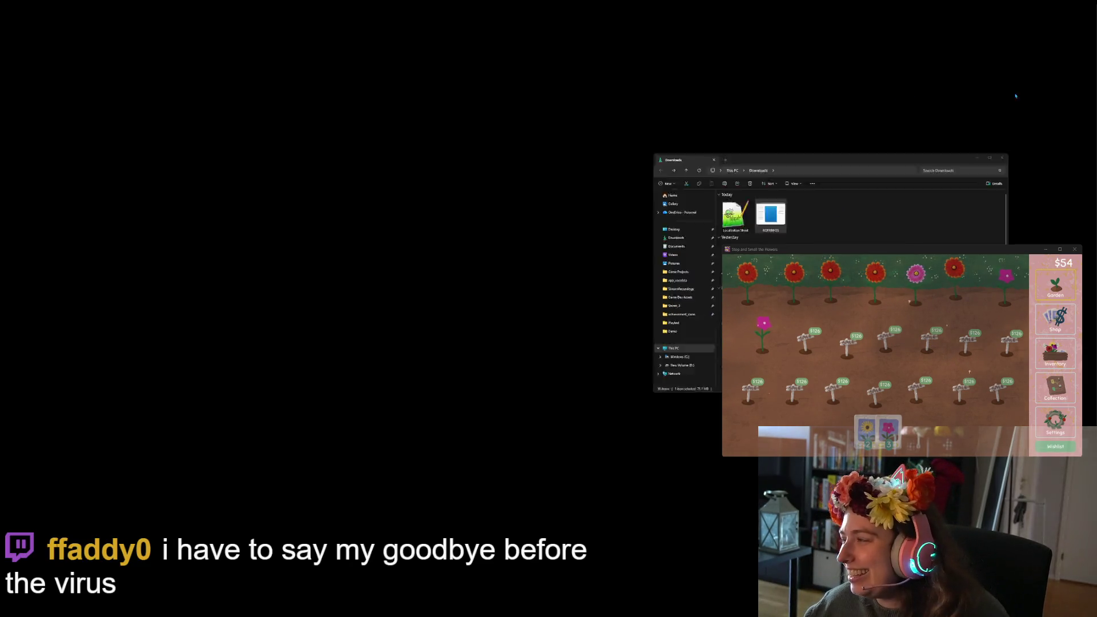
left_click_drag(501, 116, 402, 61)
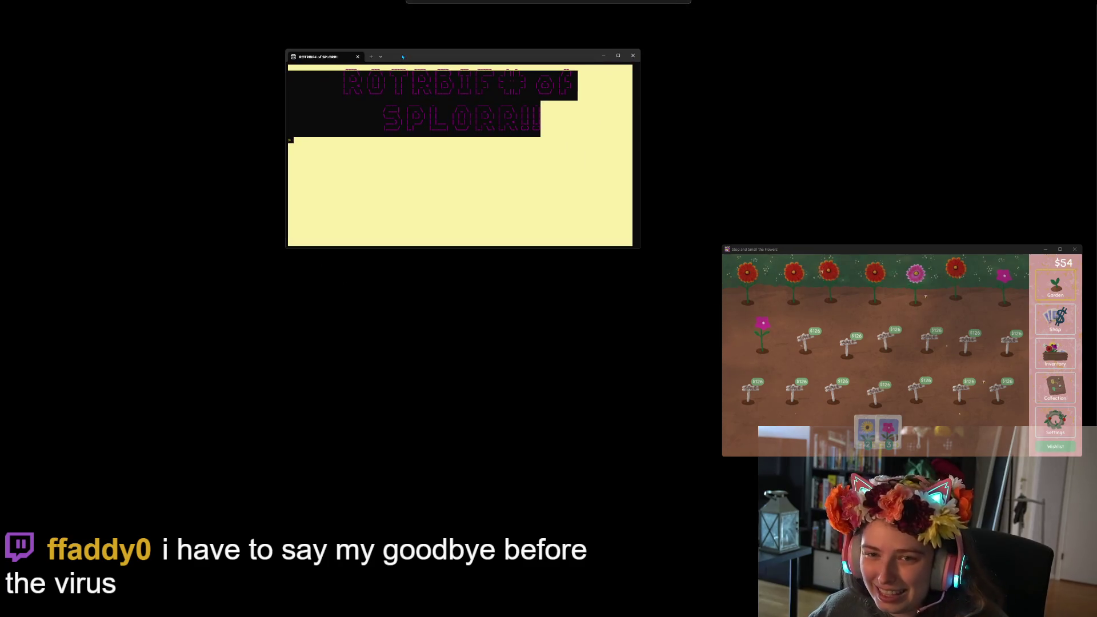
Briefly open and close a PowerShell tab, then enlarge the game window and shift it left.
left_click(371, 56)
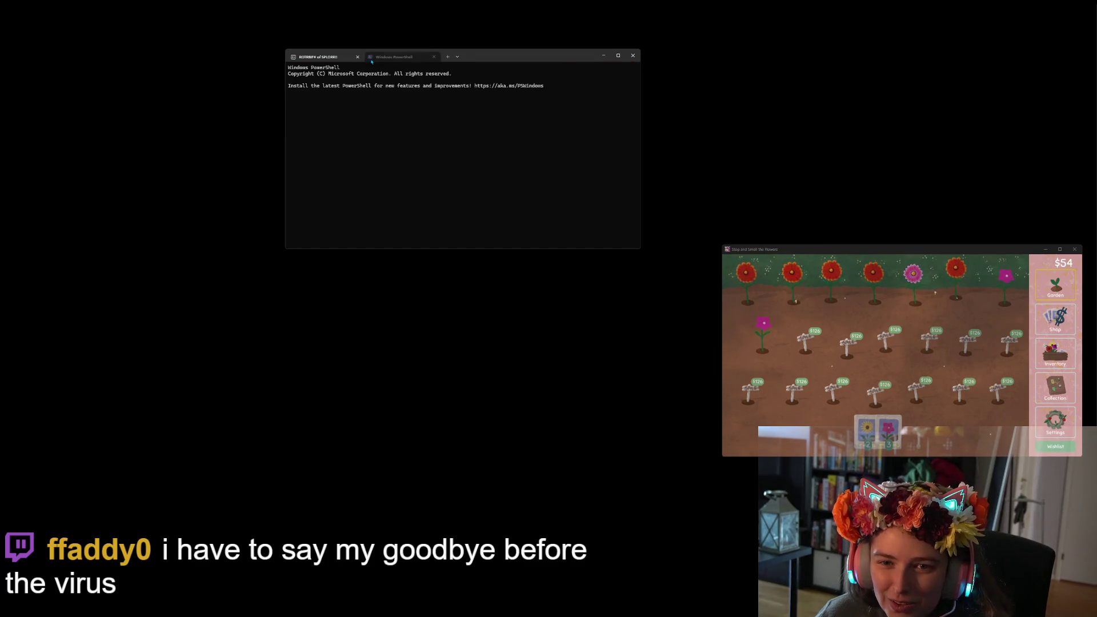
type("hat?")
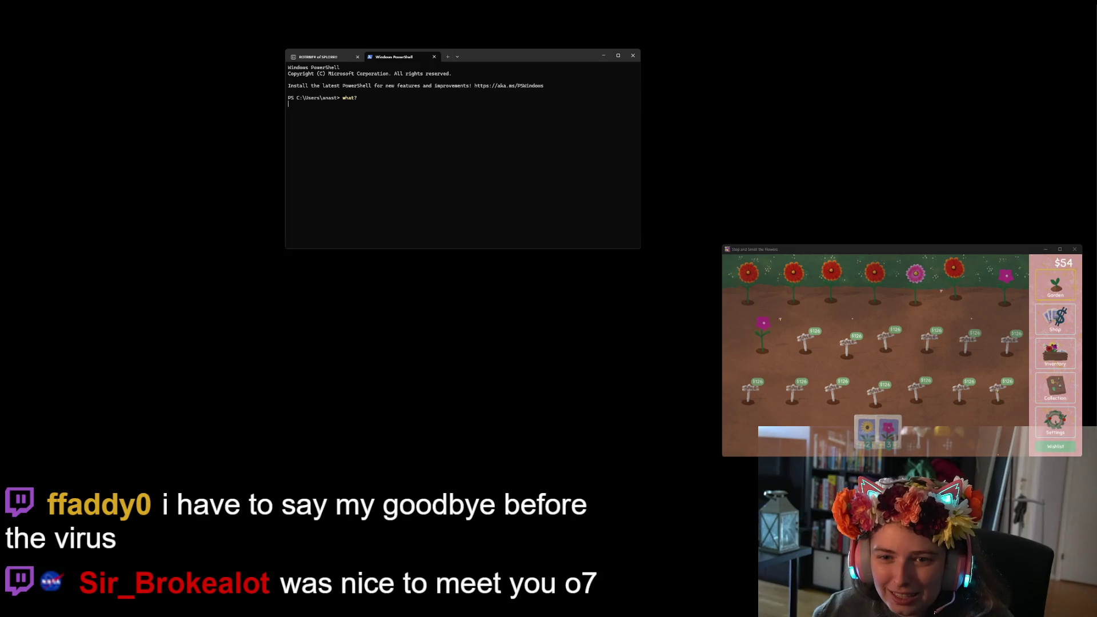
key("Return")
left_click(434, 58)
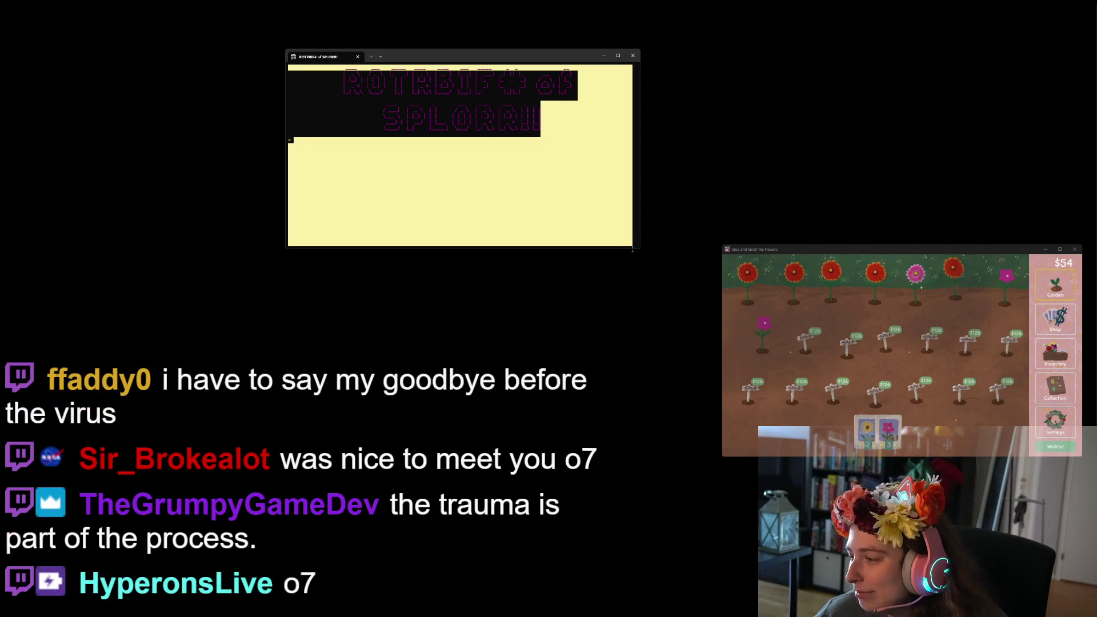
mouse_move(636, 250)
left_mouse_down()
mouse_move(768, 359)
mouse_move(924, 265)
mouse_move(874, 239)
mouse_move(790, 251)
mouse_move(721, 335)
mouse_move(747, 336)
left_mouse_up()
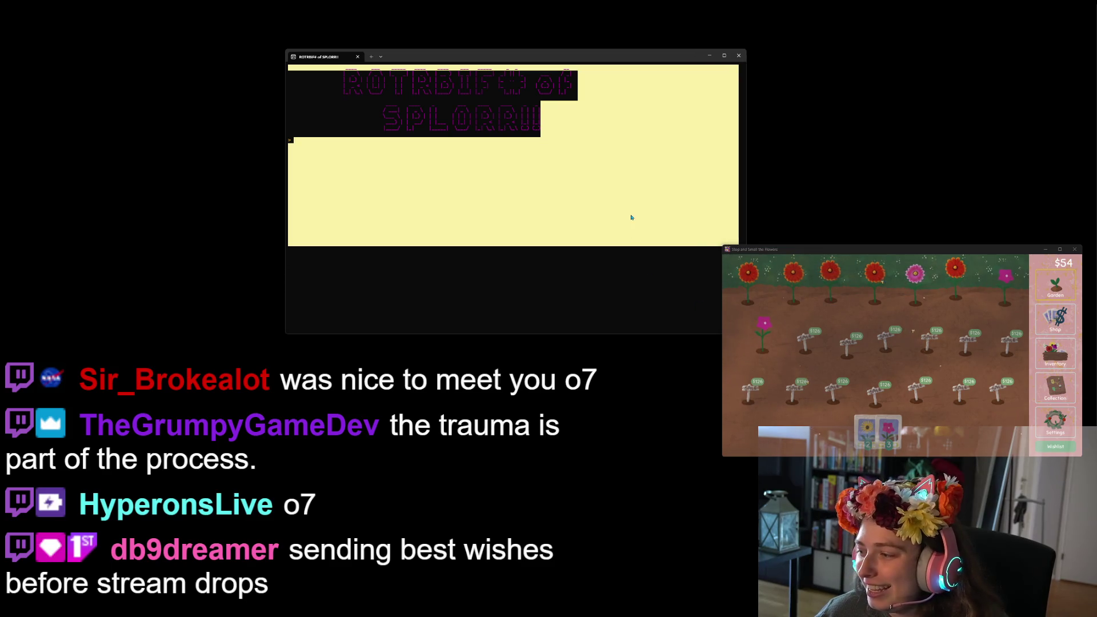
left_click_drag(602, 56, 468, 54)
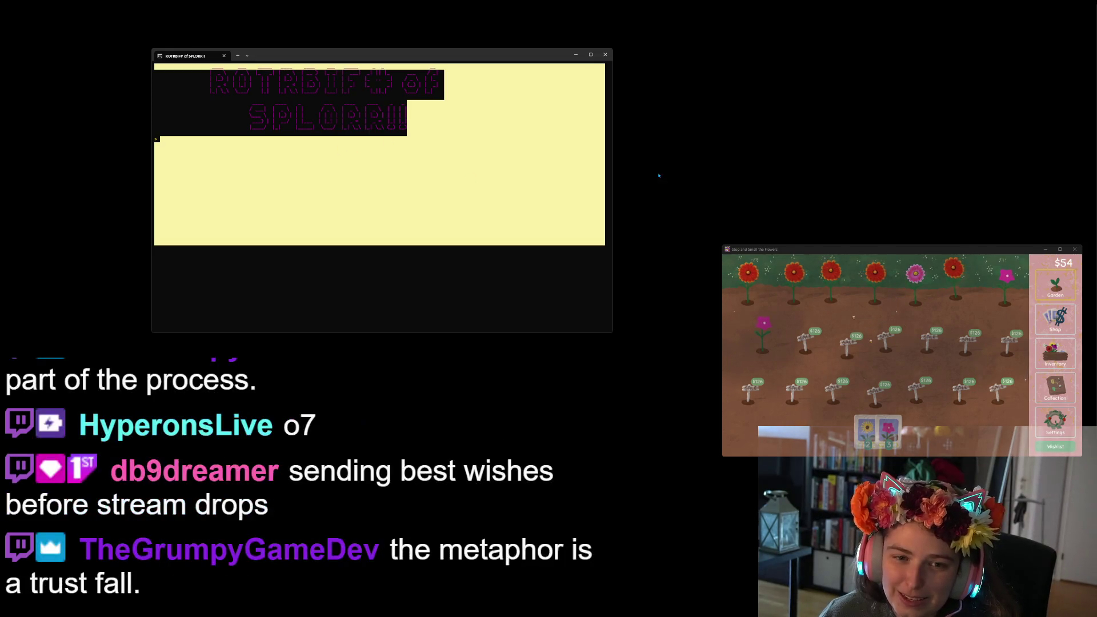
Try test, help, enter, join, start, a greeting and a kitten pun at the game prompt.
type("est")
key("Return")
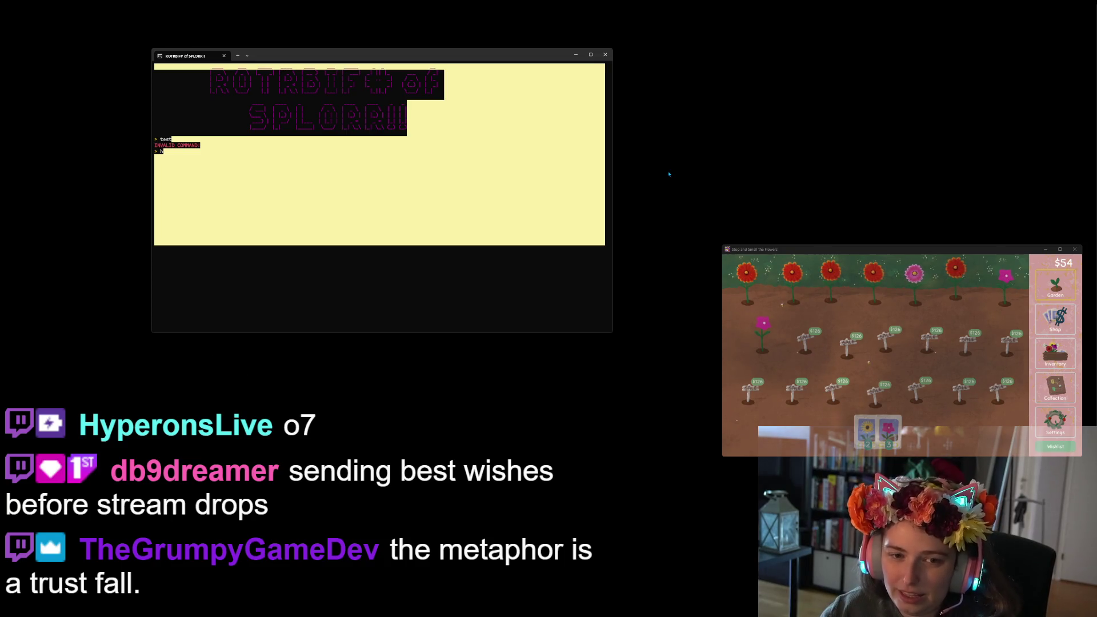
key("BackSpace")
key("BackSpace")
type("e")
key("Return")
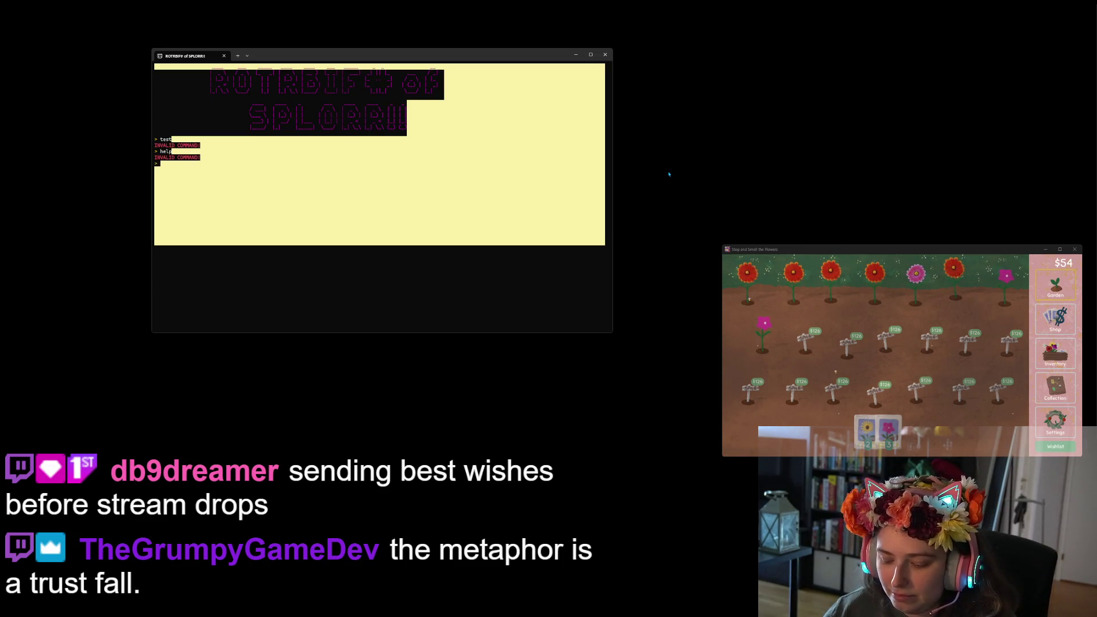
type("enter")
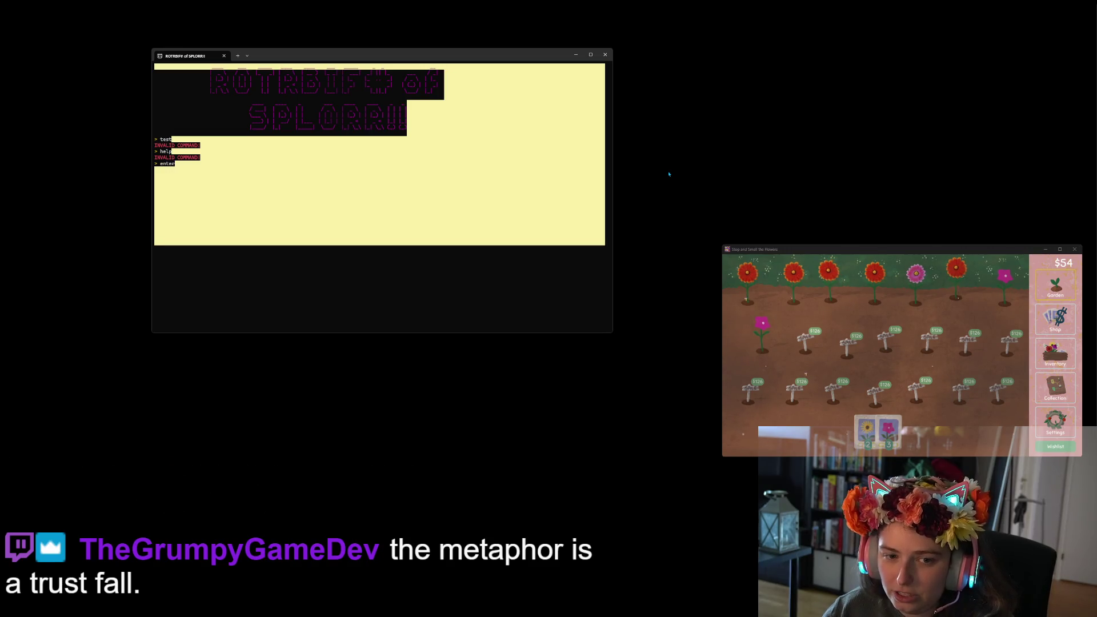
key("Return")
key("Return")
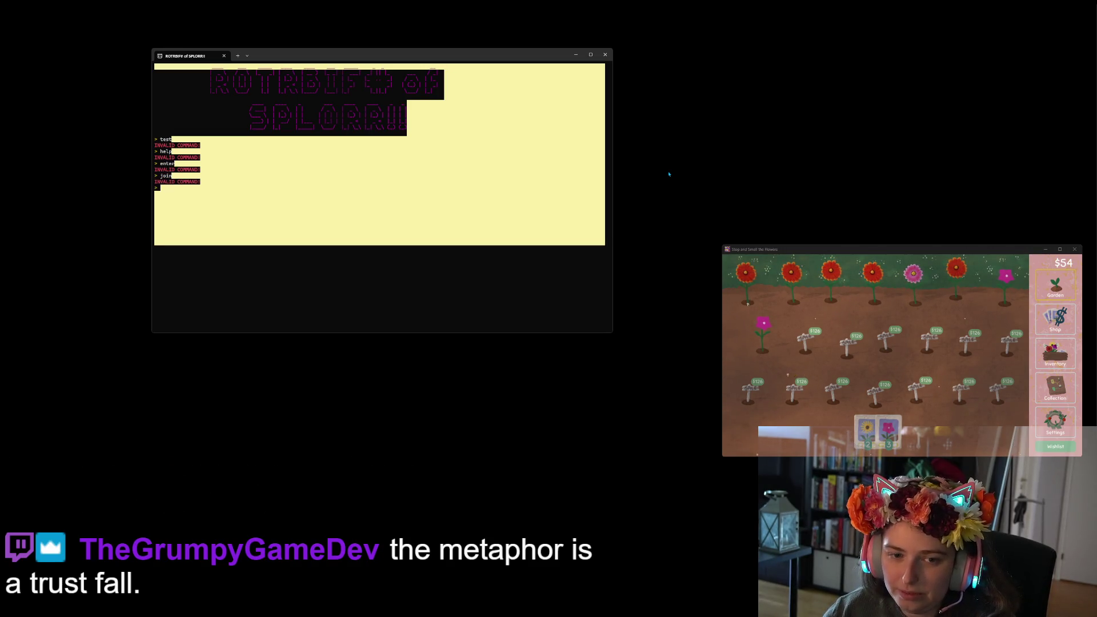
type("start")
key("Return")
key("Return")
type("lo")
key("Return")
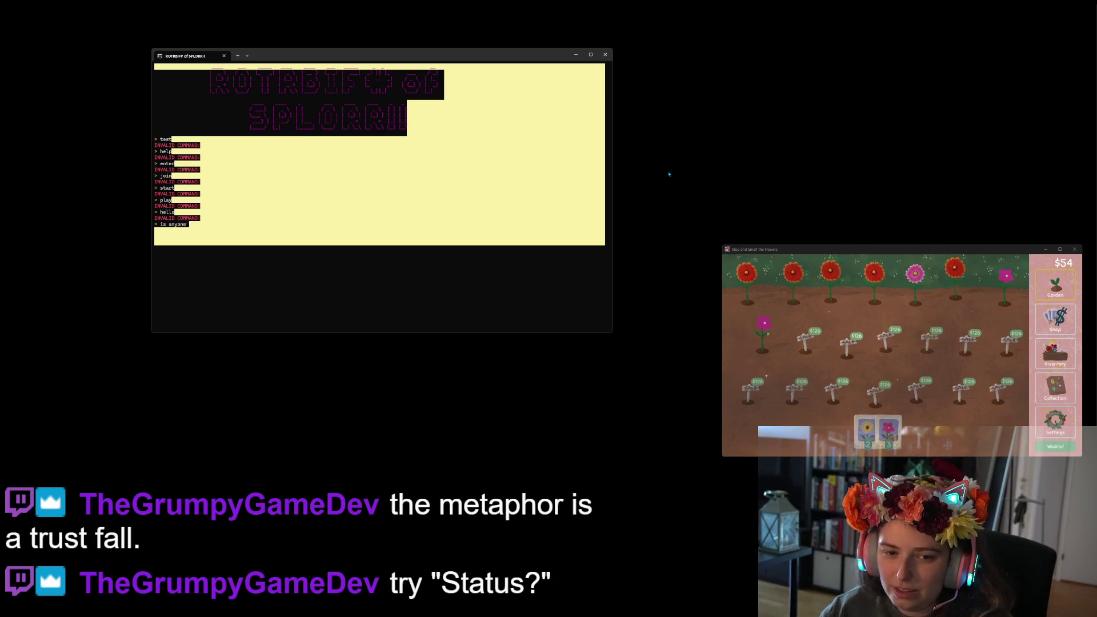
type("ther")
key("Return")
type("you're")
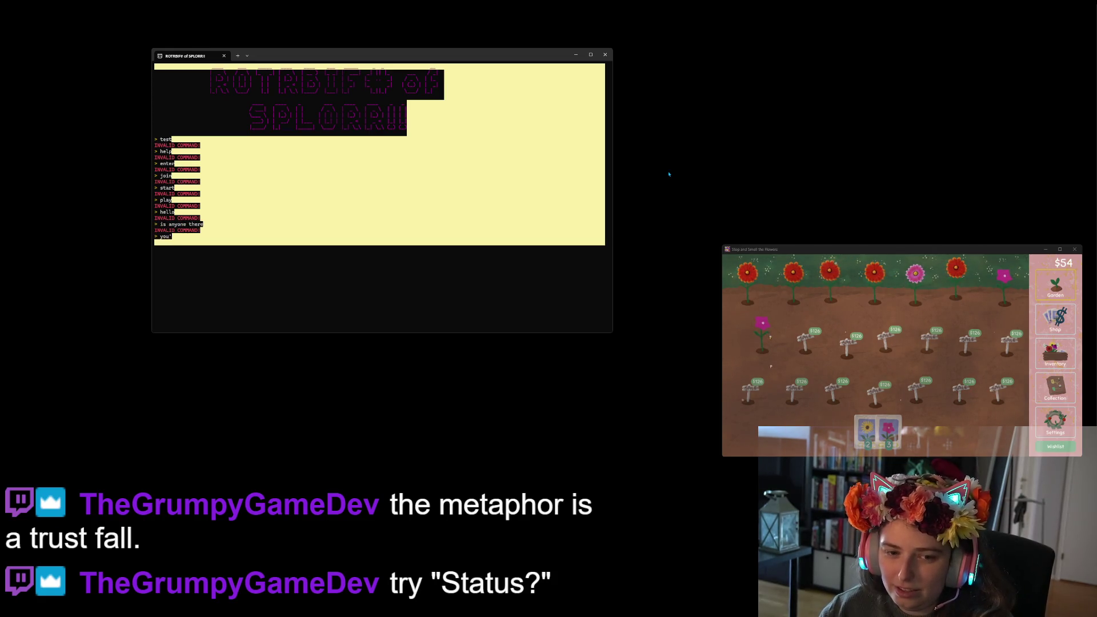
type("cat")
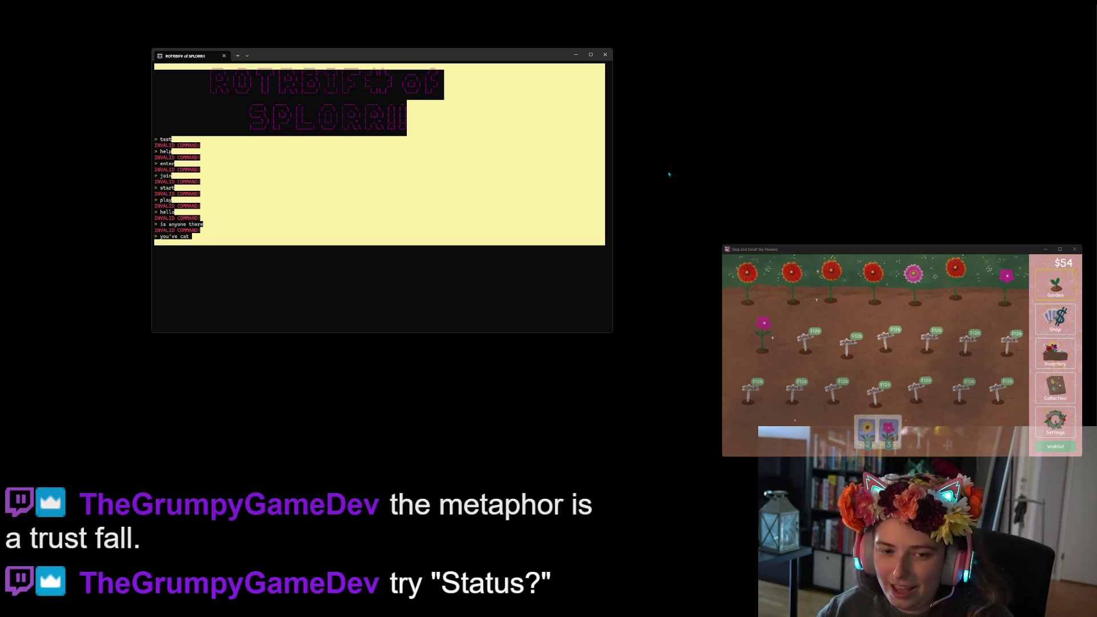
type(" to be kitten me")
key("Return")
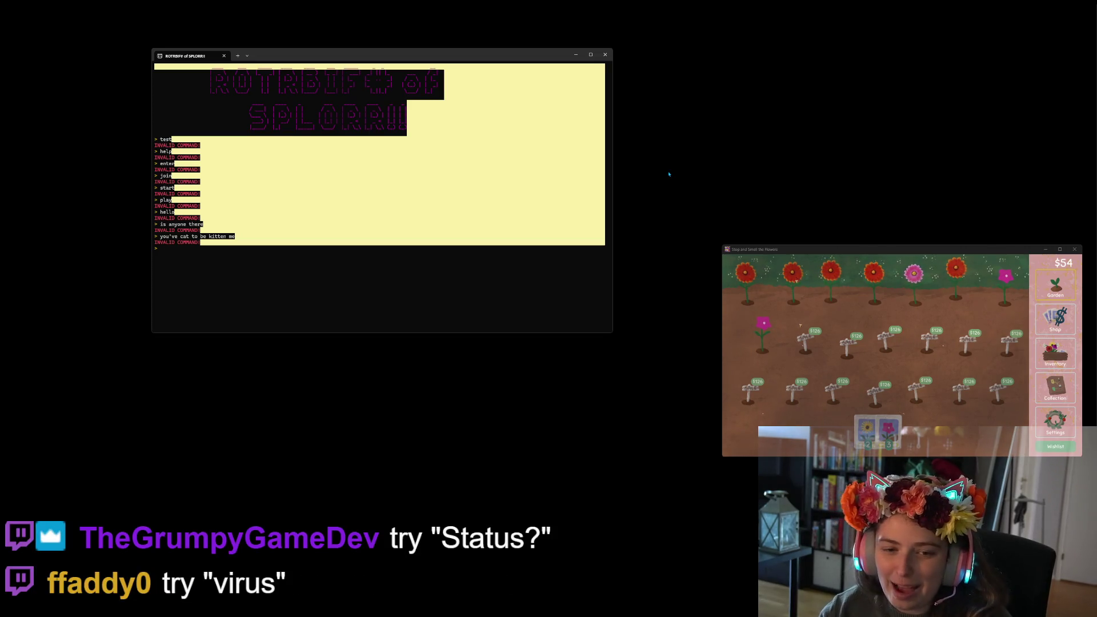
Try Status, status and status? until Status? reports the character's status.
type("Status")
key("Return")
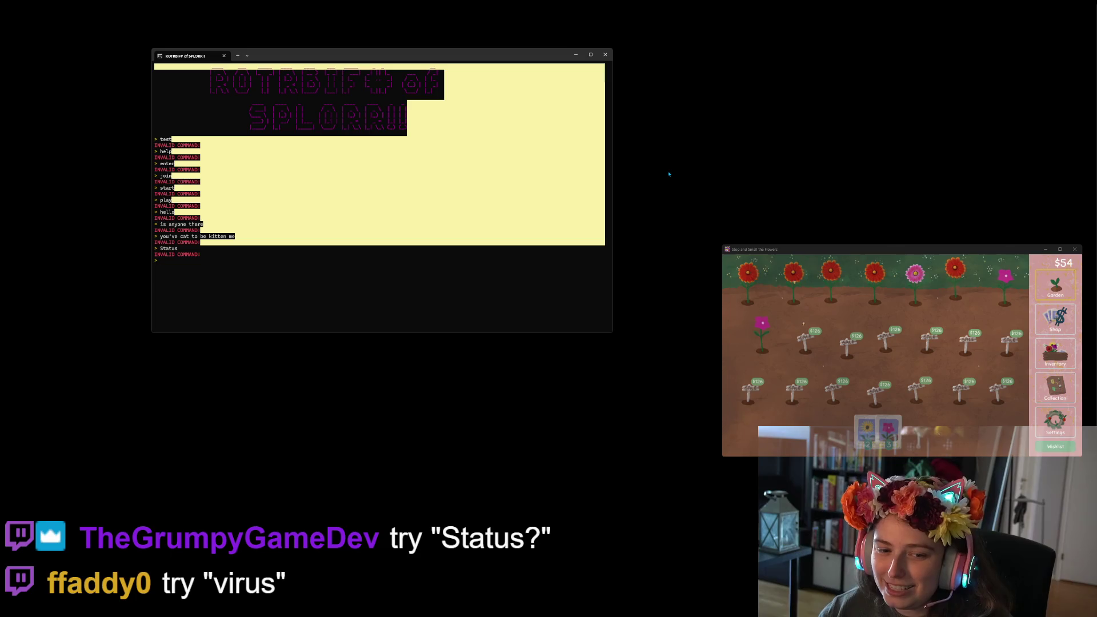
type("statu")
key("Return")
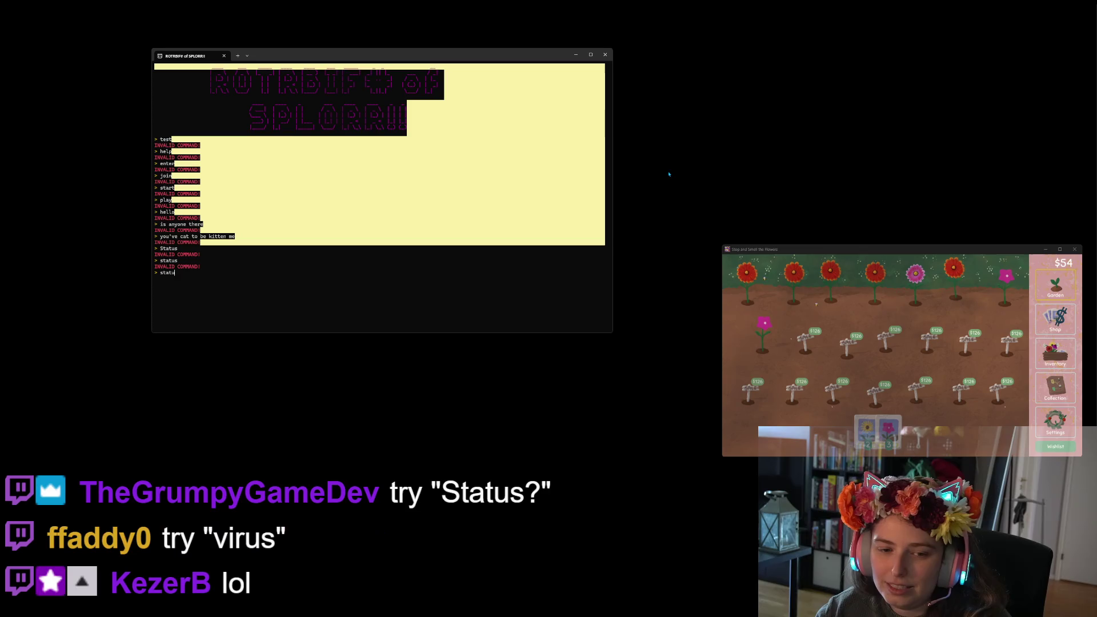
type("status?")
key("Return")
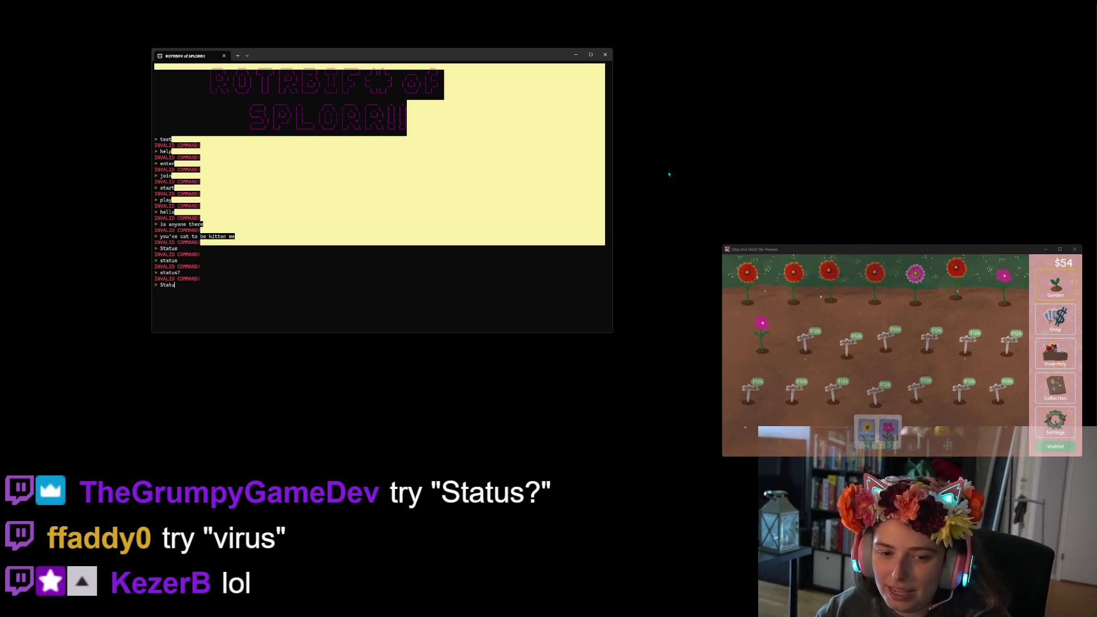
type("s?")
key("Return")
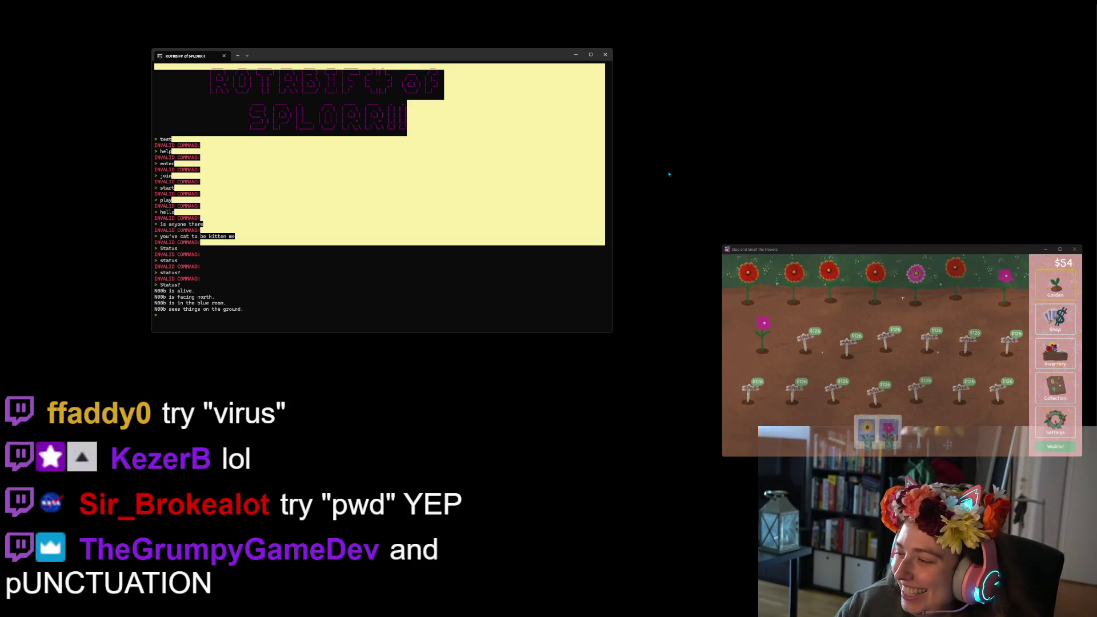
Try virus?, Move f1, MOVE F1, Move, MOVE and move, all rejected.
type("virus?")
key("Return")
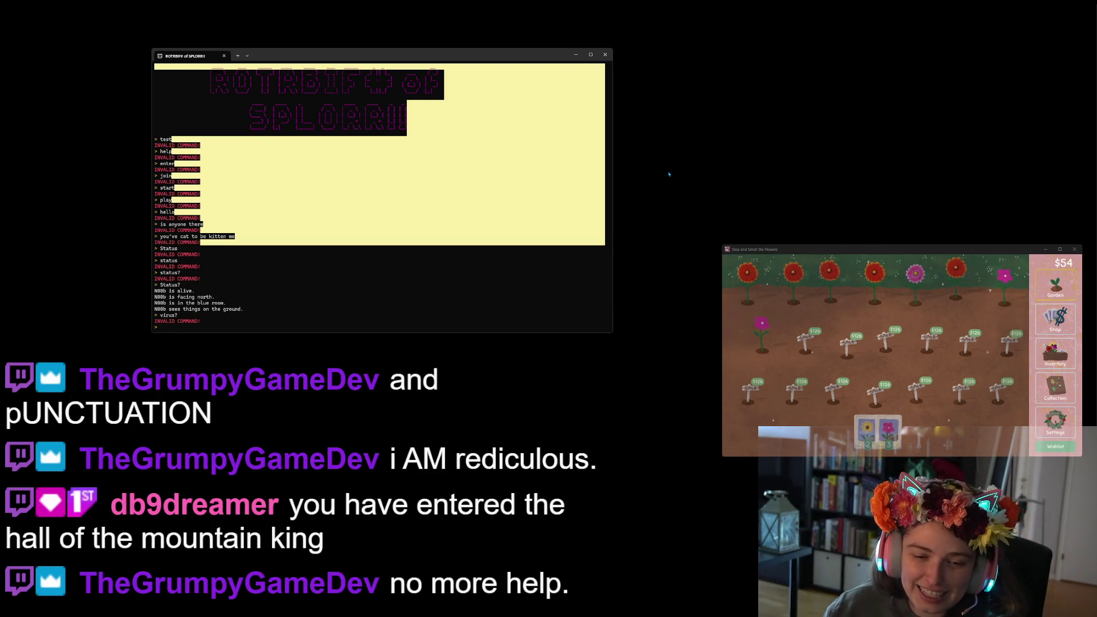
type("Move ")
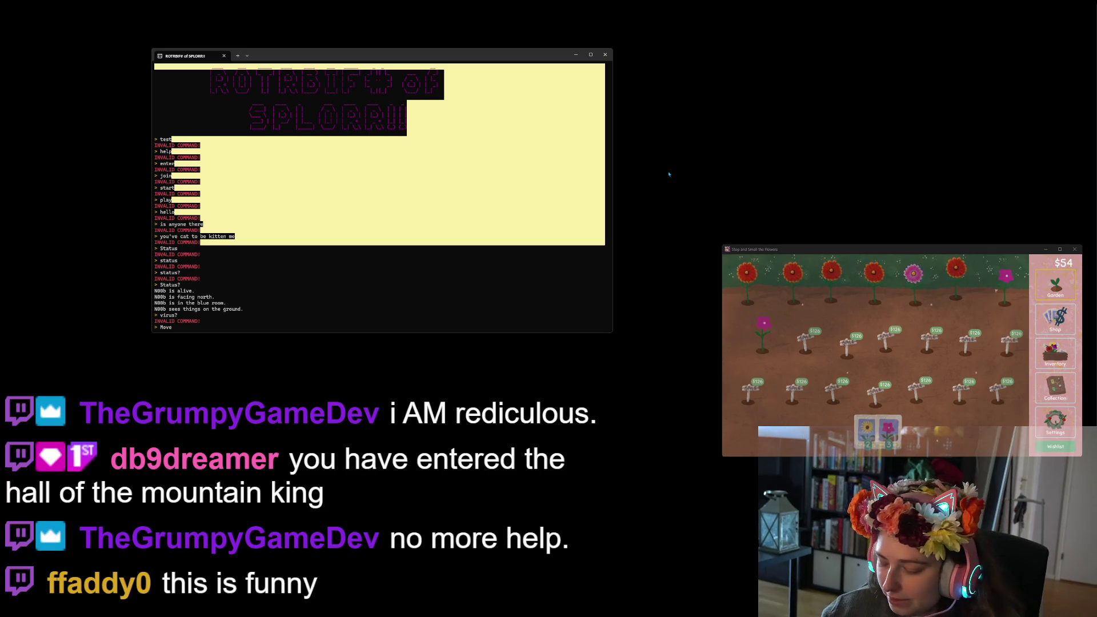
type("f1")
key("Return")
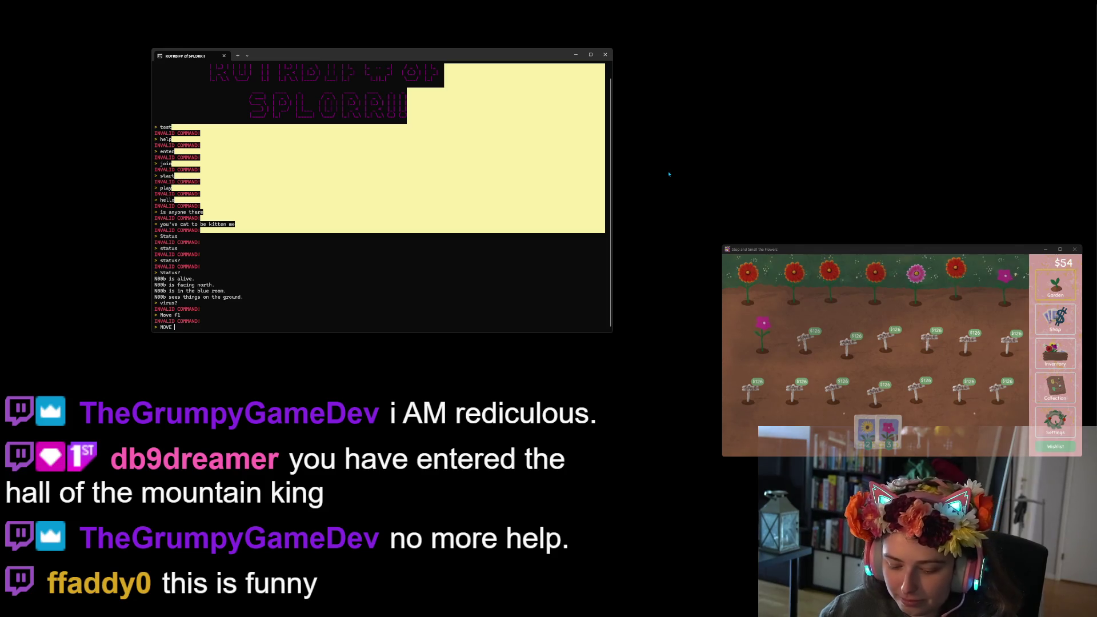
key("Return")
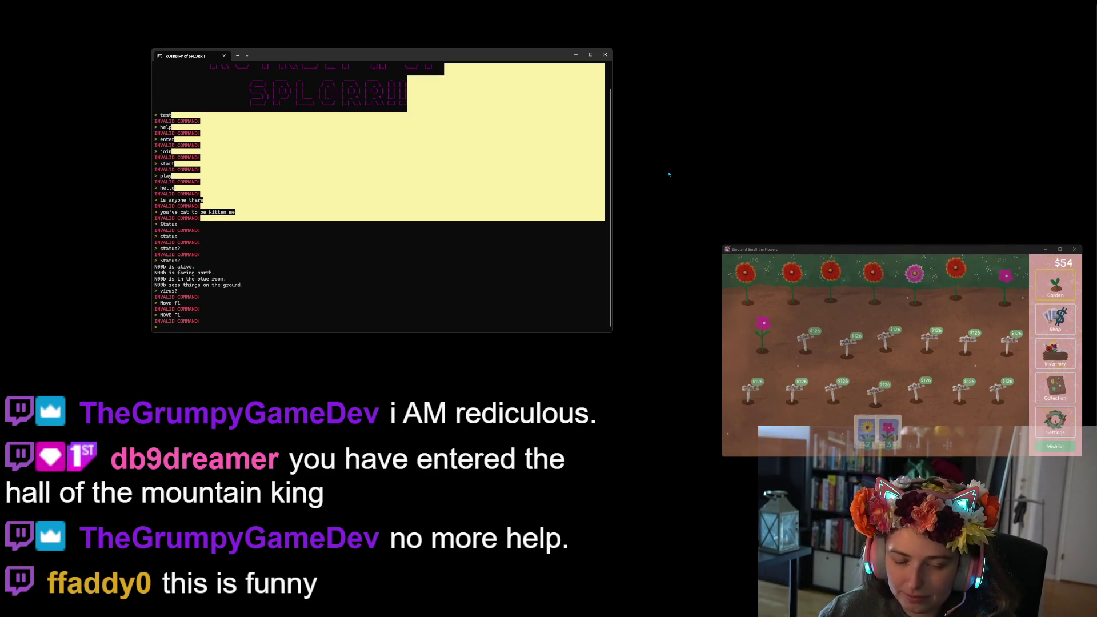
type("Move")
key("Return")
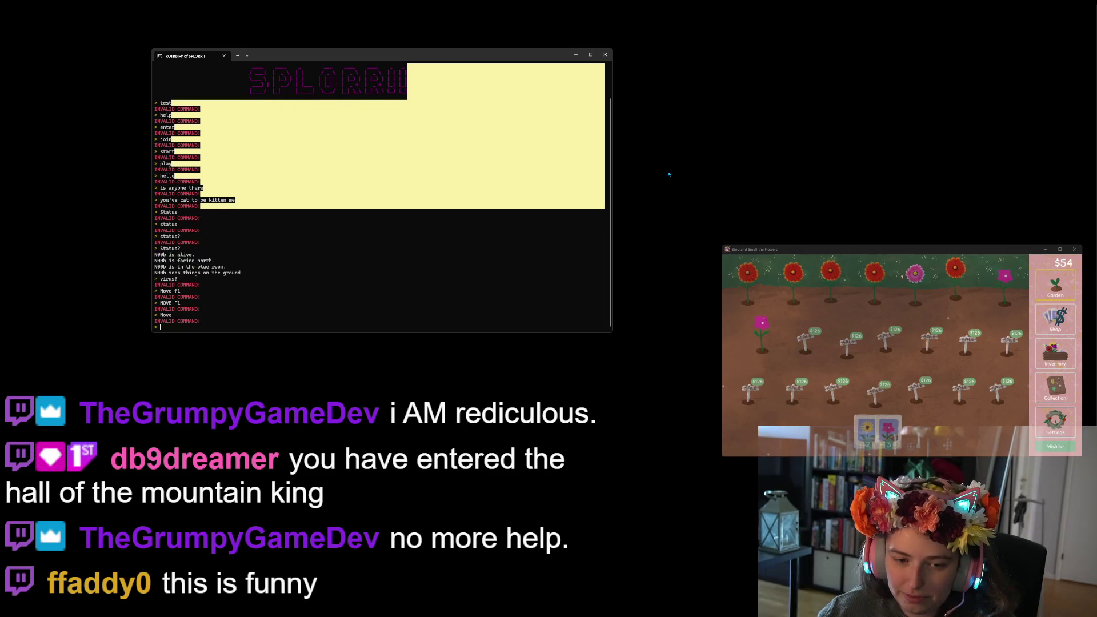
type("MOVE")
key("Return")
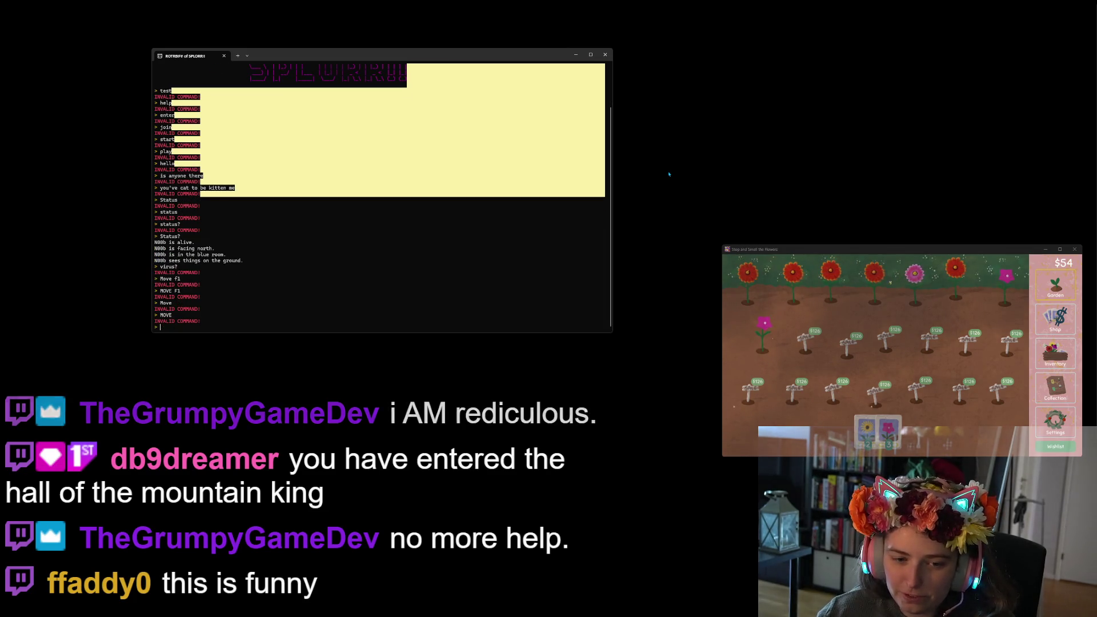
type("move")
key("Return")
Try walk, forward, go, helo and henlo, each rejected as INVALID COMMAND!
type("alk")
key("Return")
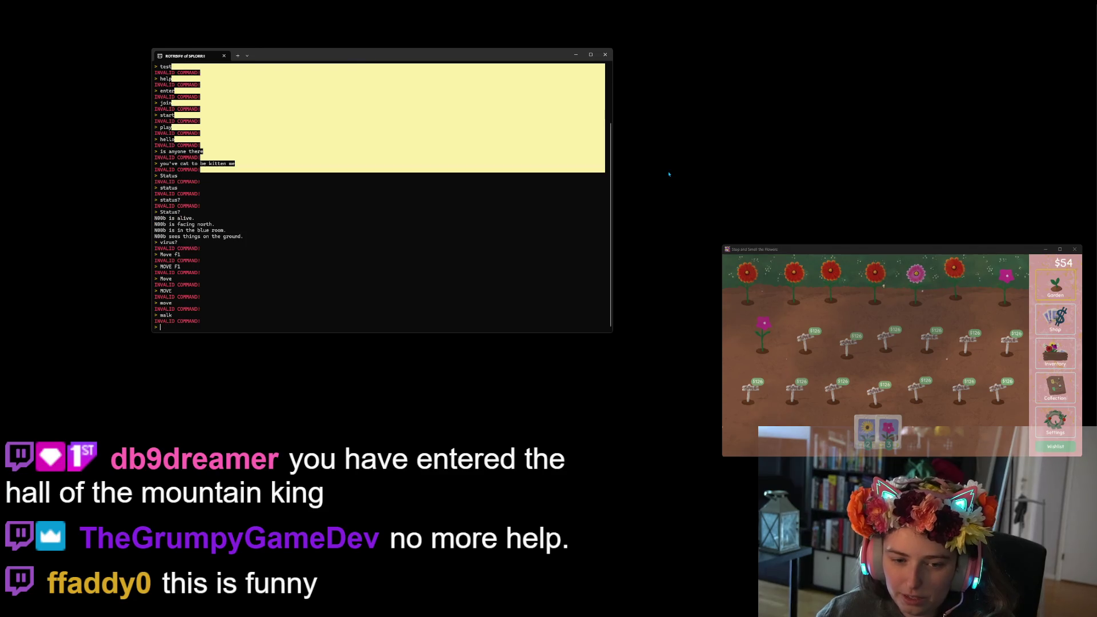
type("forwar")
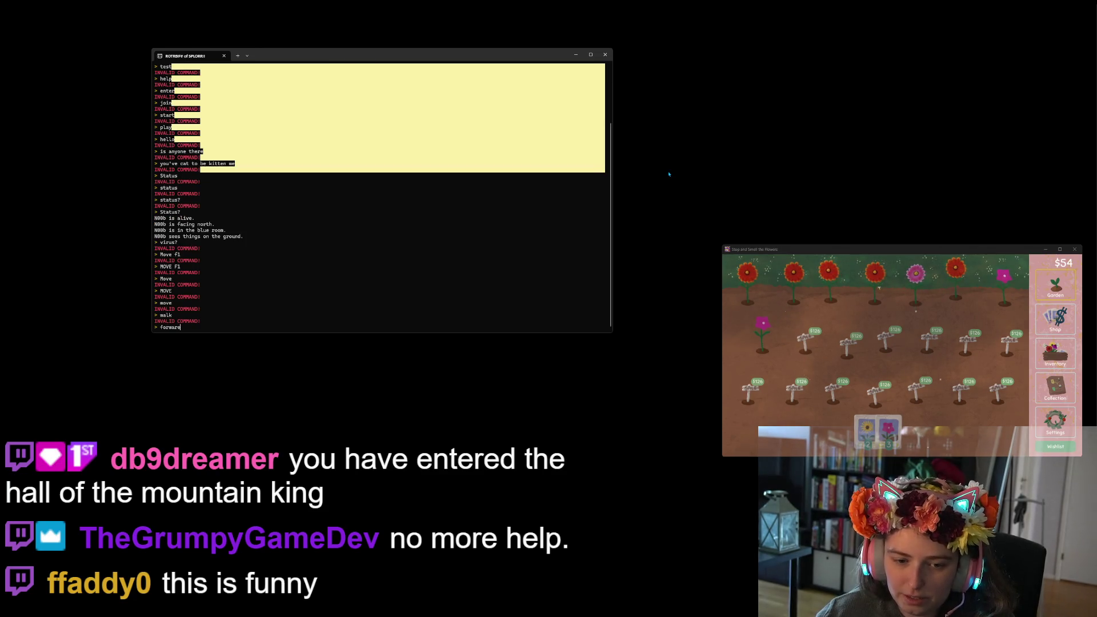
type("d")
key("Return")
type("go")
key("Return")
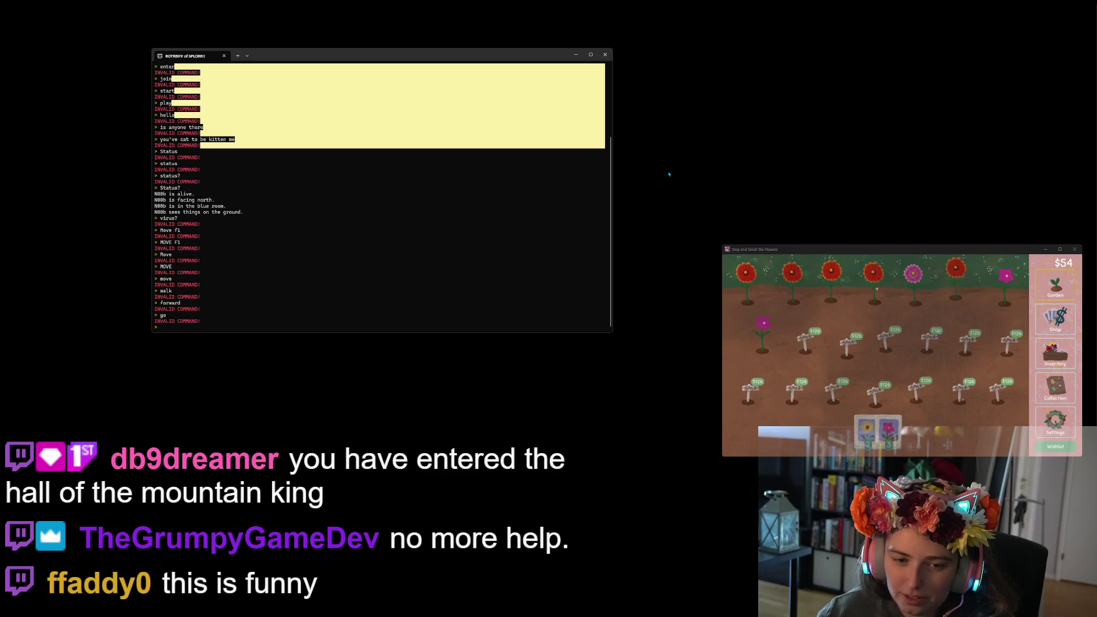
key("Return")
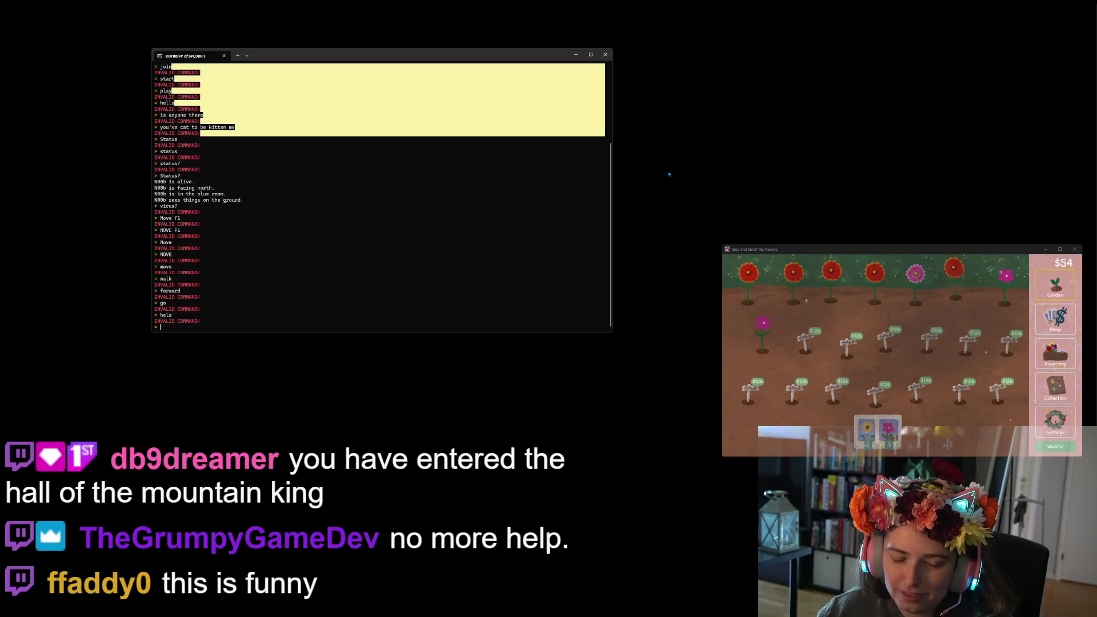
type("henlo")
key("Return")
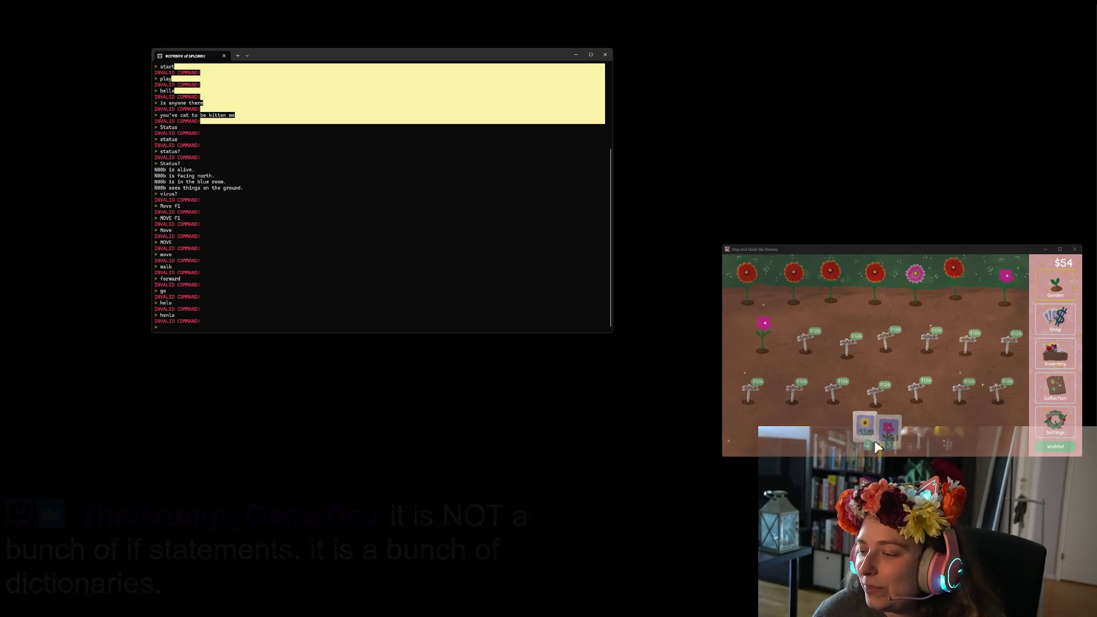
Harvest all grown flowers in the top row, dismissing the new gazonia card.
left_click(1006, 280)
left_click(953, 271)
left_click(916, 276)
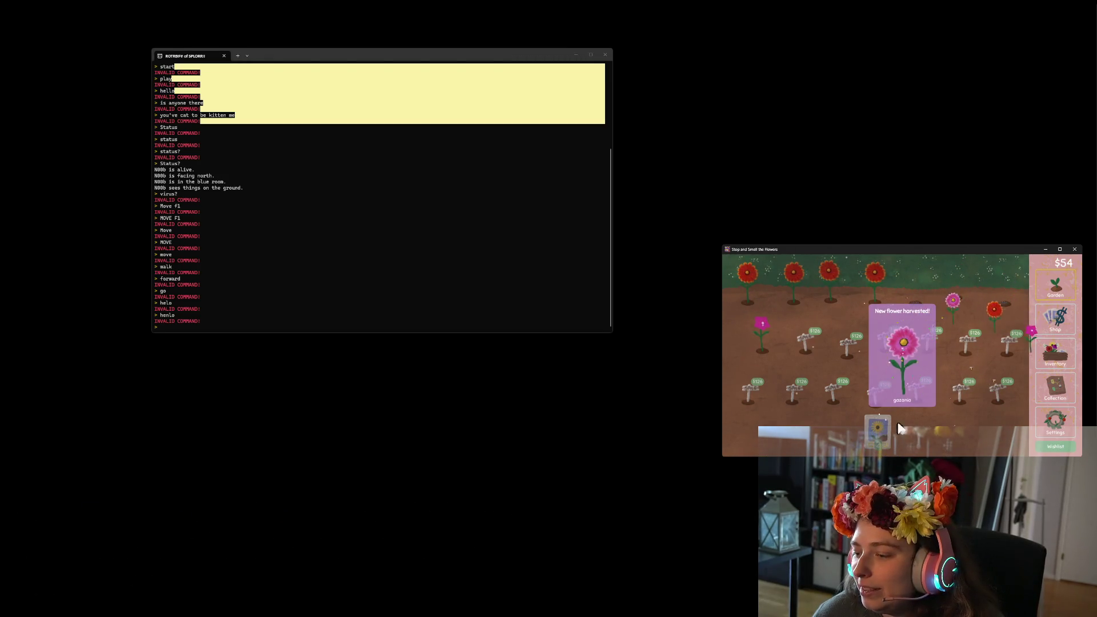
left_click(875, 274)
left_click(829, 277)
left_click(794, 277)
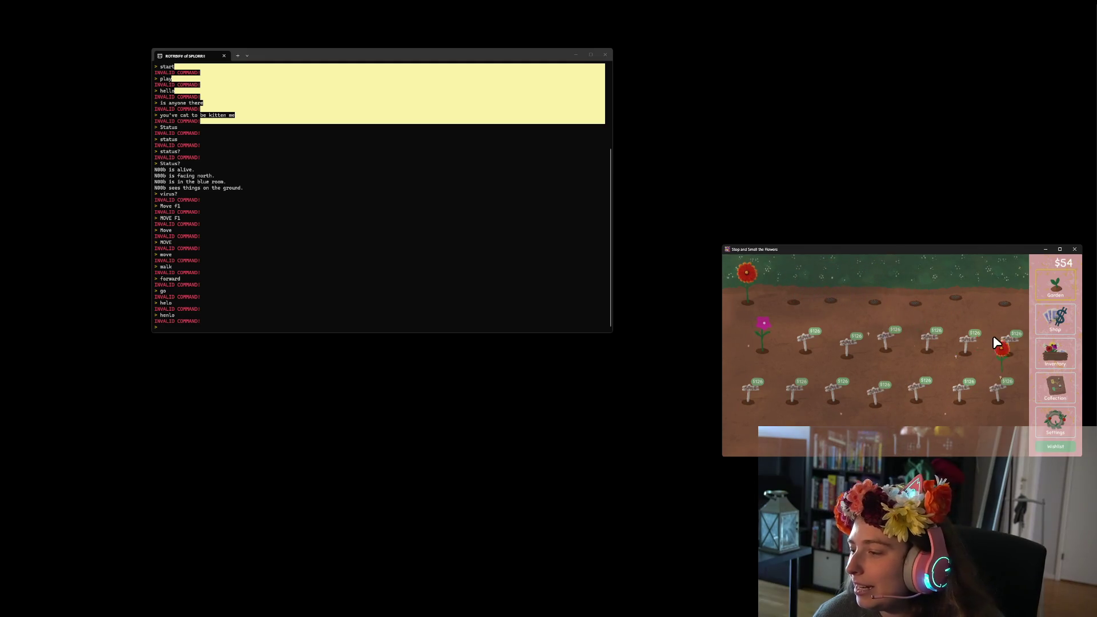
Turn a yellow flower from the harvest shelf into seeds and show the flower collection.
left_click(1058, 357)
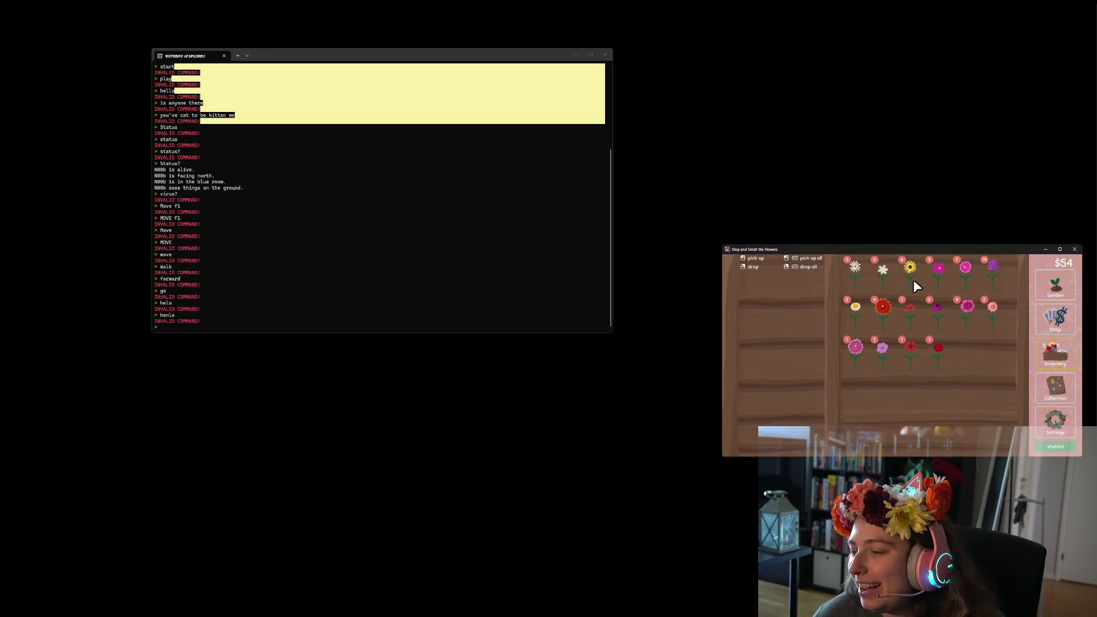
left_click(1055, 389)
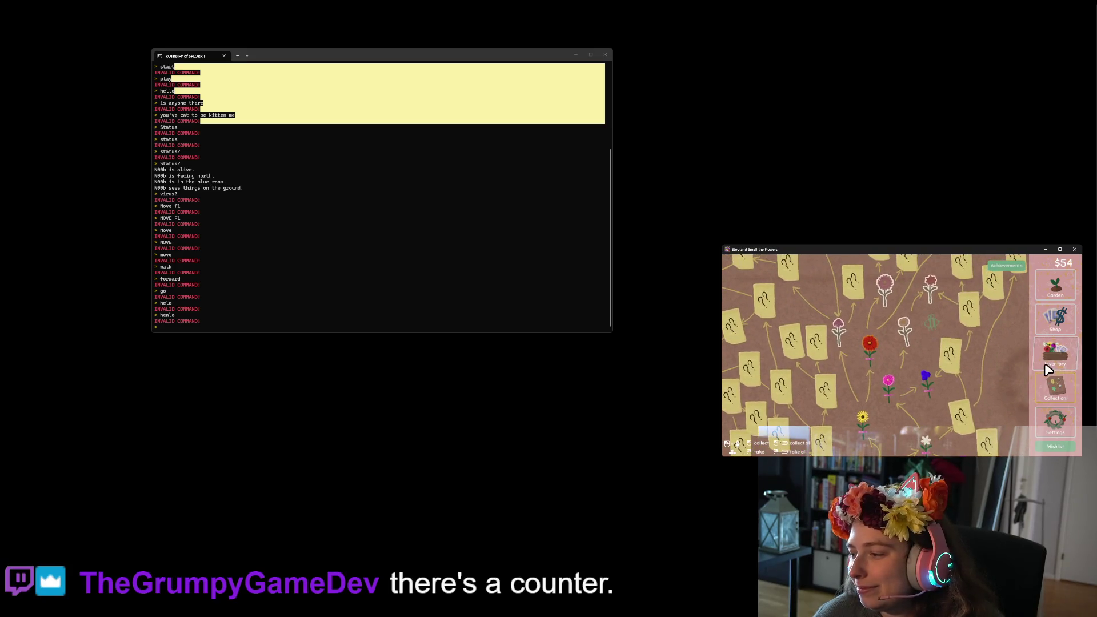
left_click(1040, 346)
left_click_drag(853, 313, 800, 308)
left_click(1055, 387)
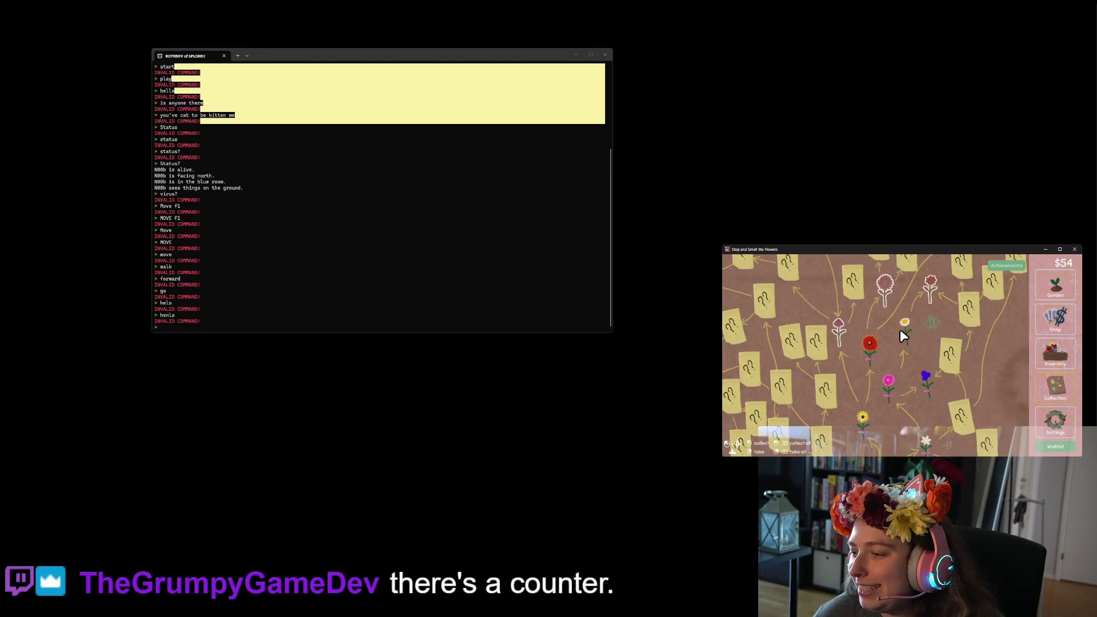
left_click(1057, 344)
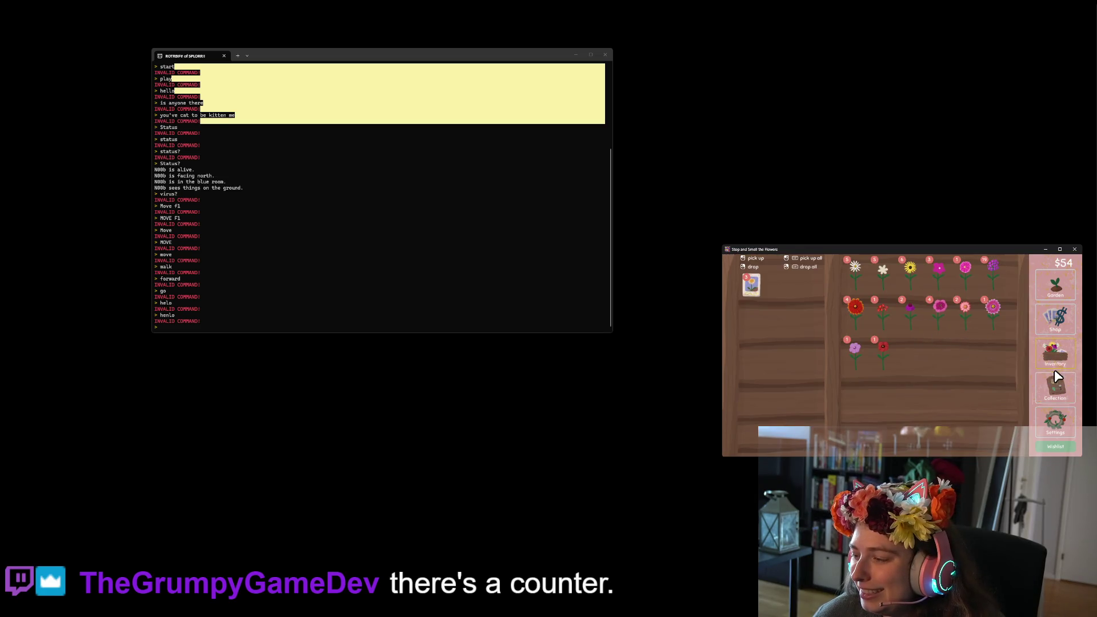
left_click(1055, 391)
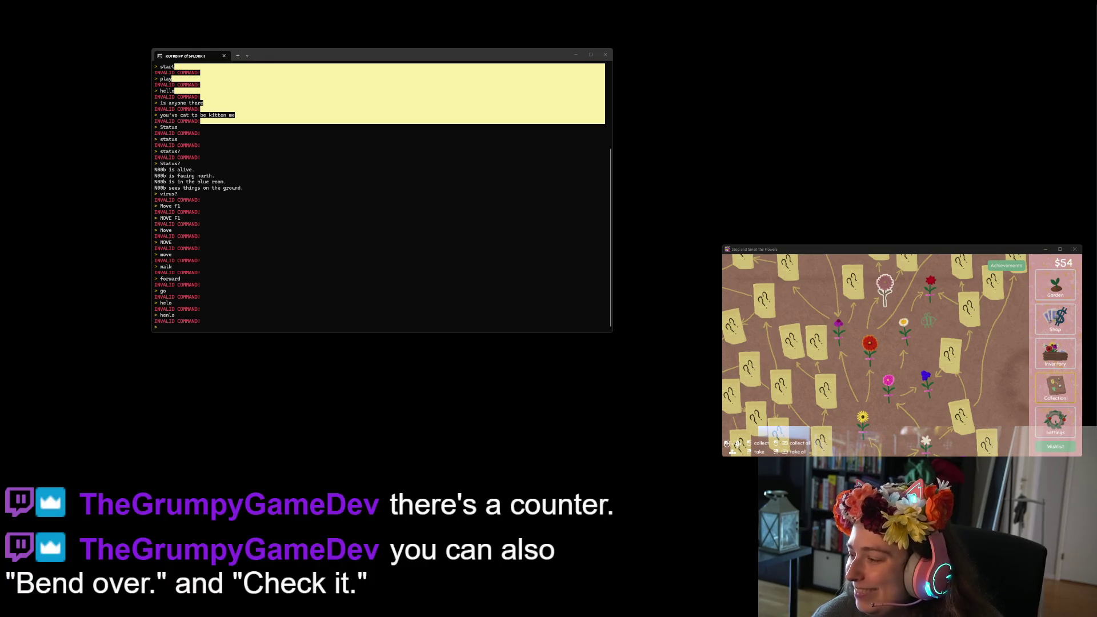
Try Bend Over, bend over and Bend over until 'Bend over.' works, then close the game.
left_click(351, 221)
type("Bend Over")
key("Return")
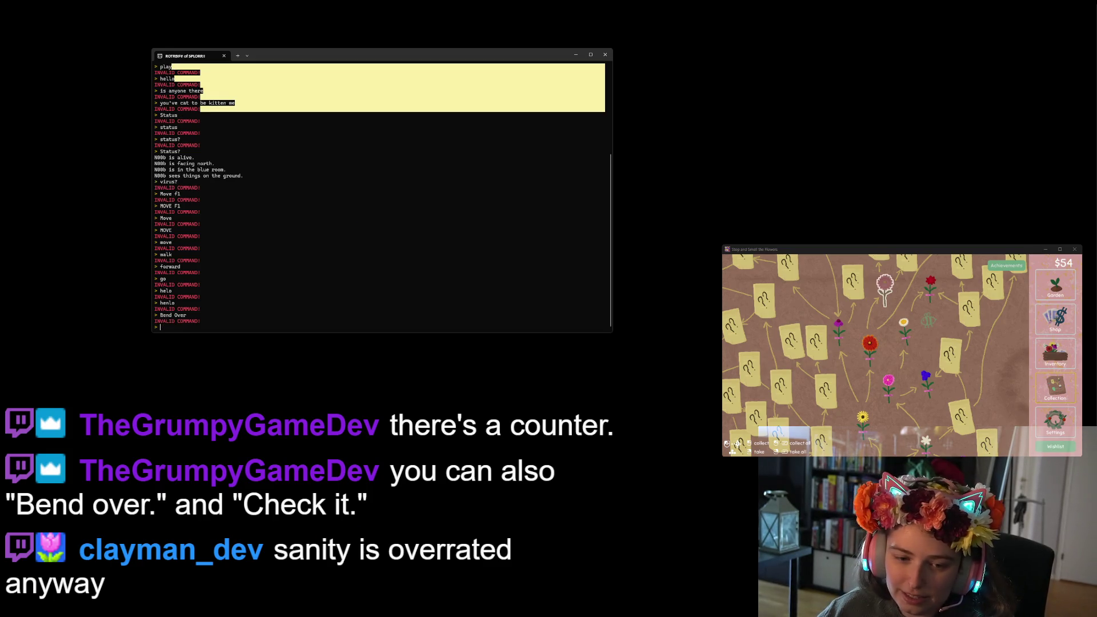
type("bend")
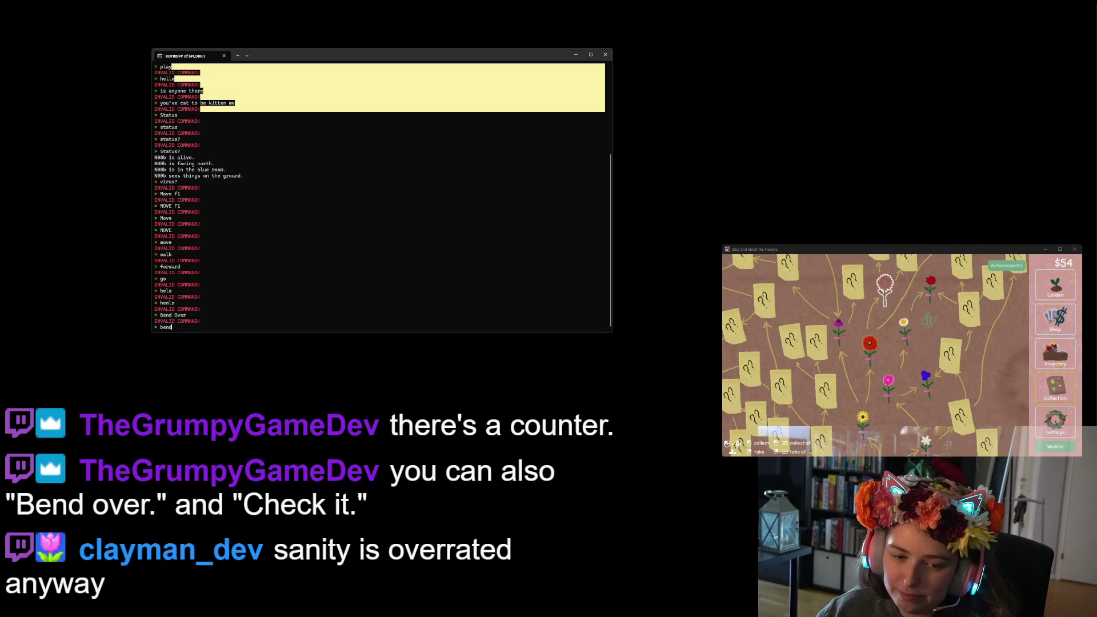
type(" over")
key("Return")
type("Ben")
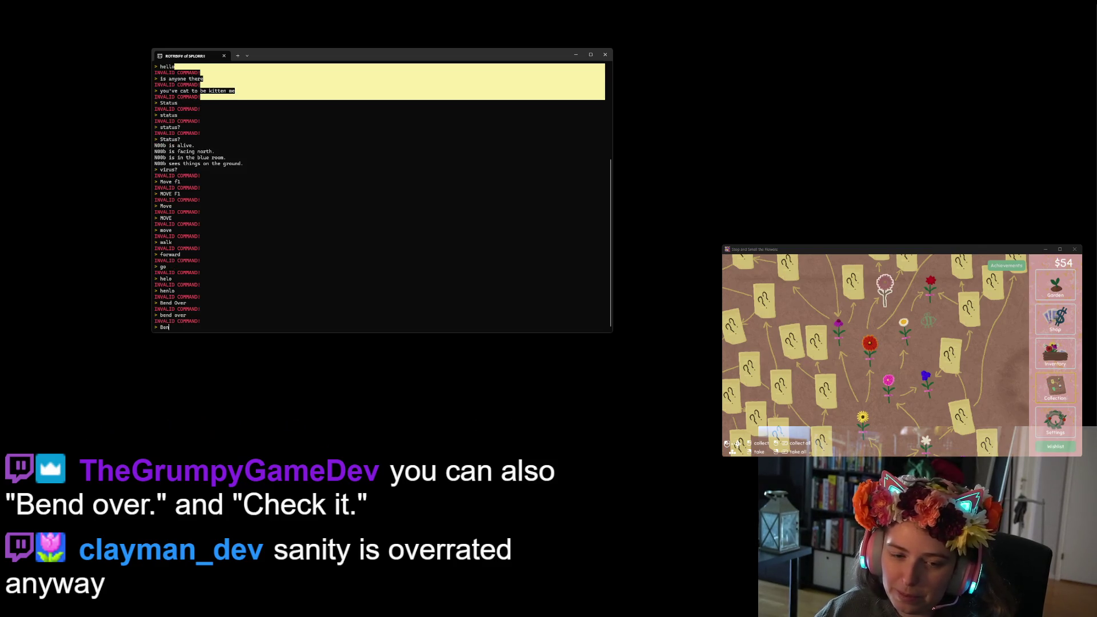
type("d over")
key("Return")
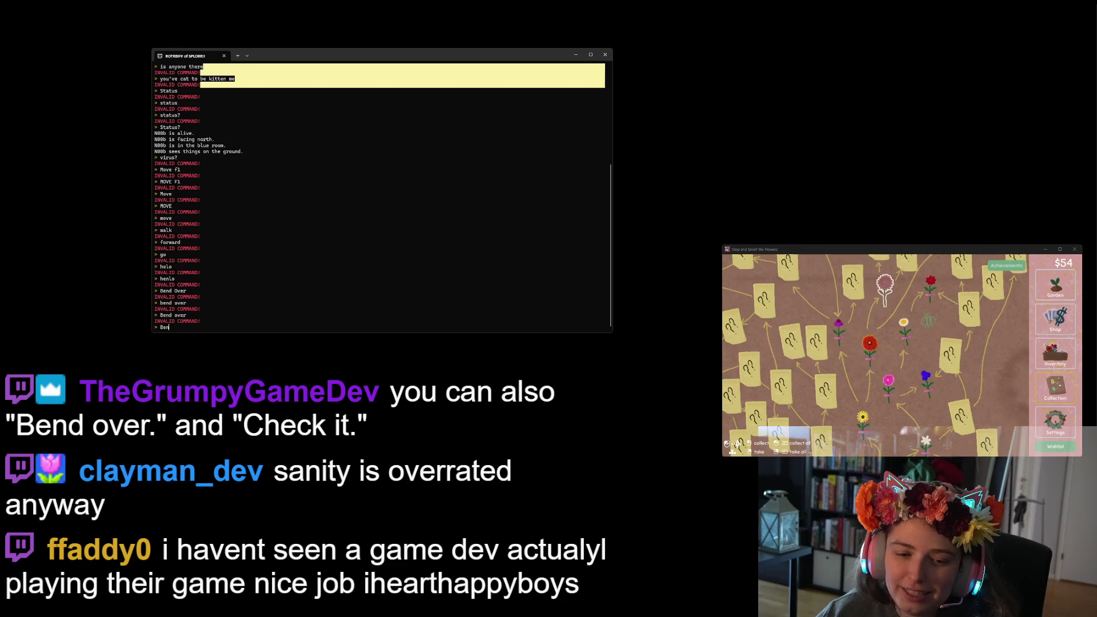
type("d over.")
key("Return")
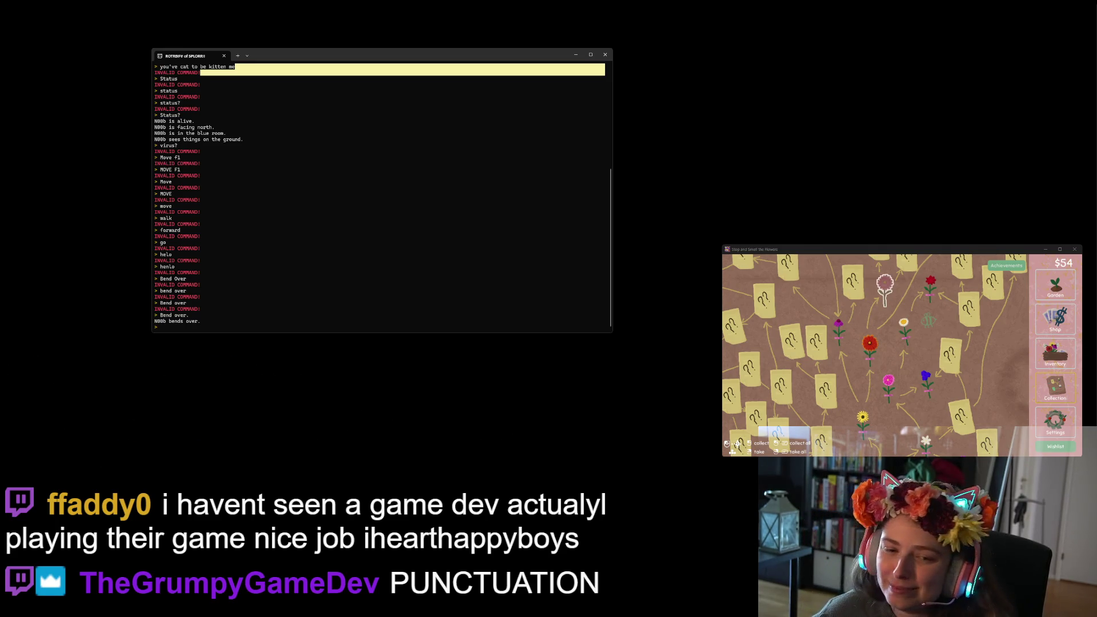
left_click(609, 57)
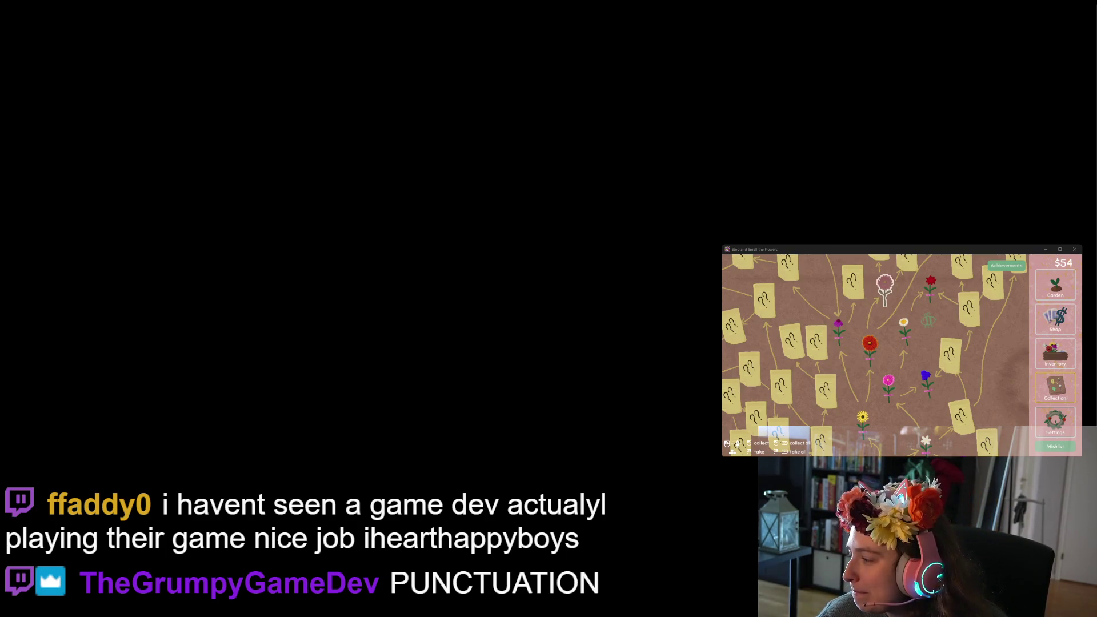
On the game's itch.io page, write the comment 'This is terrible. Great job! 10/10' and post it.
scroll(350, 263, "down", 3)
scroll(350, 263, "up", 3)
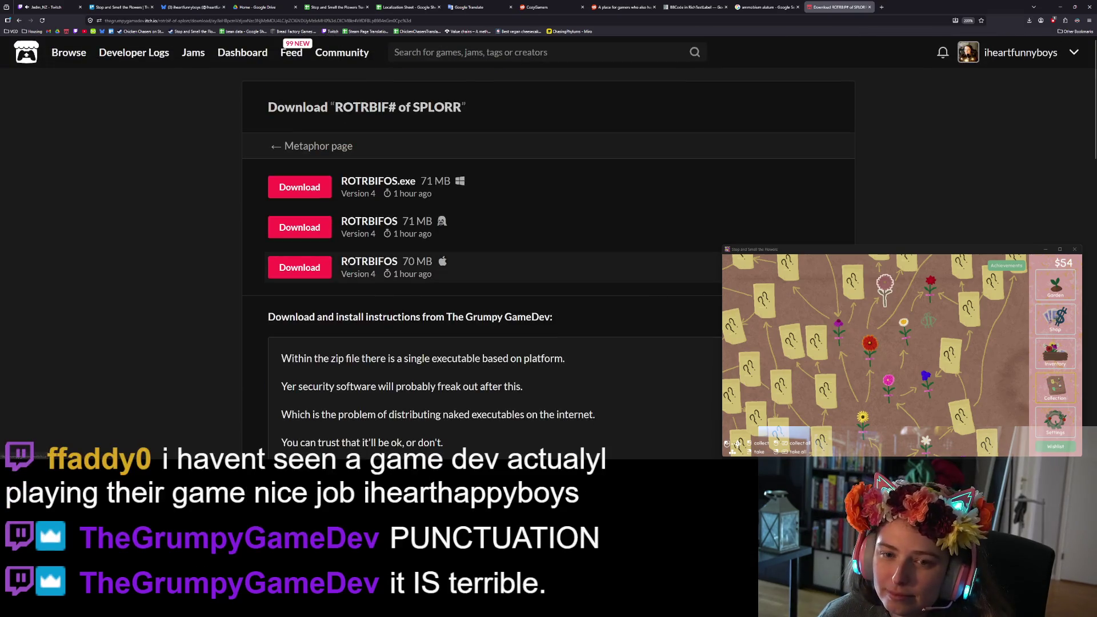
left_click(317, 147)
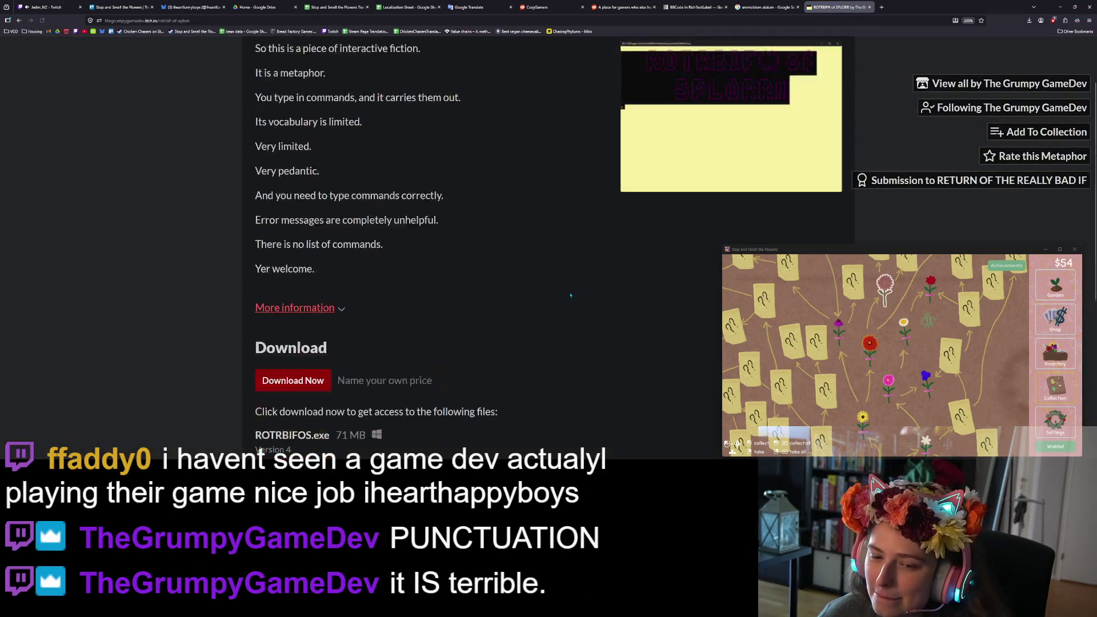
scroll(572, 290, "down", 5)
left_click(428, 384)
type("This is terrible. Greay")
key("BackSpace")
type("job! ")
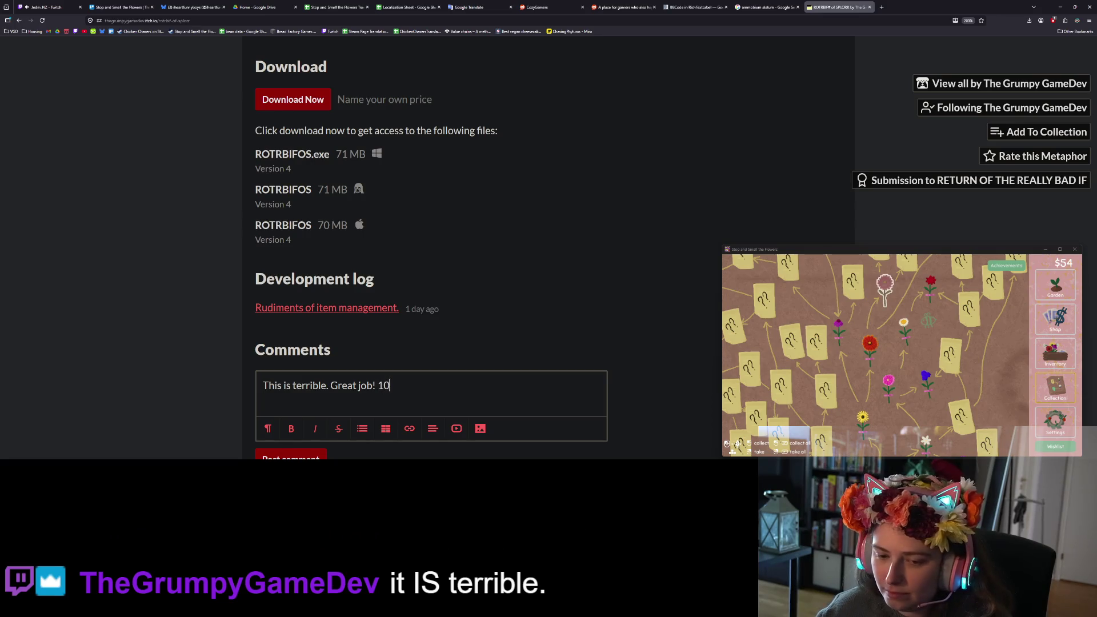
type("10")
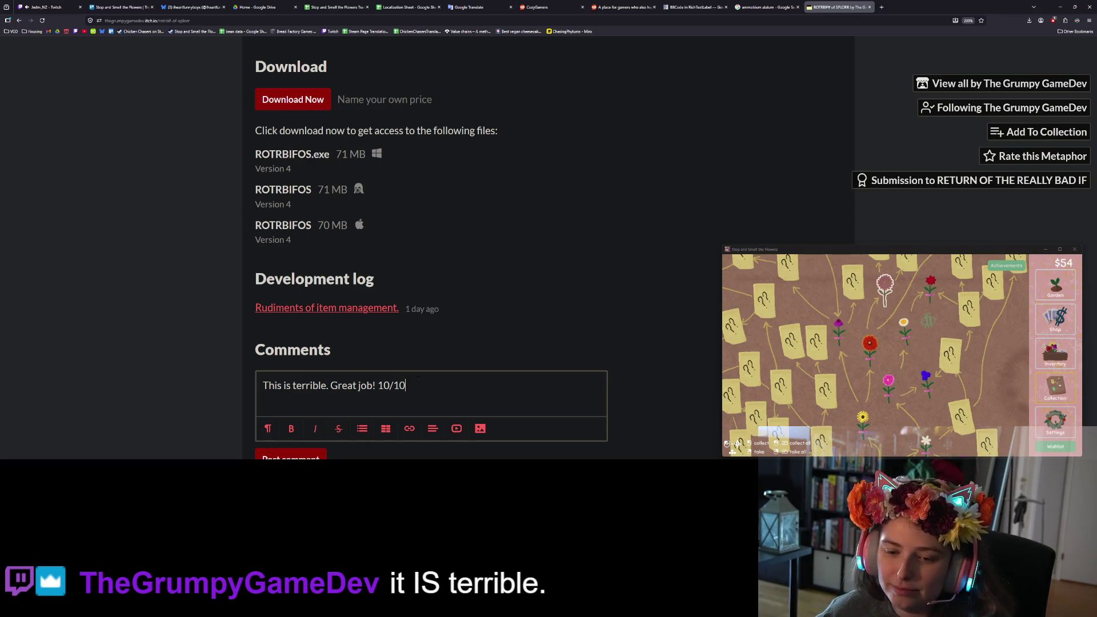
left_click(322, 455)
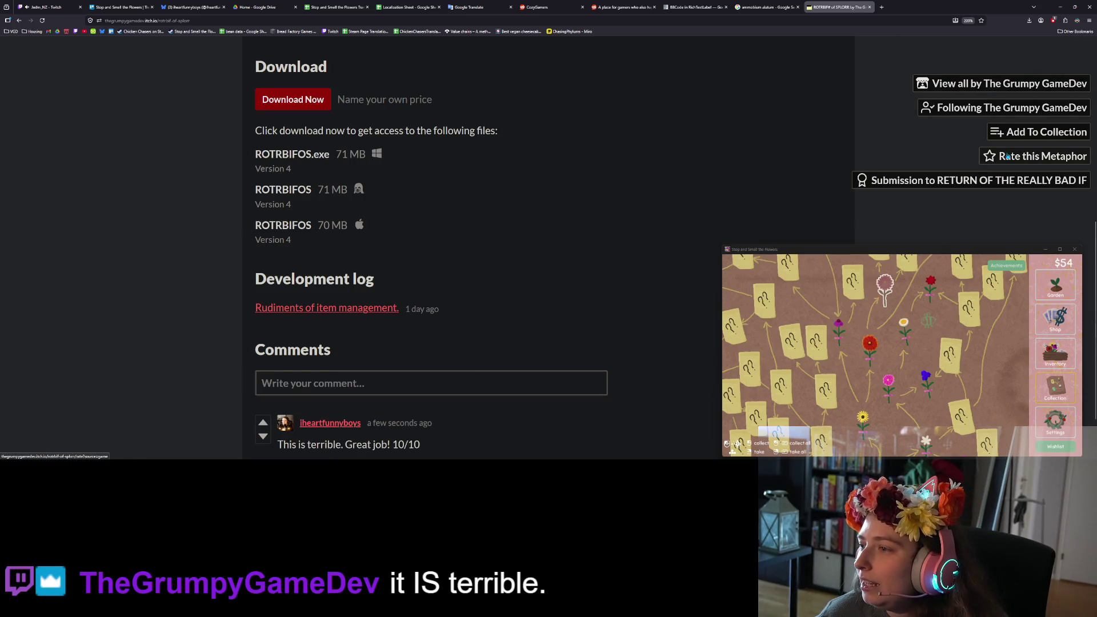
Rate the game five stars with the review 'I hope this tricks others into falling for your metaphor. Peace and love.'.
left_click(983, 154)
left_click(591, 188)
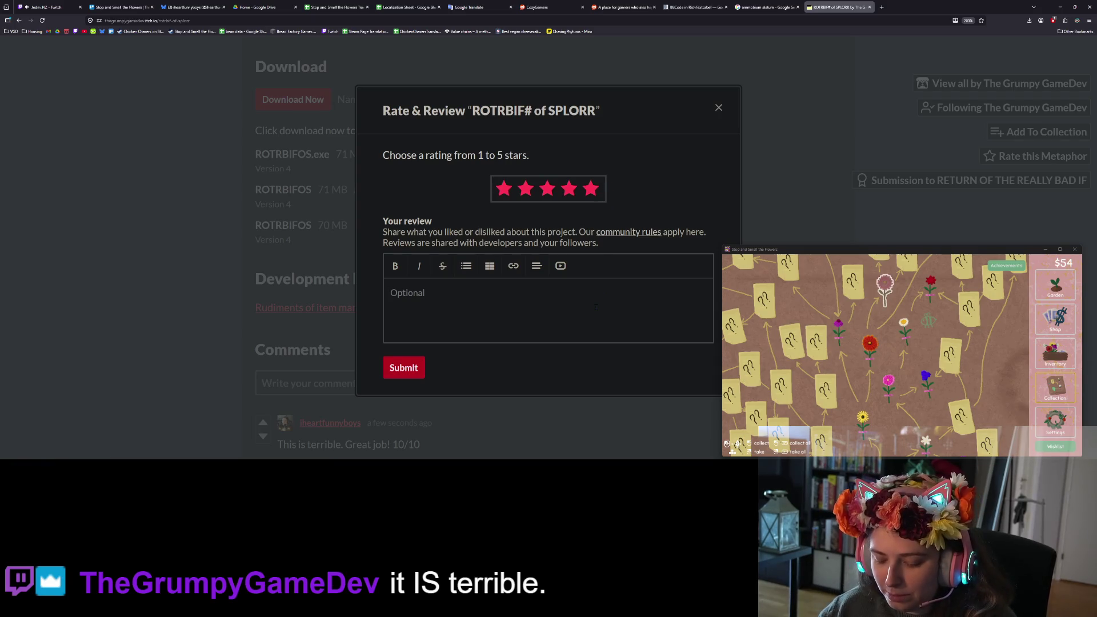
type("I hope this tic")
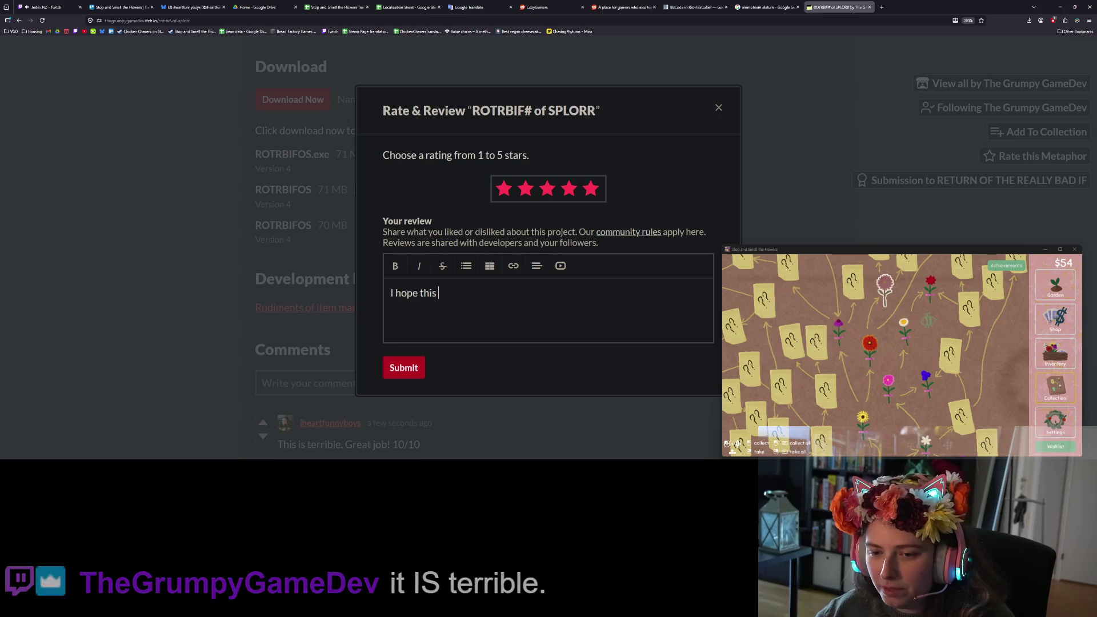
key("BackSpace")
key("BackSpace")
type("ricks oth")
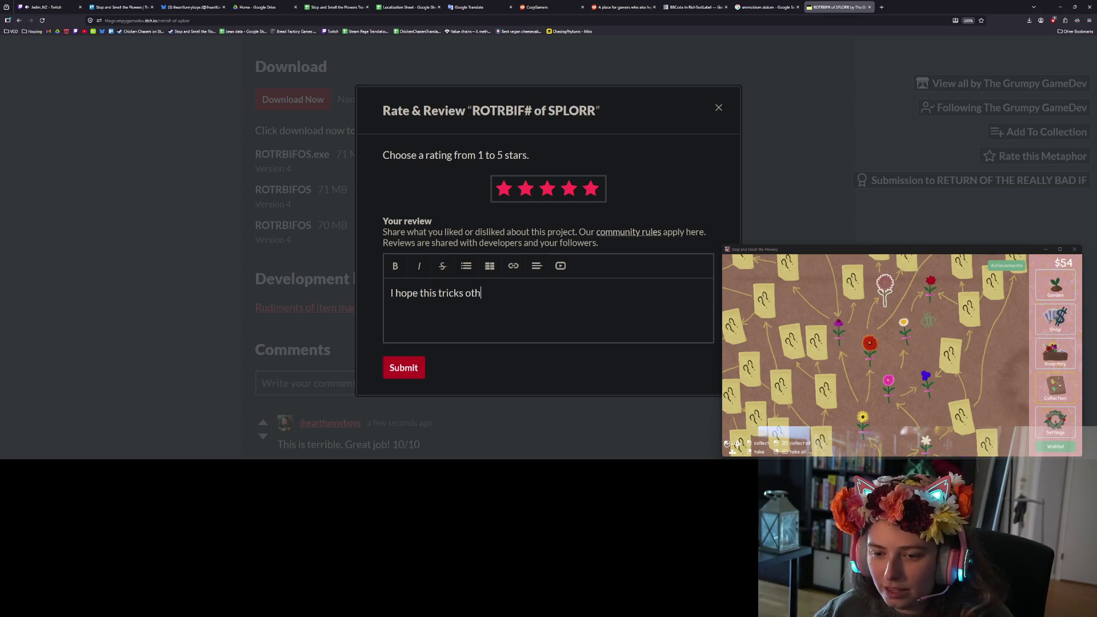
type("ers into fal")
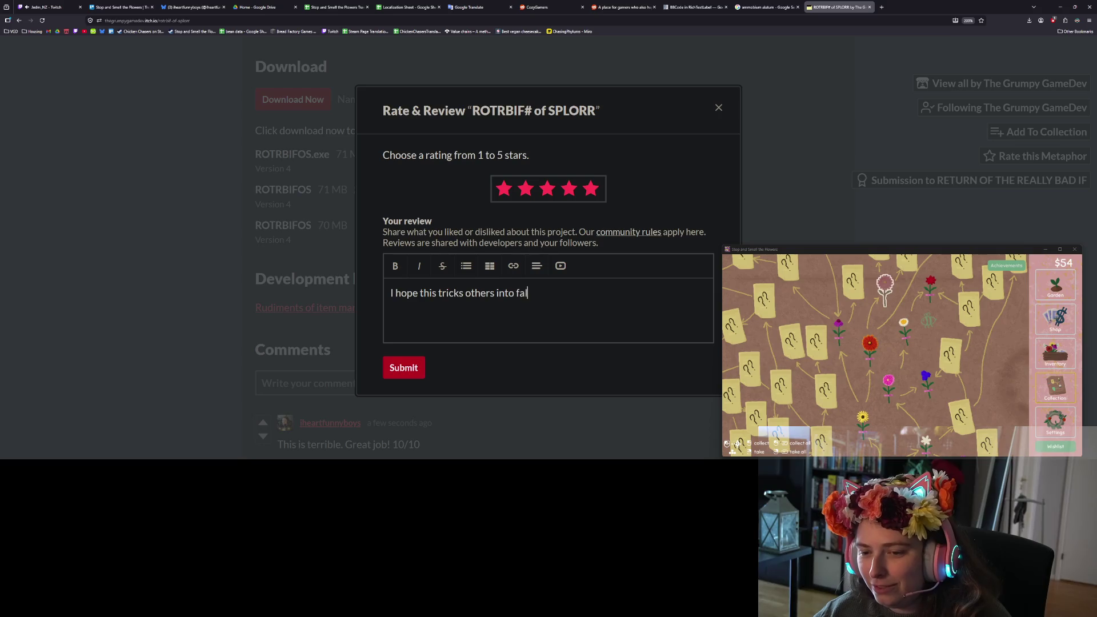
type("ling for you")
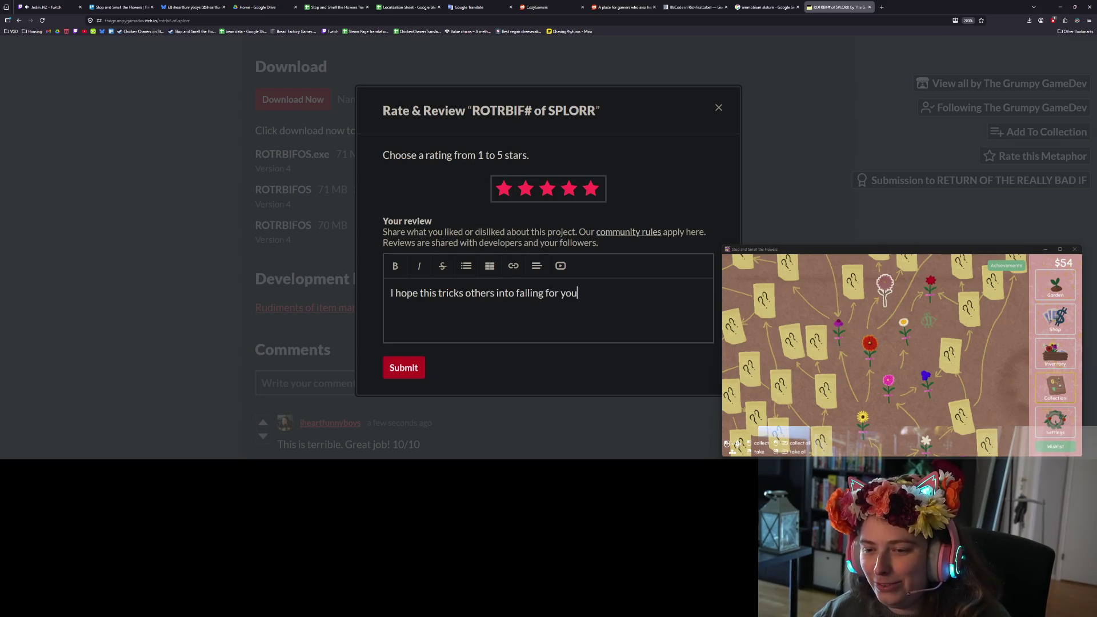
type("r metaphor.")
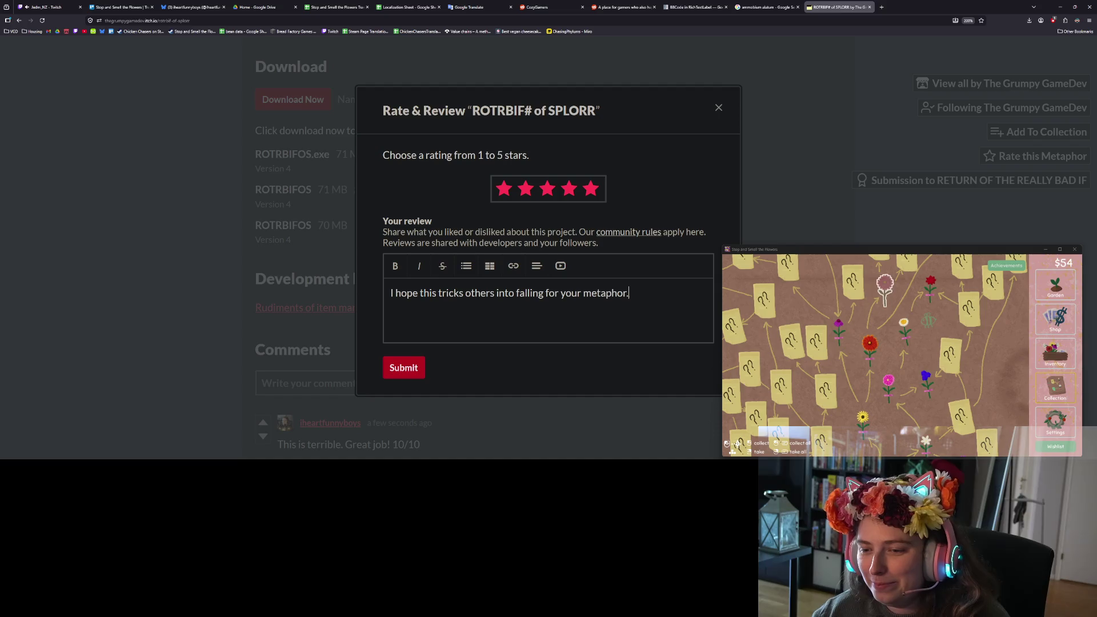
type(" Pe")
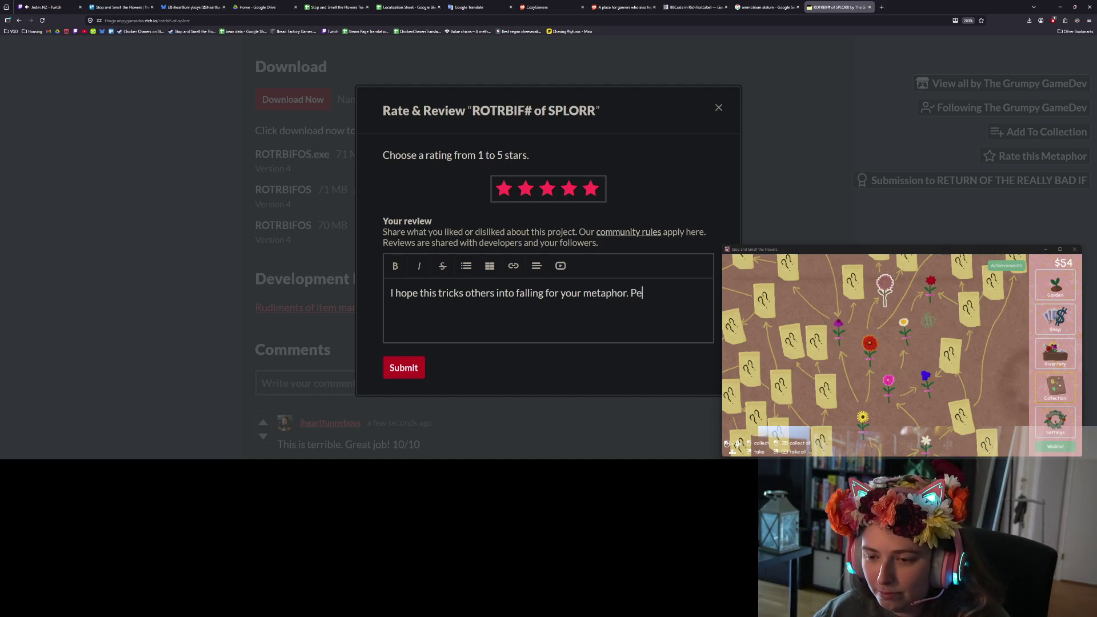
type("ace and love. ")
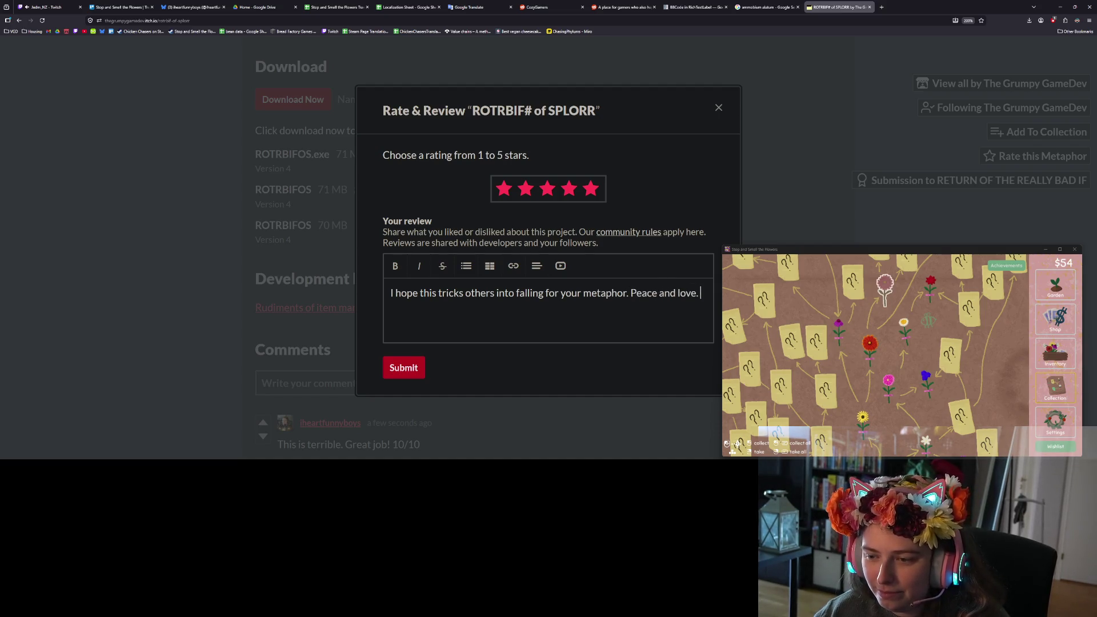
type("iheart")
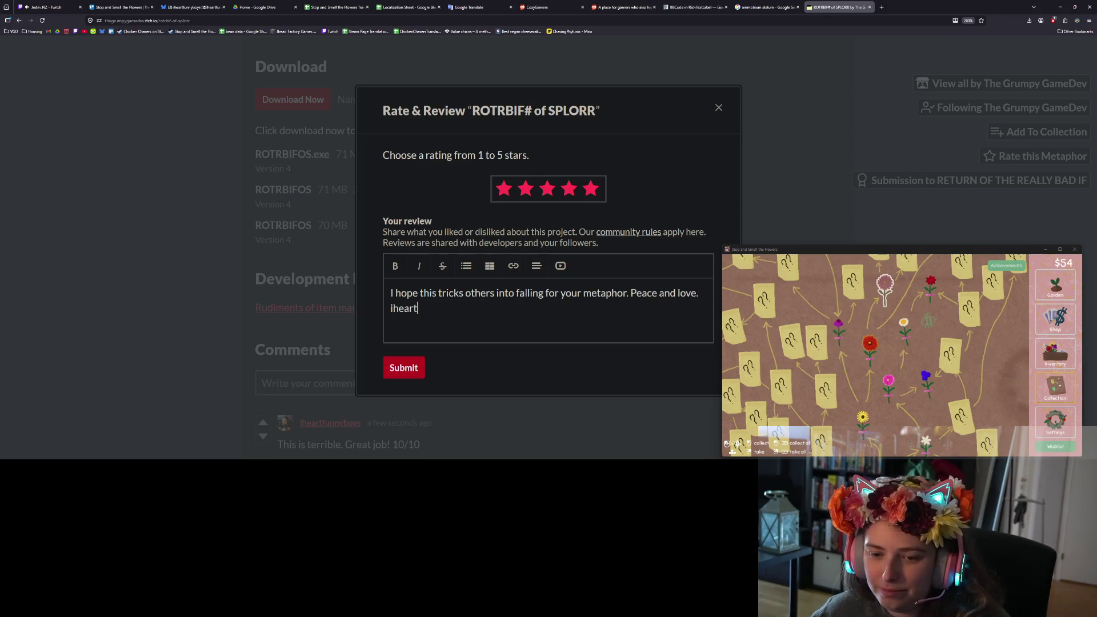
left_click(404, 367)
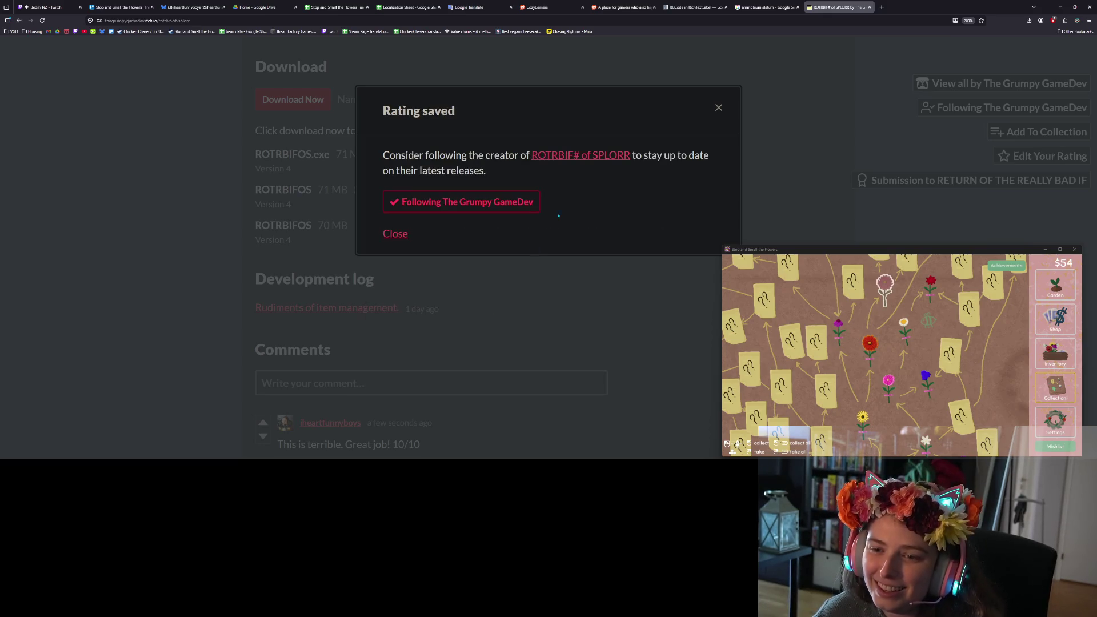
left_click(719, 108)
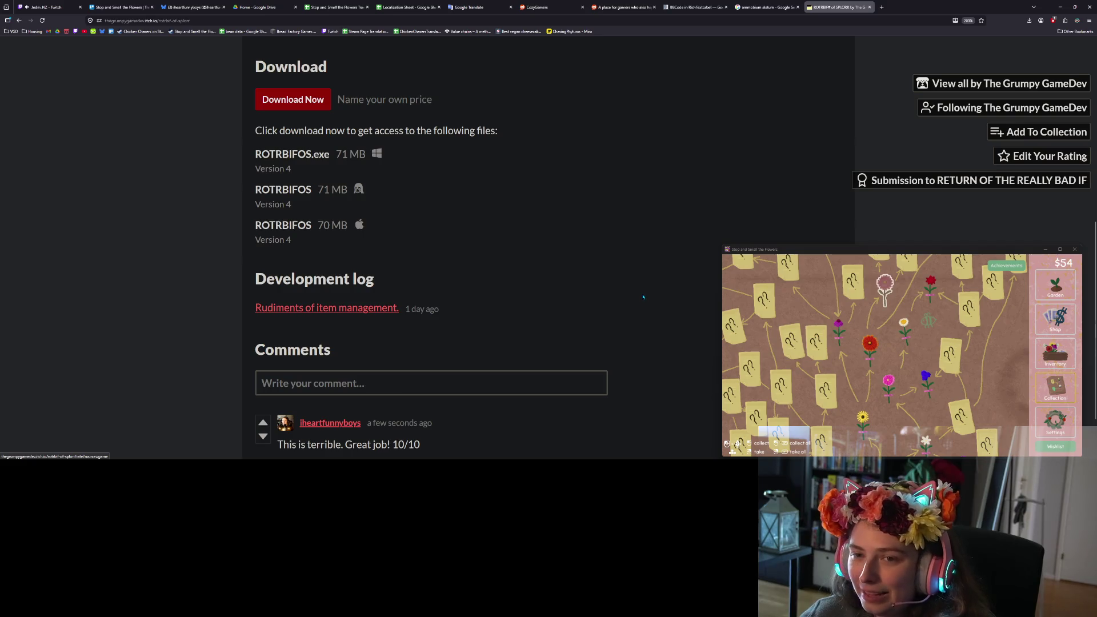
Scroll back to the top and switch to the Stop and Smell the Flowers Trello board.
scroll(637, 310, "up", 5)
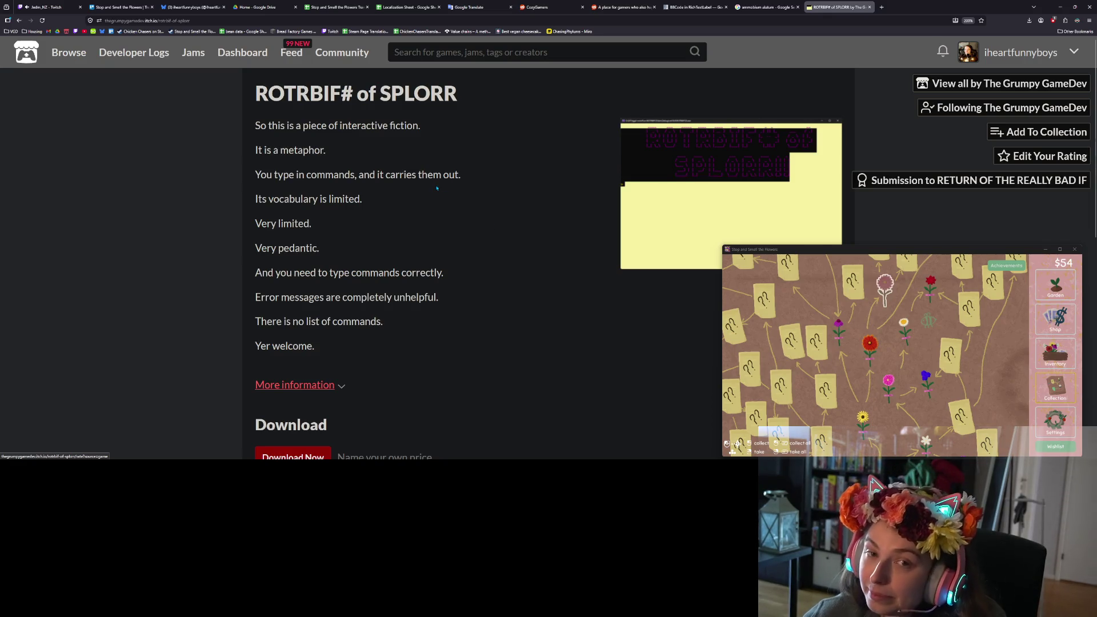
left_click(143, 5)
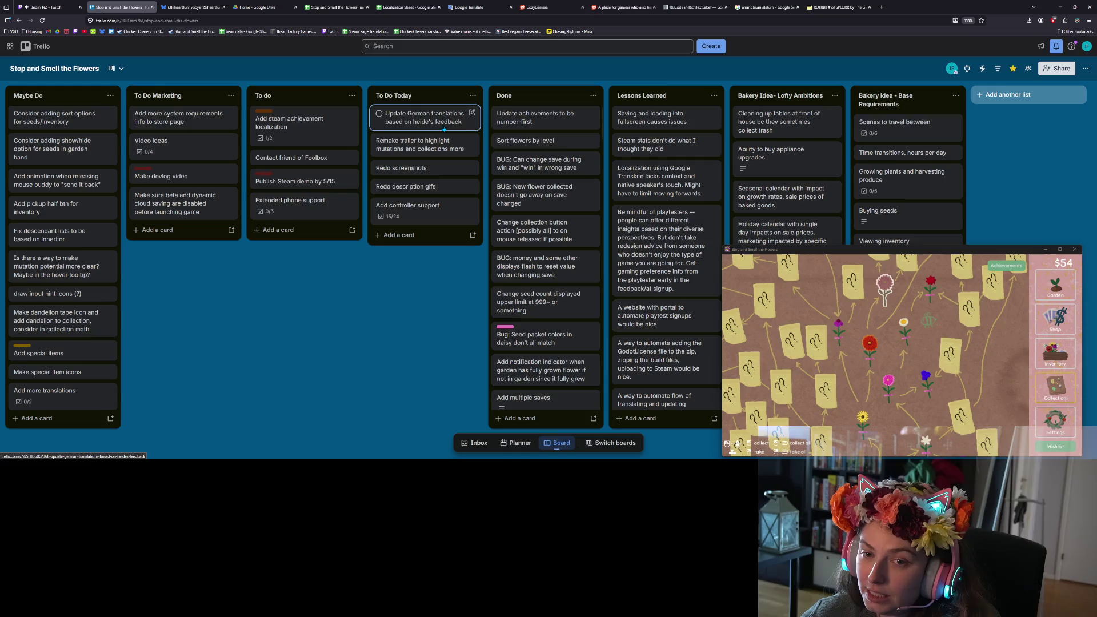
Check the German entries 'Ernte' in G56 and 'Alles ablegen' in G55 in the translations sheet.
left_click(343, 8)
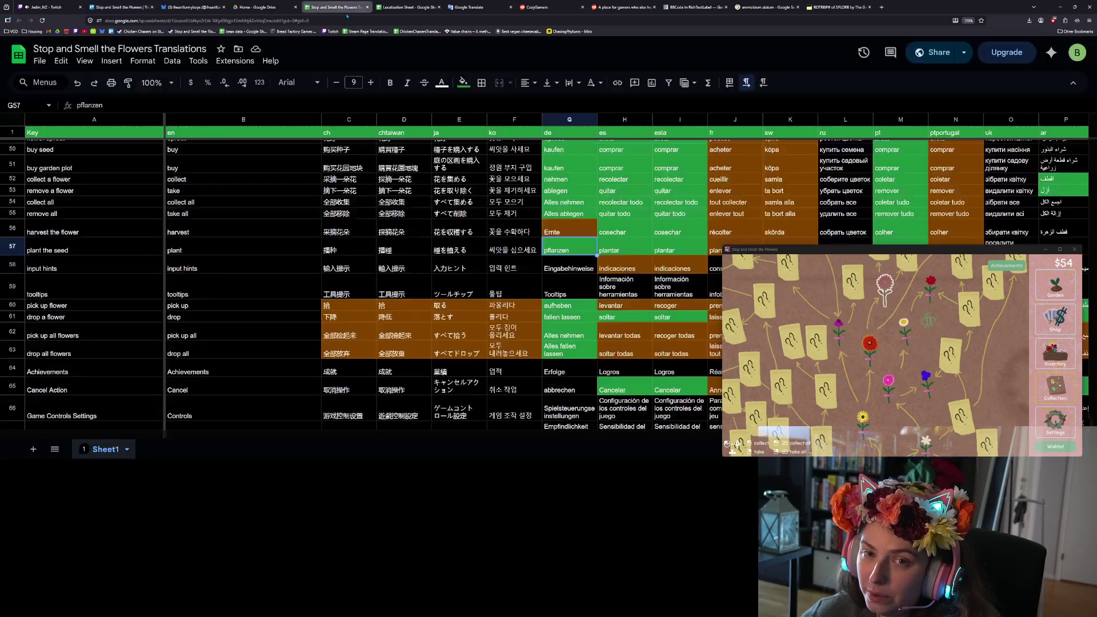
left_click(572, 231)
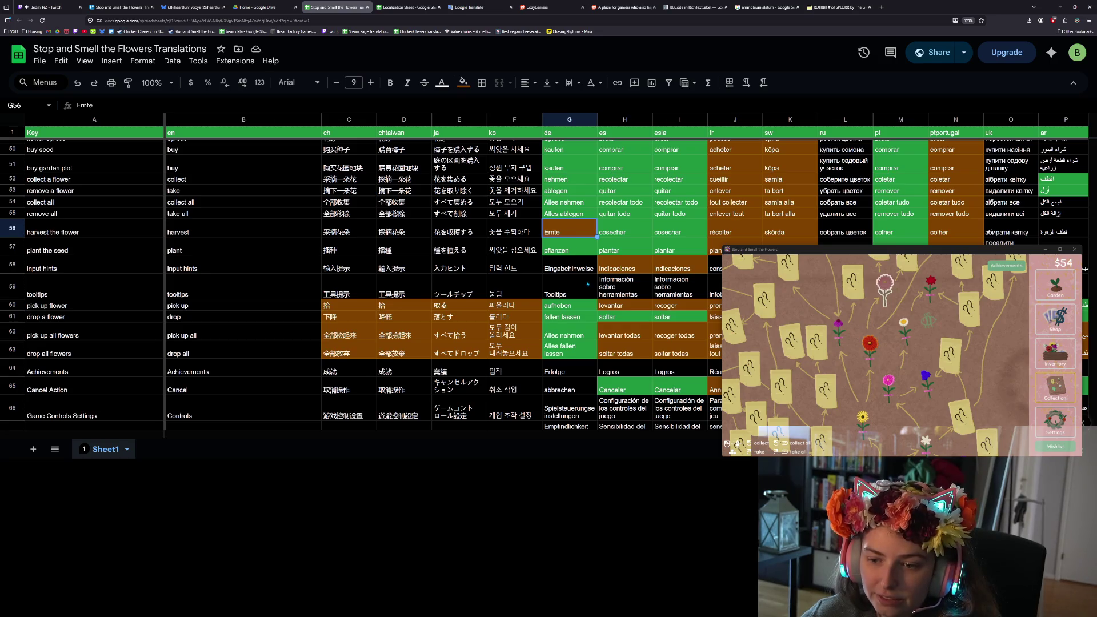
left_click(569, 209)
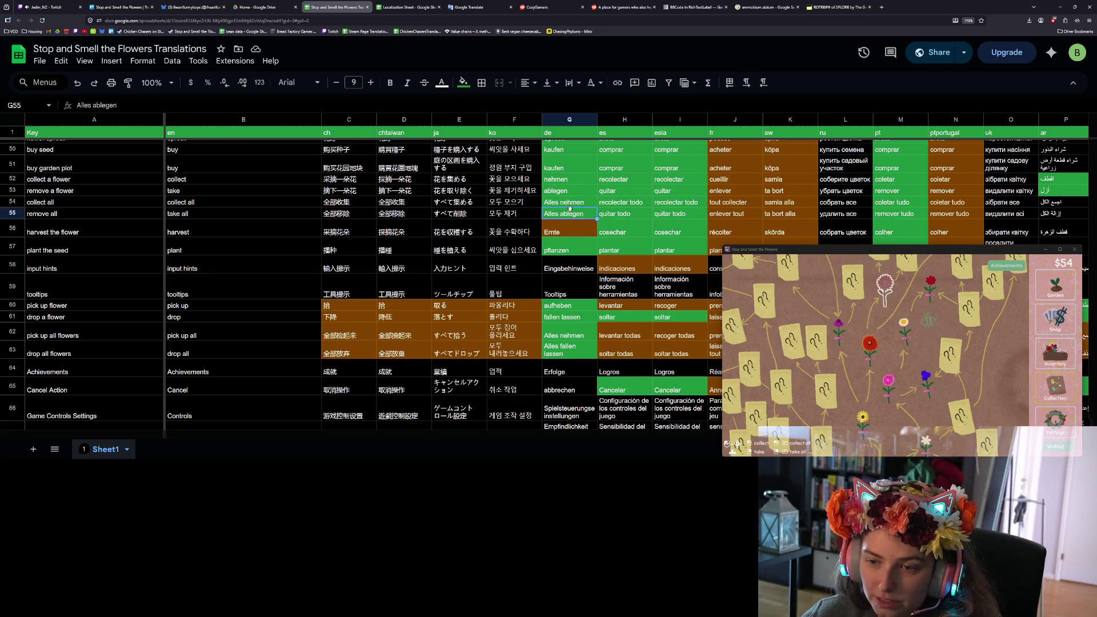
scroll(588, 261, "down", 3)
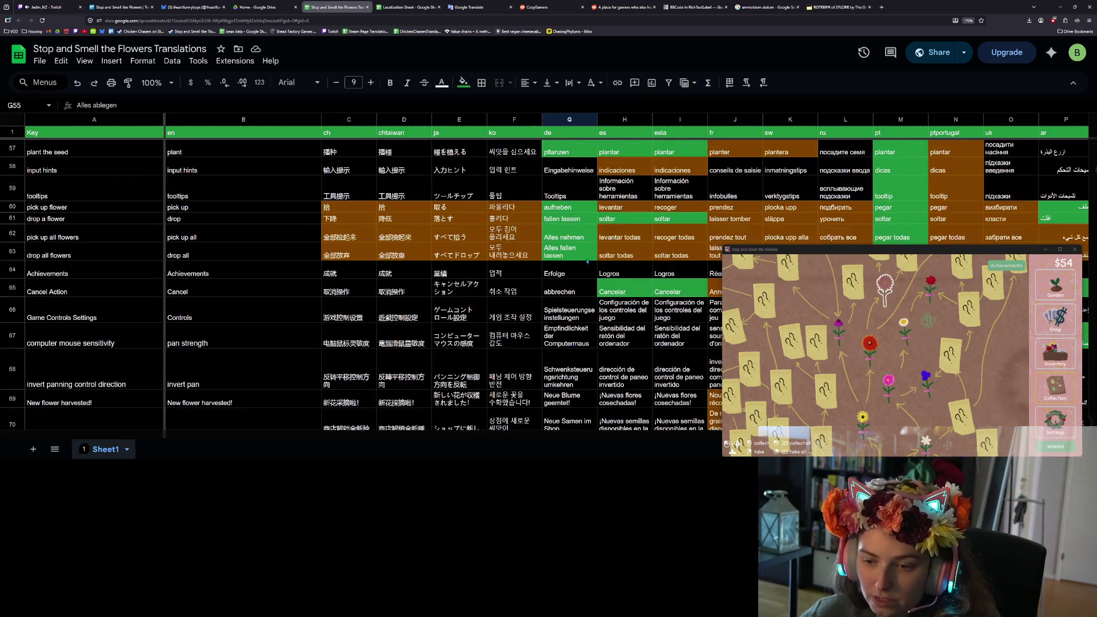
scroll(587, 261, "down", 5)
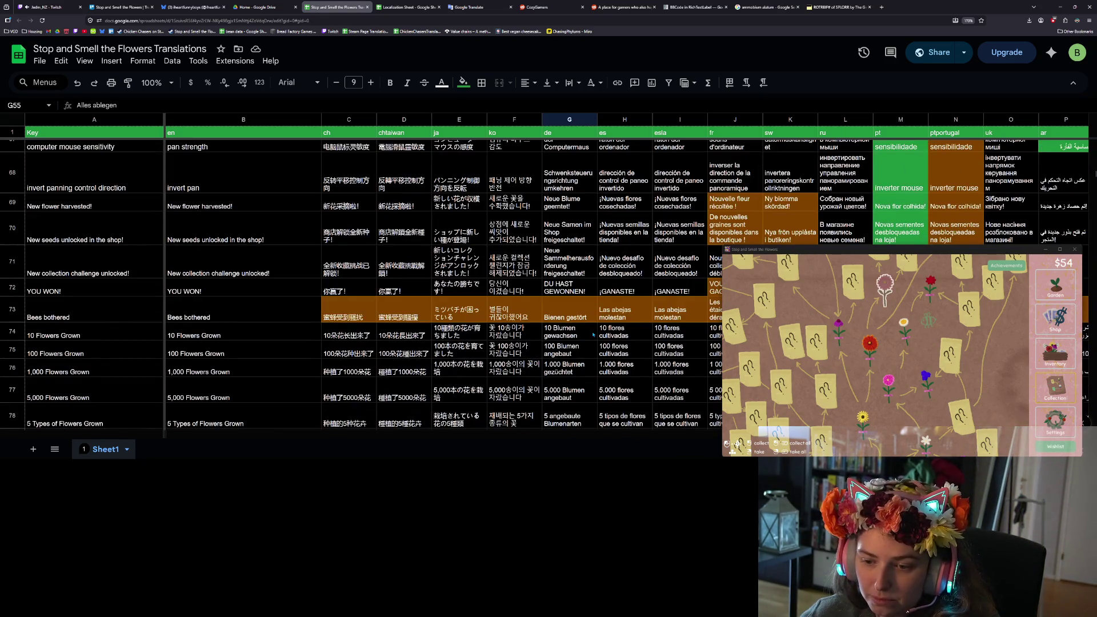
scroll(592, 336, "up", 1)
scroll(589, 337, "up", 8)
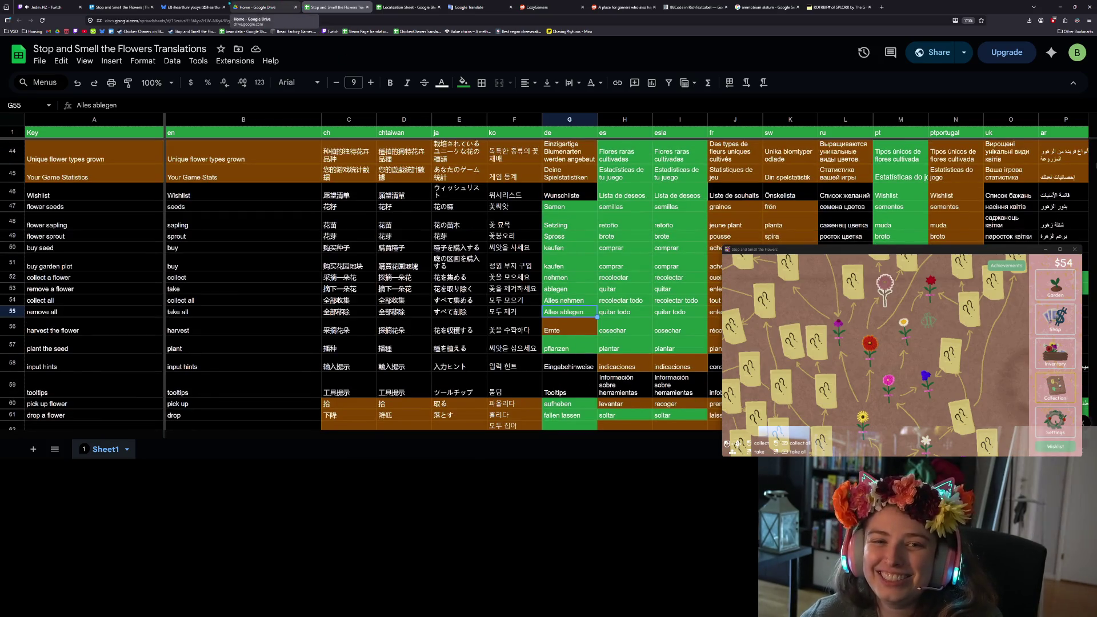
Move the Update German translations card to Done on Trello and return to the spreadsheet.
left_click(126, 6)
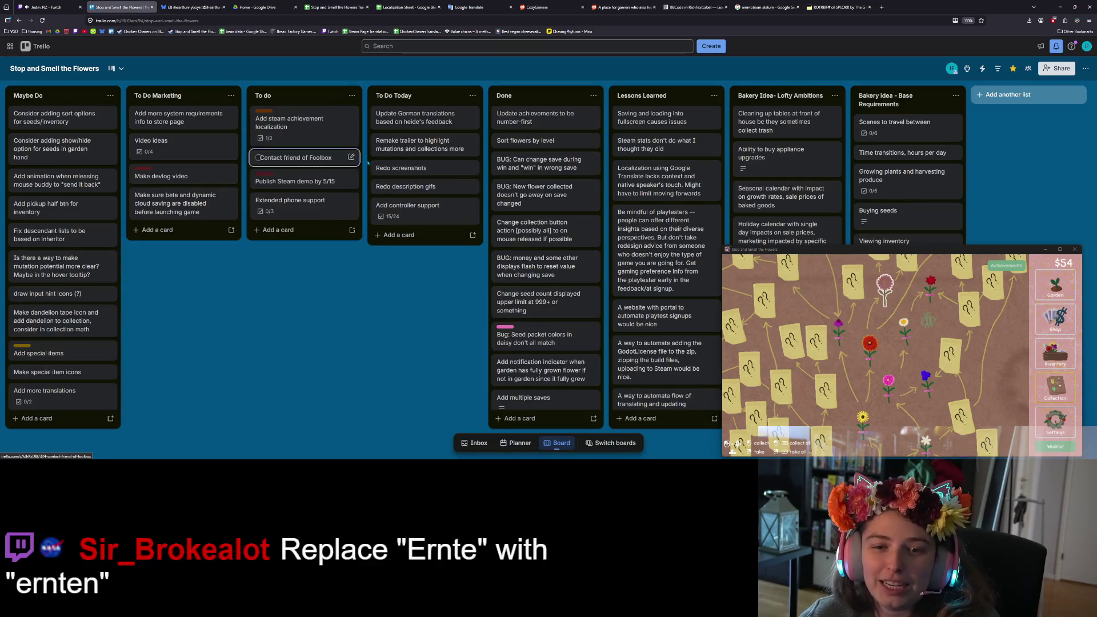
left_click_drag(409, 124, 545, 121)
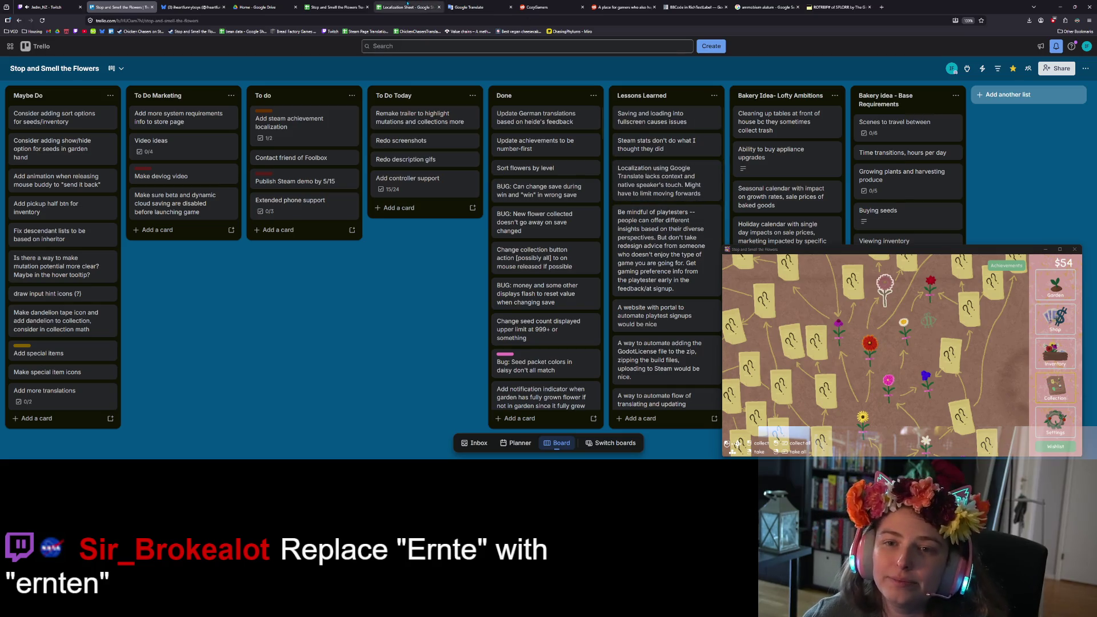
left_click(327, 5)
Correct the German translation in cell G56 from 'Ernte' to 'ernten'.
double_click(571, 330)
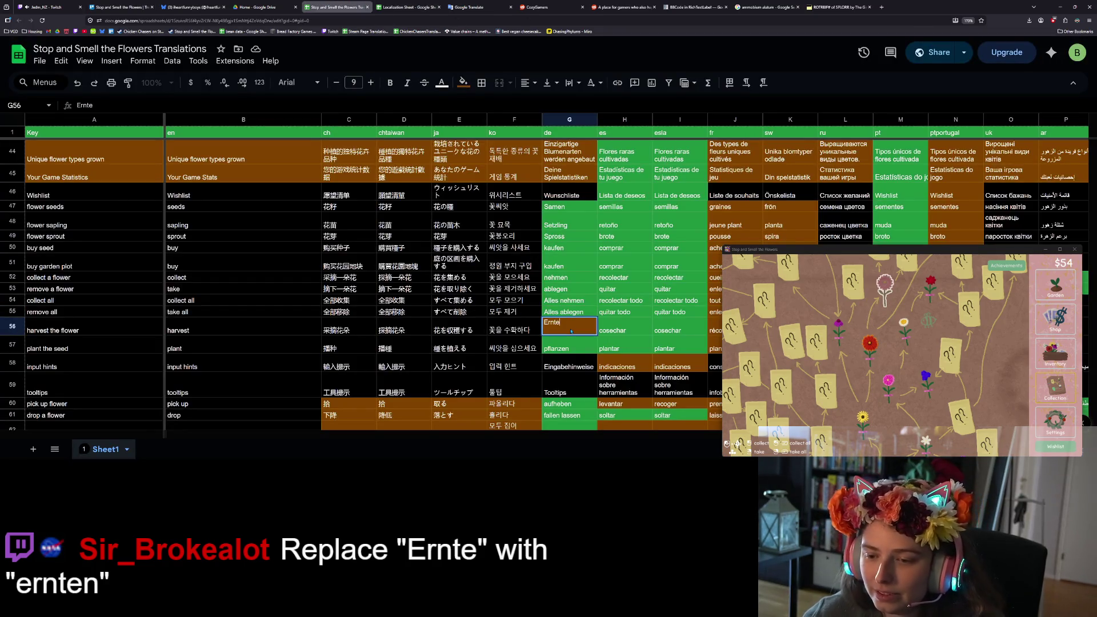
type("er")
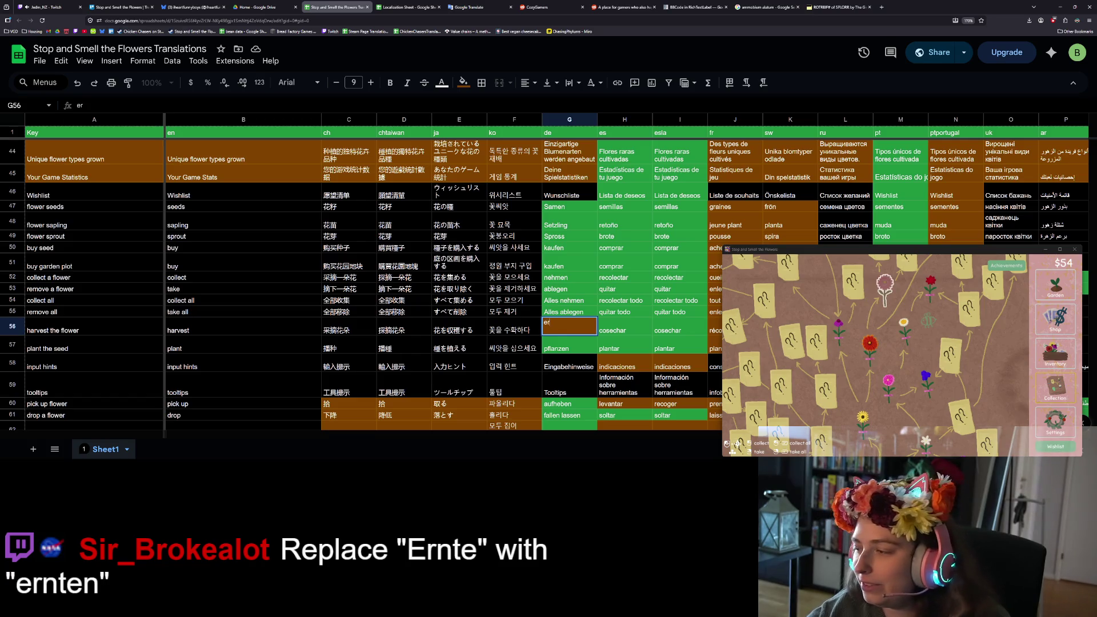
type("e")
key("Return")
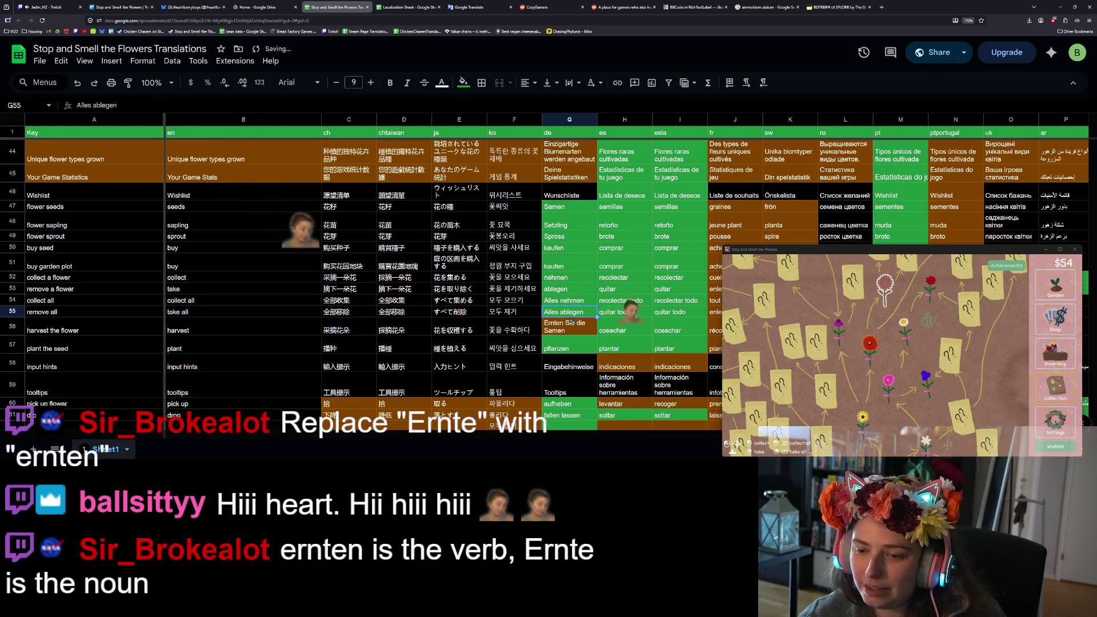
double_click(567, 322)
type("ernten")
key("Return")
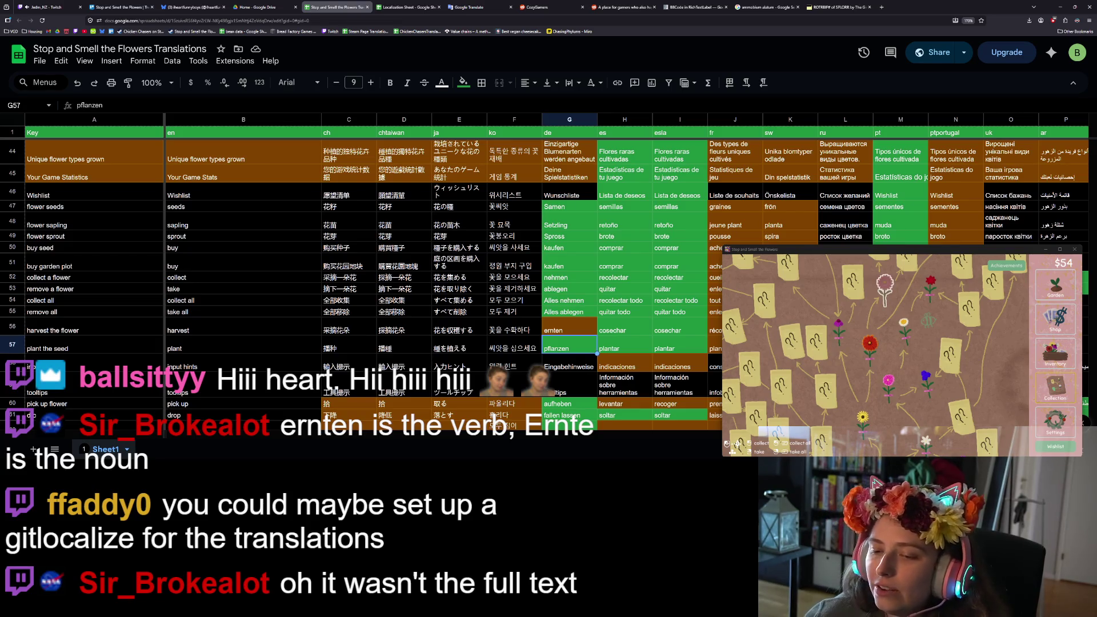
Fill G56 green, then review the harvest-the-flower key in A56 and its English text in B56.
key("Up")
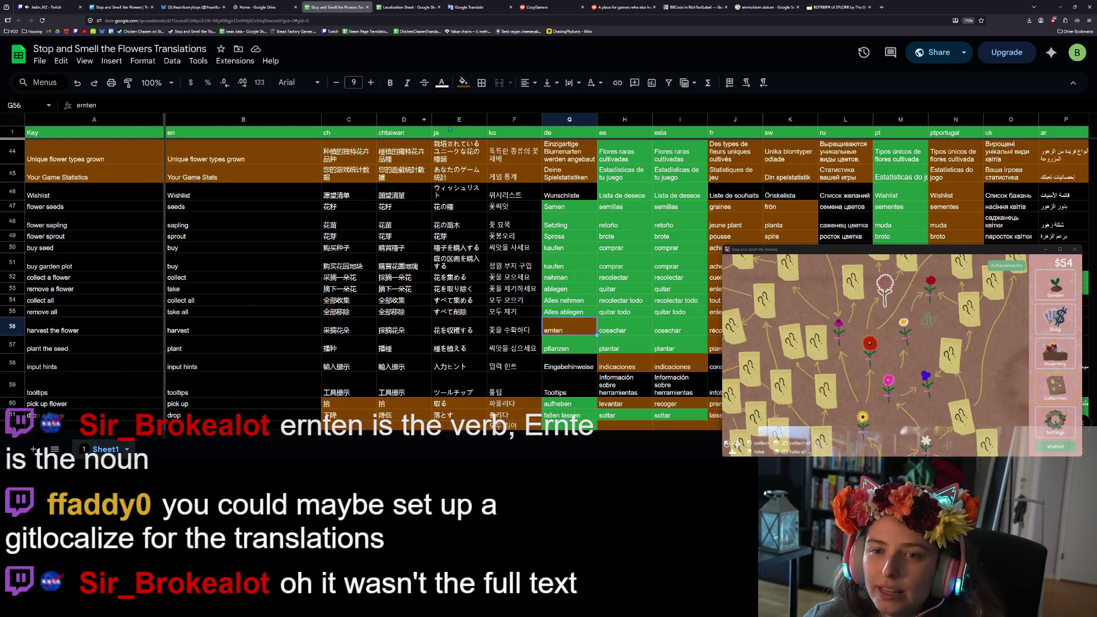
left_click(463, 83)
left_click(526, 230)
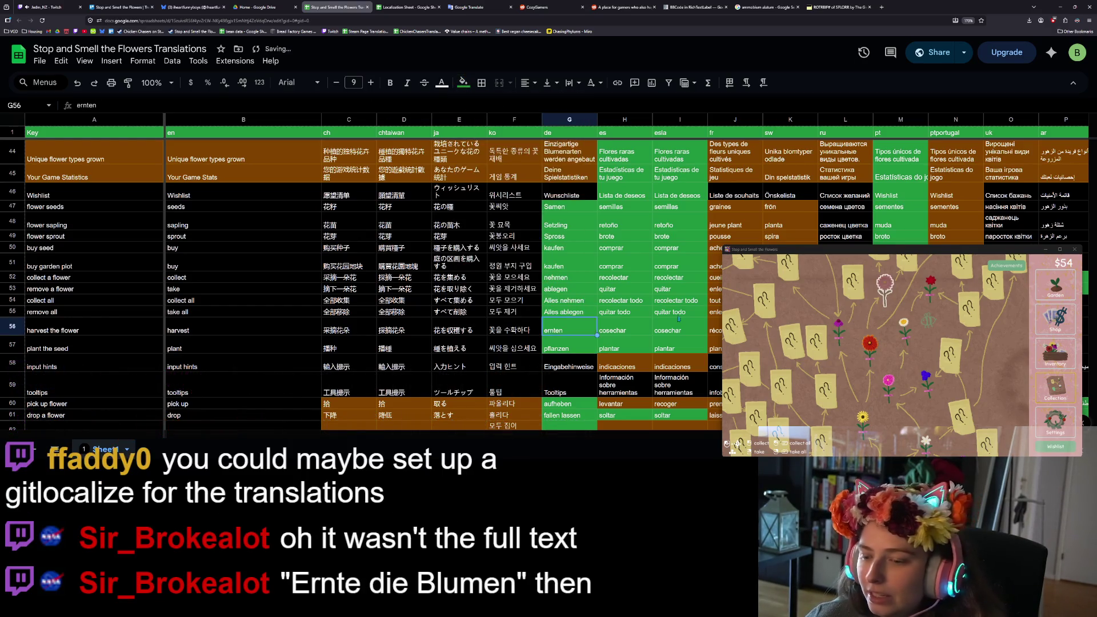
left_click(619, 313)
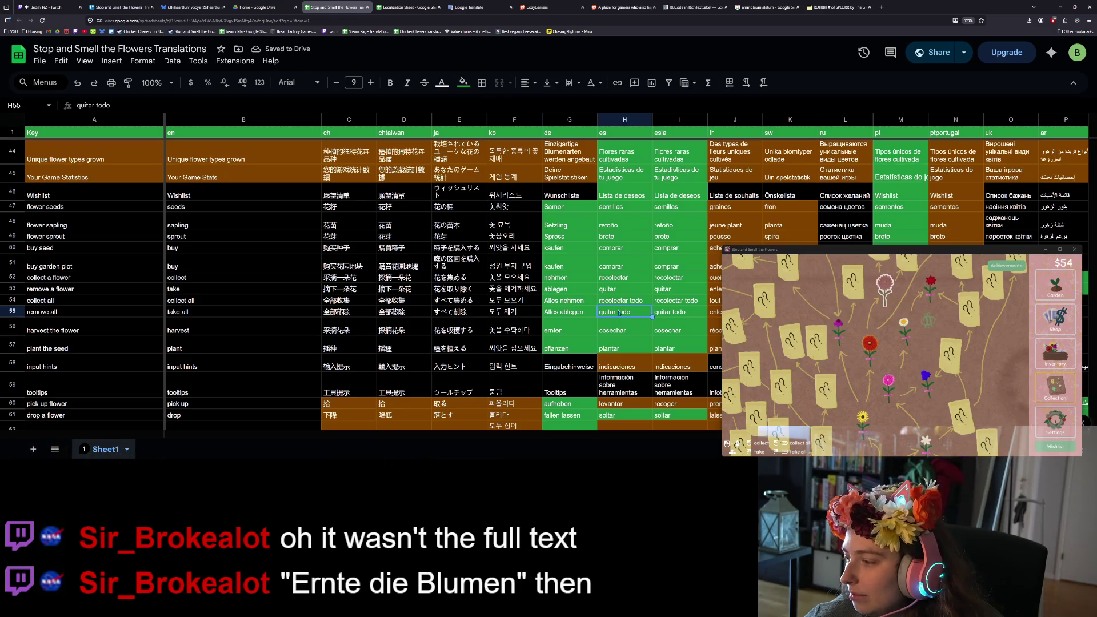
left_click(78, 330)
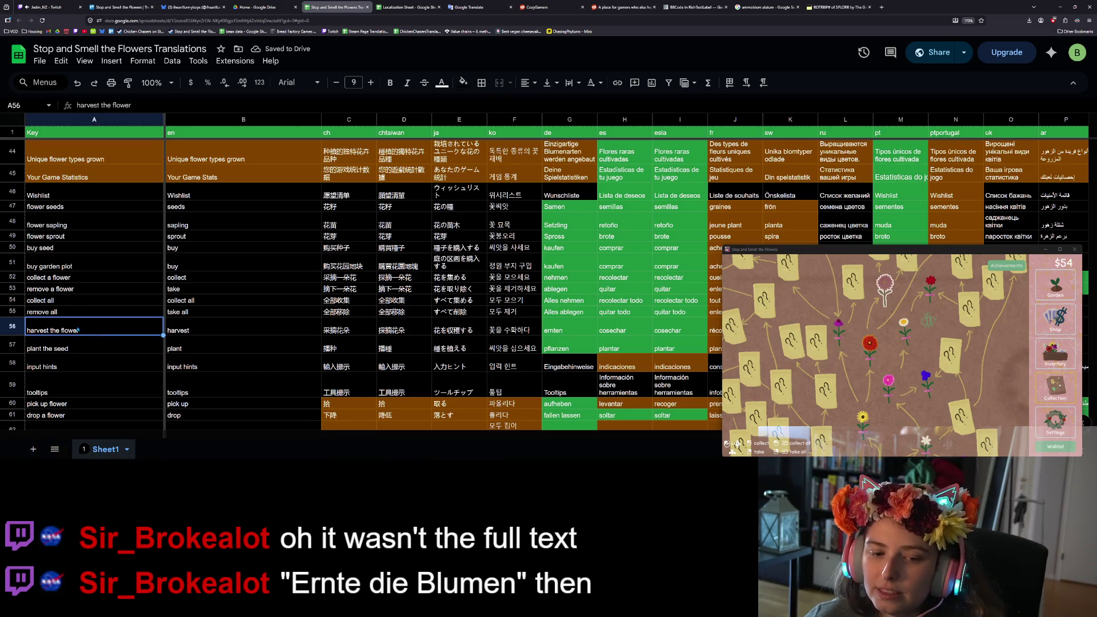
left_click(217, 334)
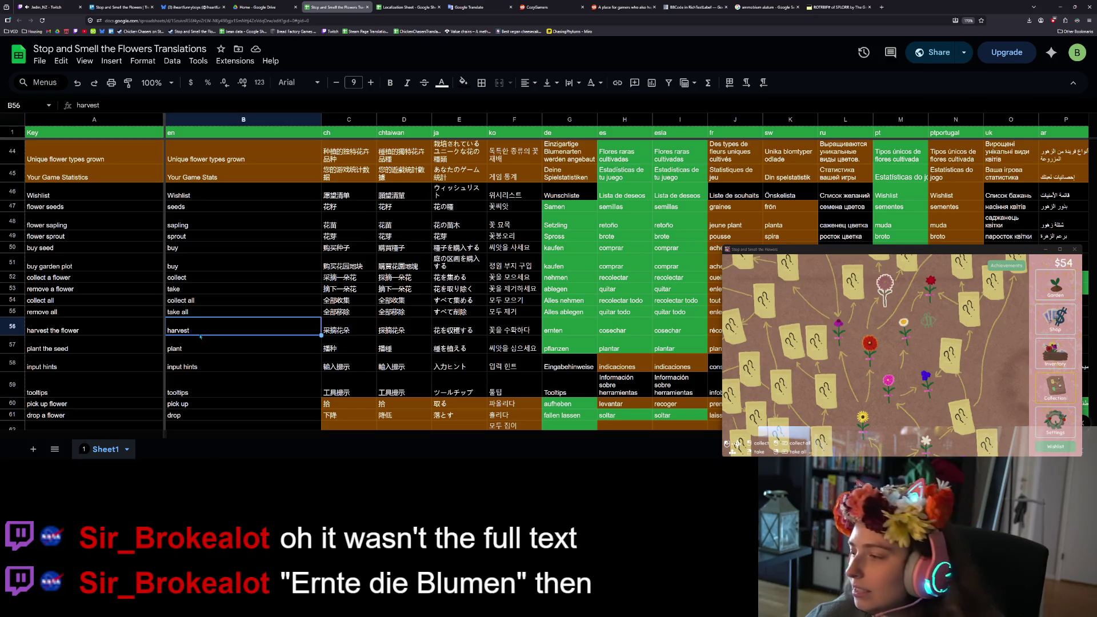
left_click(144, 330)
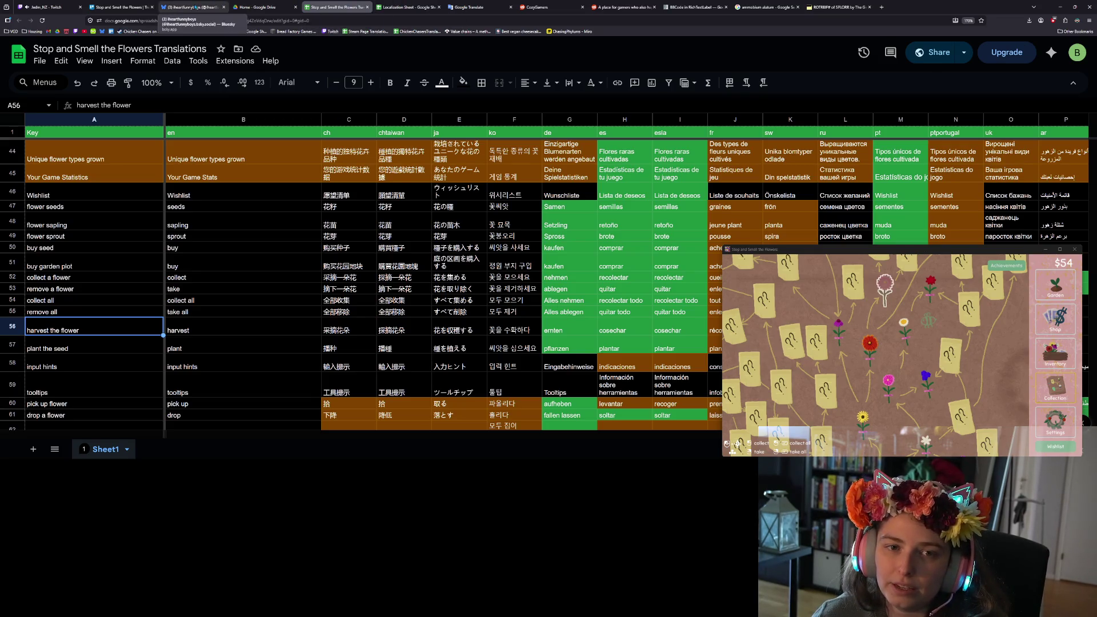
Download the sheet as 'Stop and Smell the Flowers Translations - Sheet1.csv' and return to Trello.
left_click(120, 7)
left_click(343, 7)
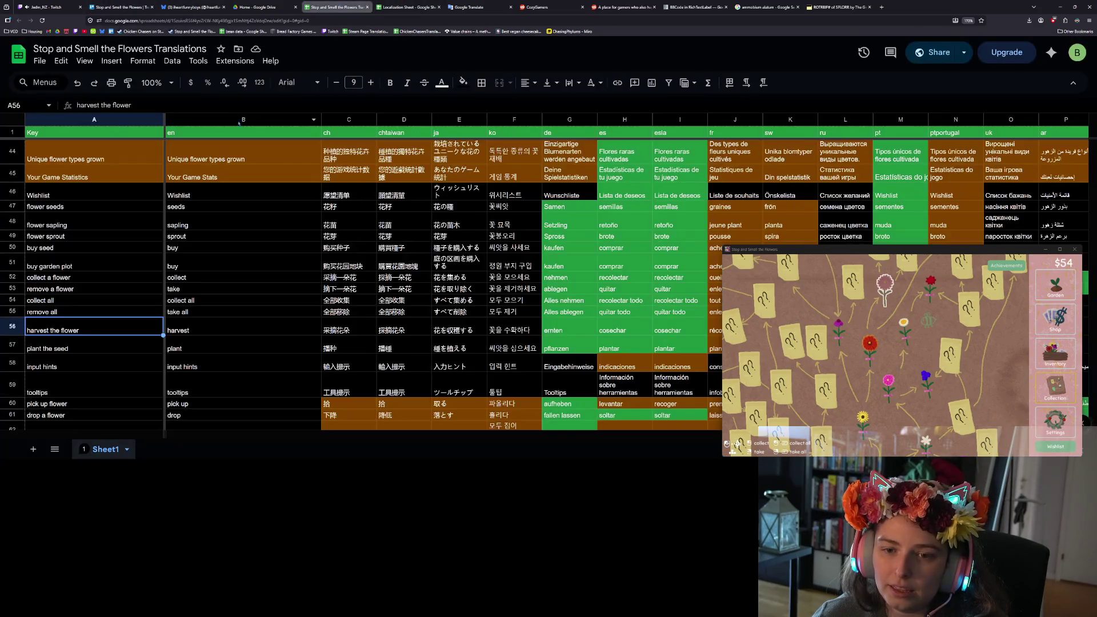
left_click(40, 60)
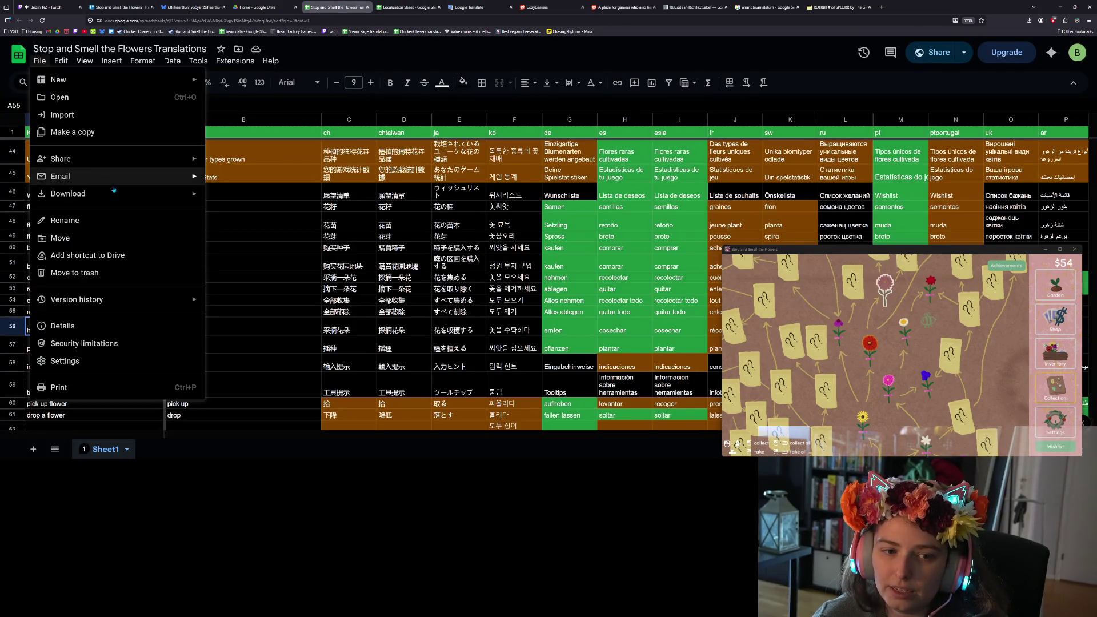
mouse_move(143, 194)
left_click(263, 268)
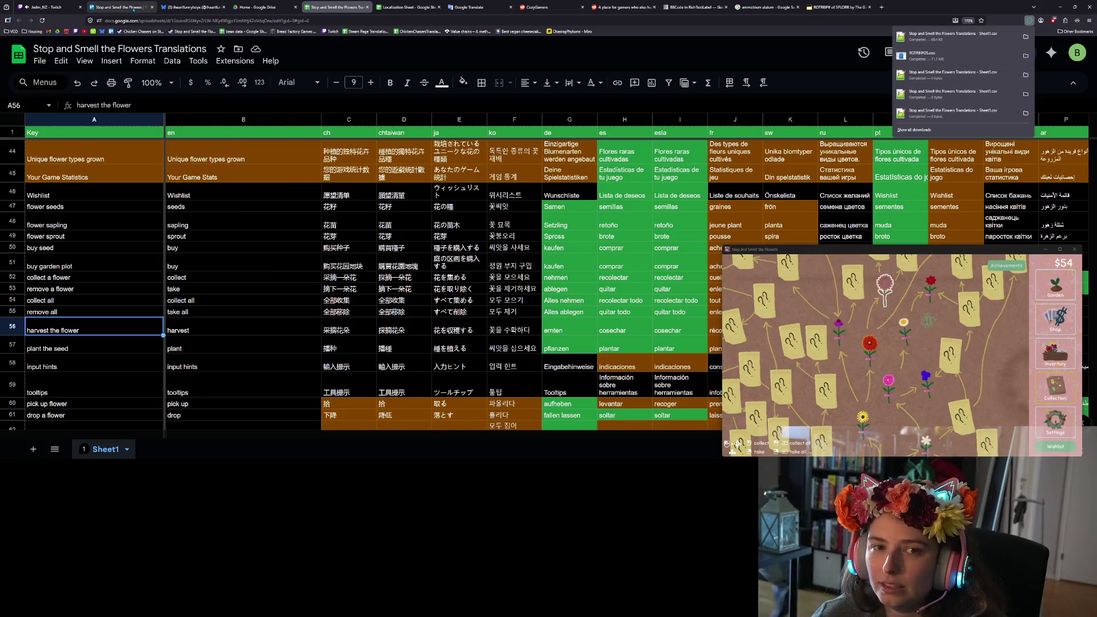
left_click(131, 7)
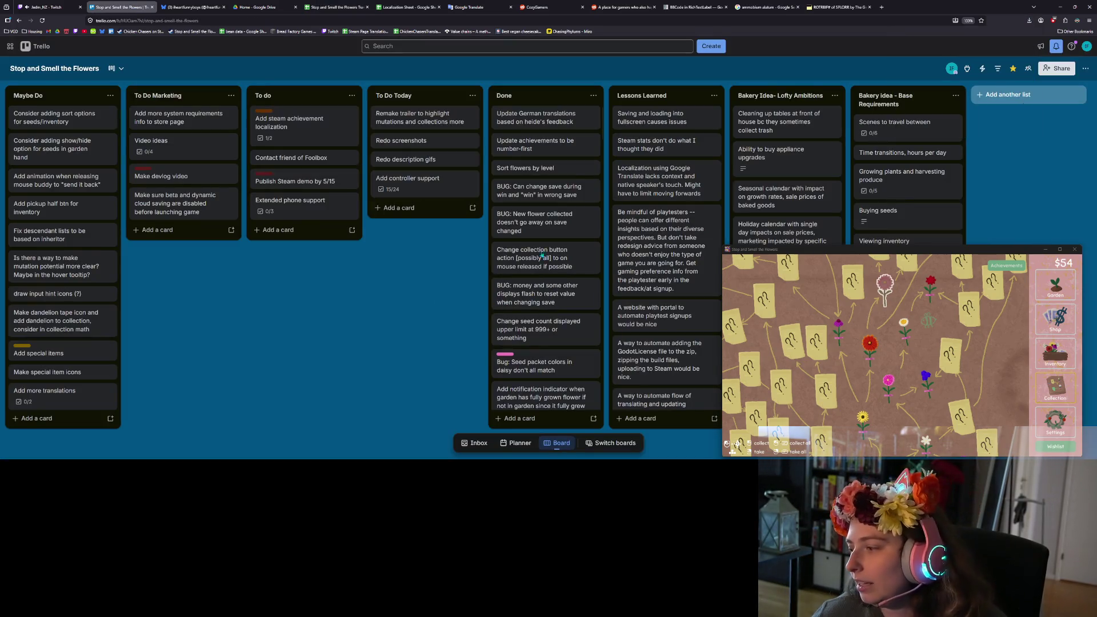
Minimize the browser, close the running game window, and bring the localization folder forward.
left_click(1061, 6)
left_click(1075, 250)
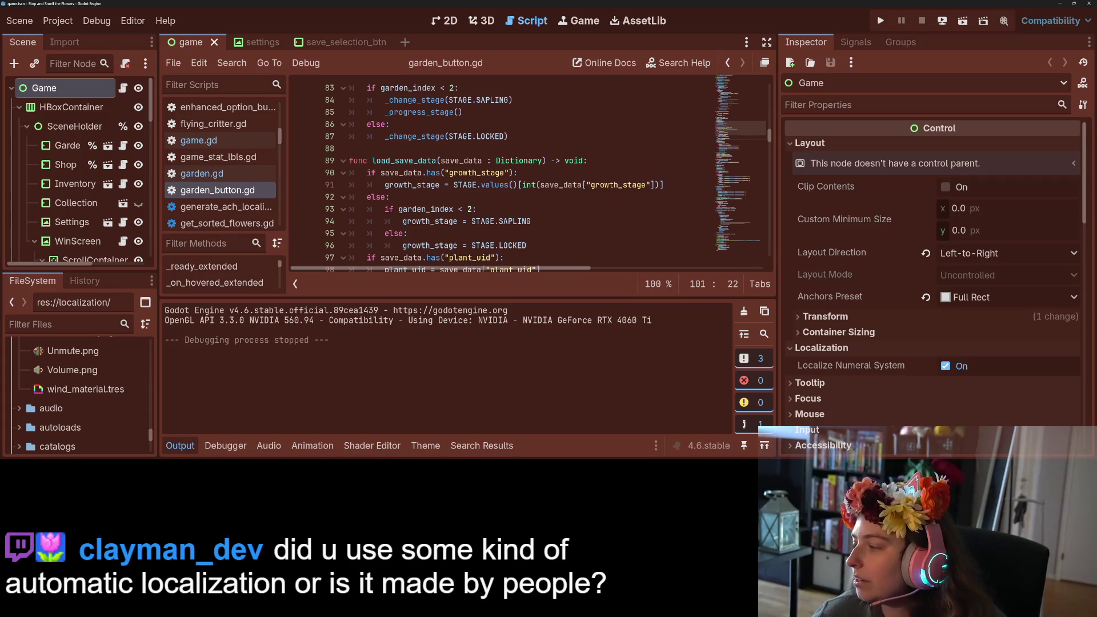
key("alt+Tab")
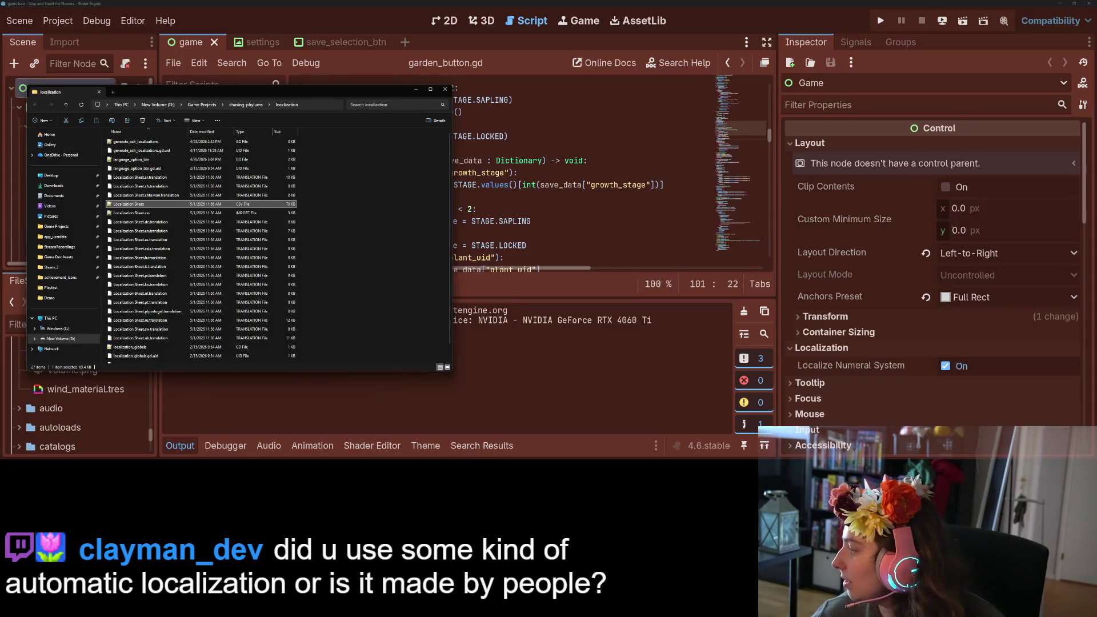
Delete the old Localization Sheet from Downloads and rename the new CSV to 'Localization Sheet'.
key("alt+Tab")
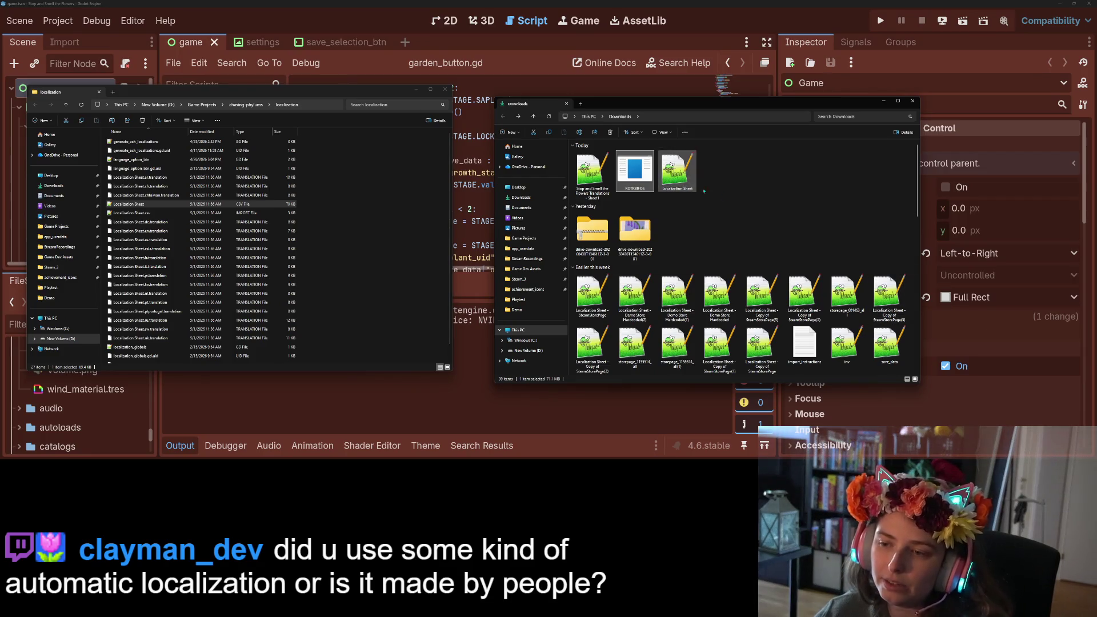
key("Right")
key("Delete")
left_click(597, 182)
right_click(599, 181)
left_click(650, 189)
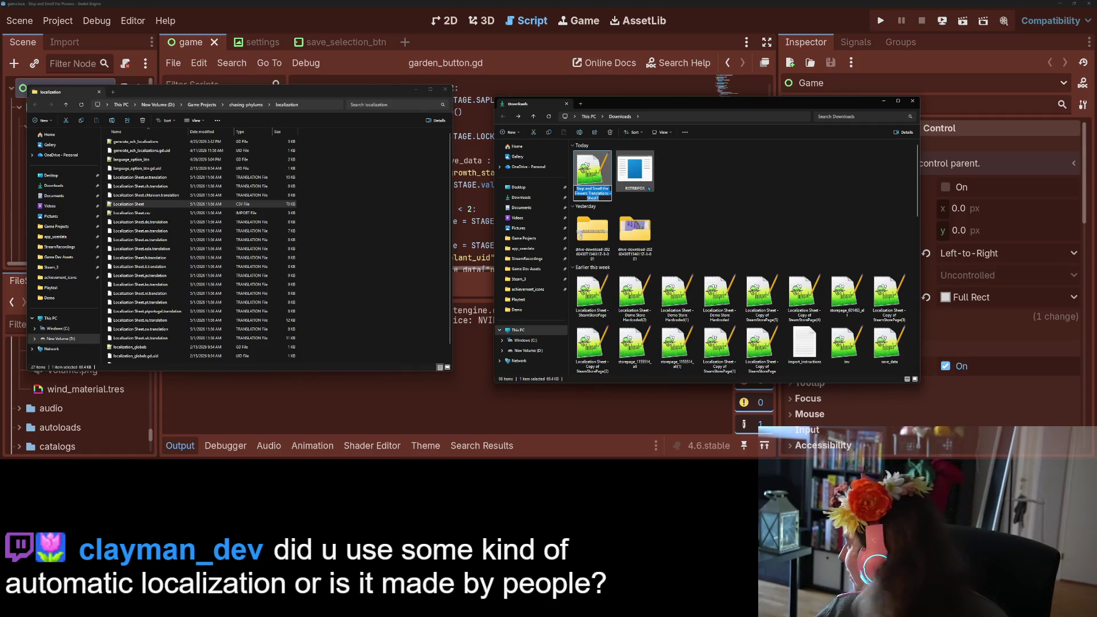
type("Localiza")
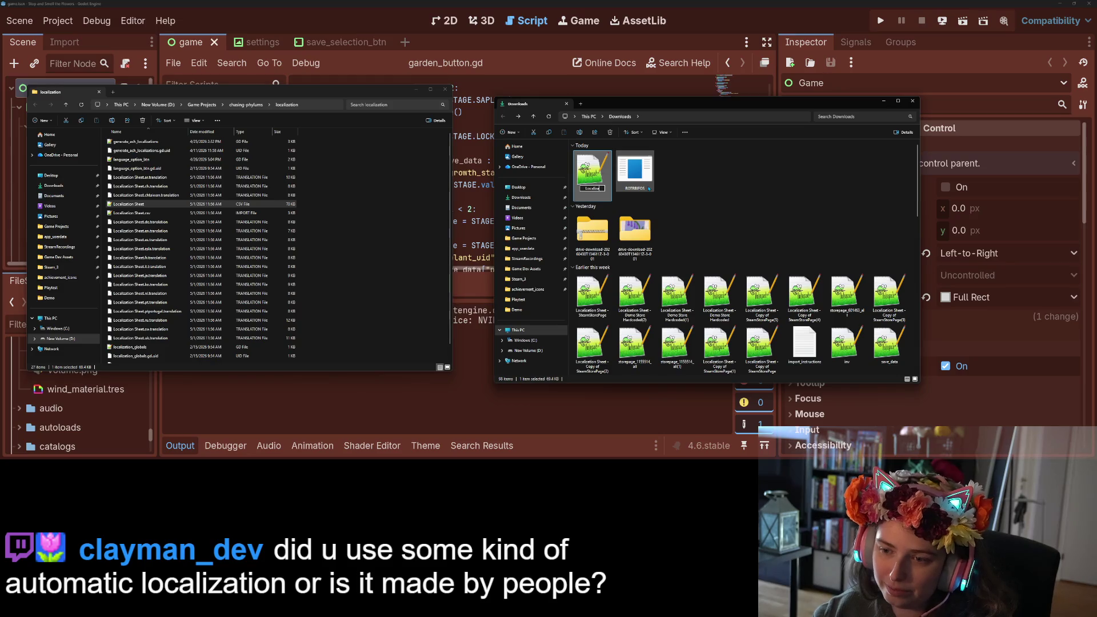
type("tion Sheet")
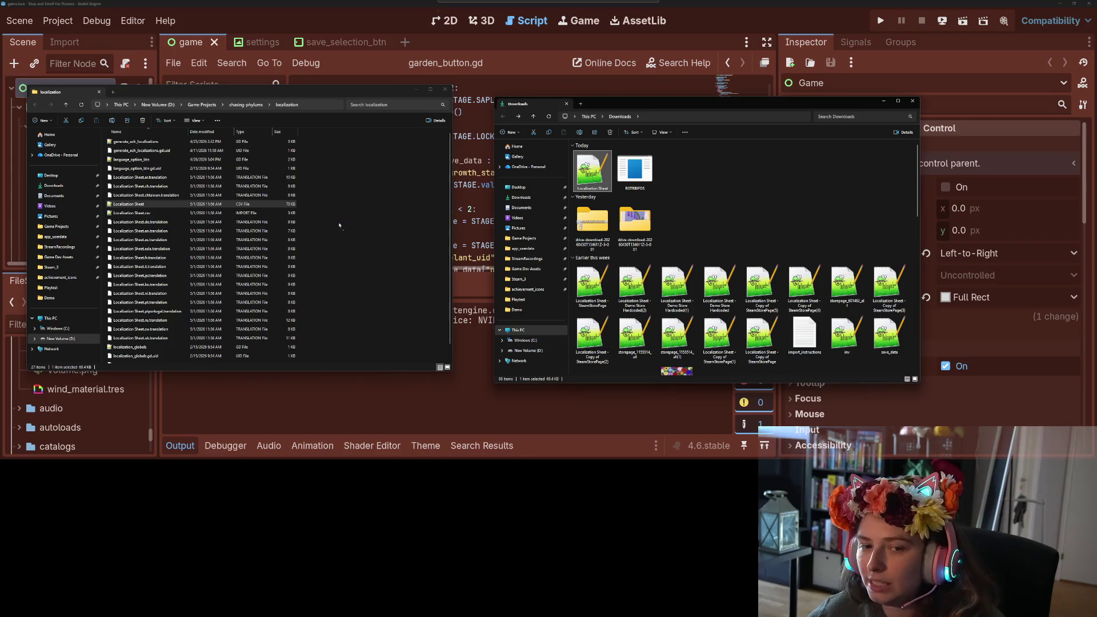
Copy the CSV into the localization folder, replacing the old file, and close both folders.
left_click_drag(593, 170, 392, 229)
left_click(539, 190)
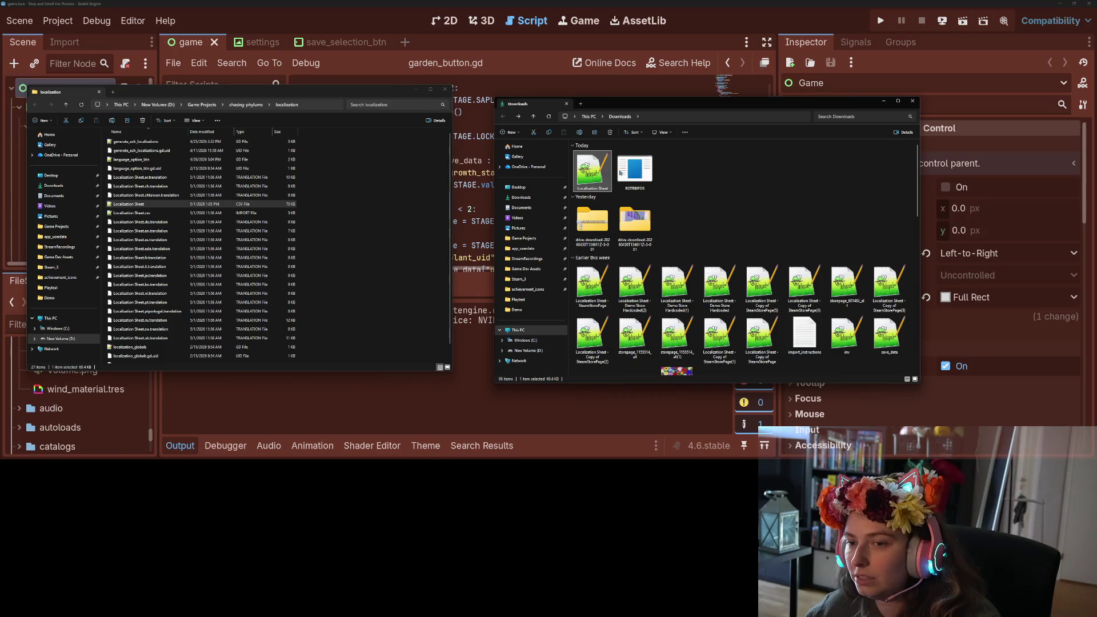
left_click(884, 101)
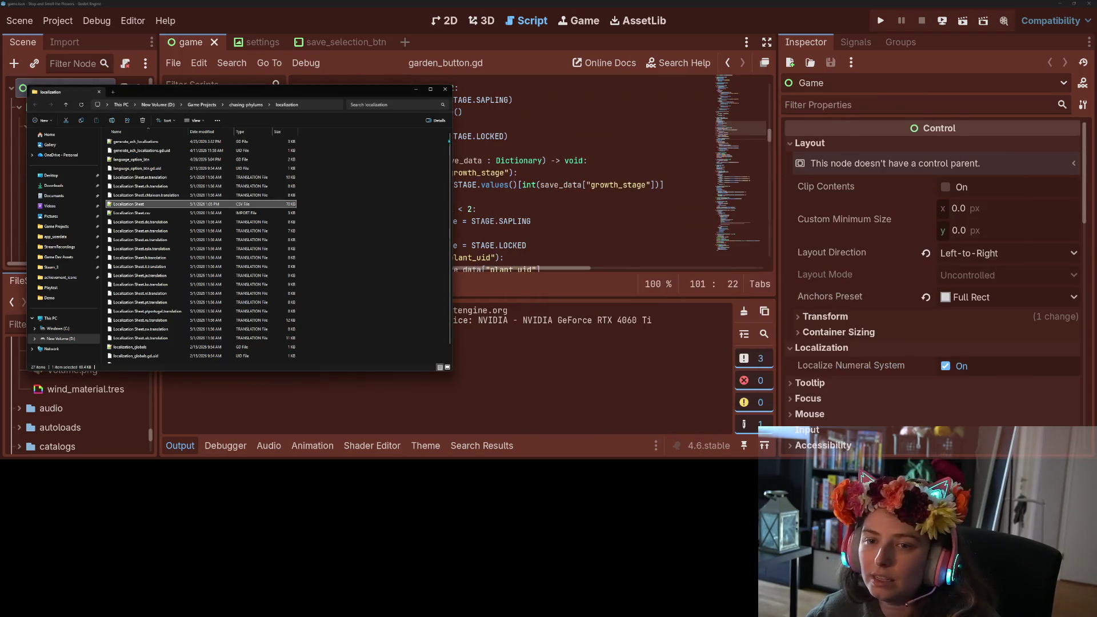
left_click(416, 90)
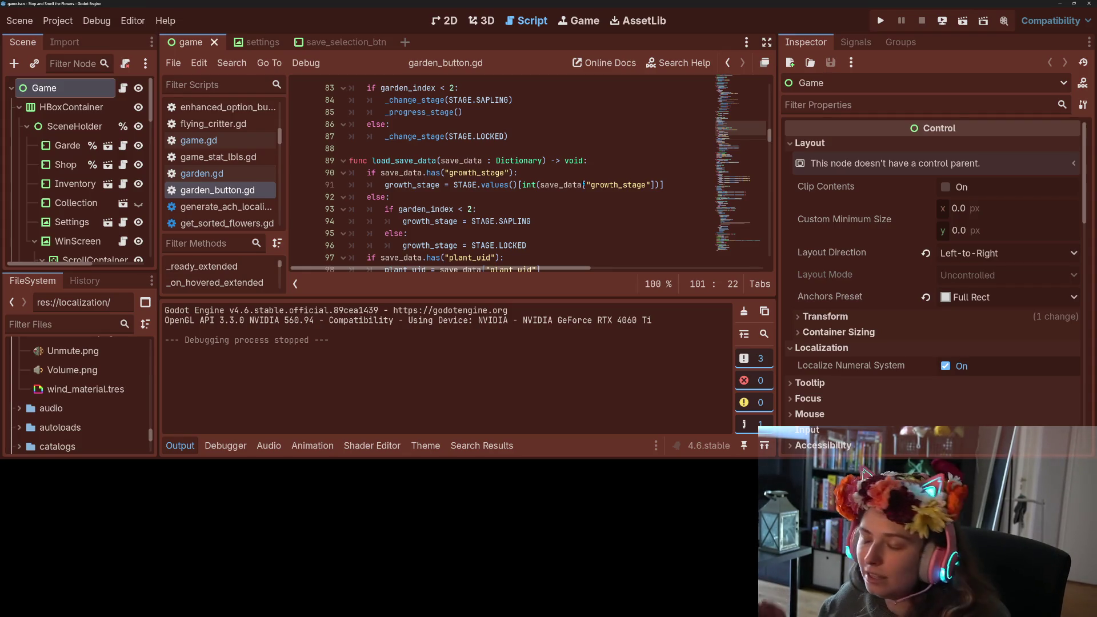
Collapse the Output panel, minimize the music player, and place the cursor on line 102 of garden_button.gd.
left_click(171, 449)
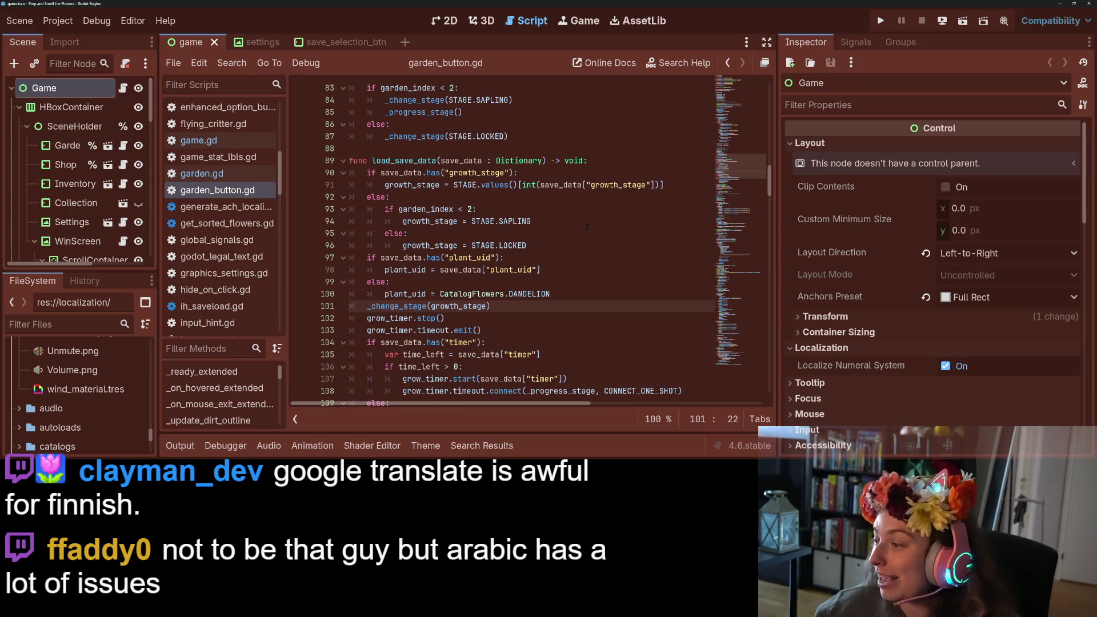
key("alt+Tab")
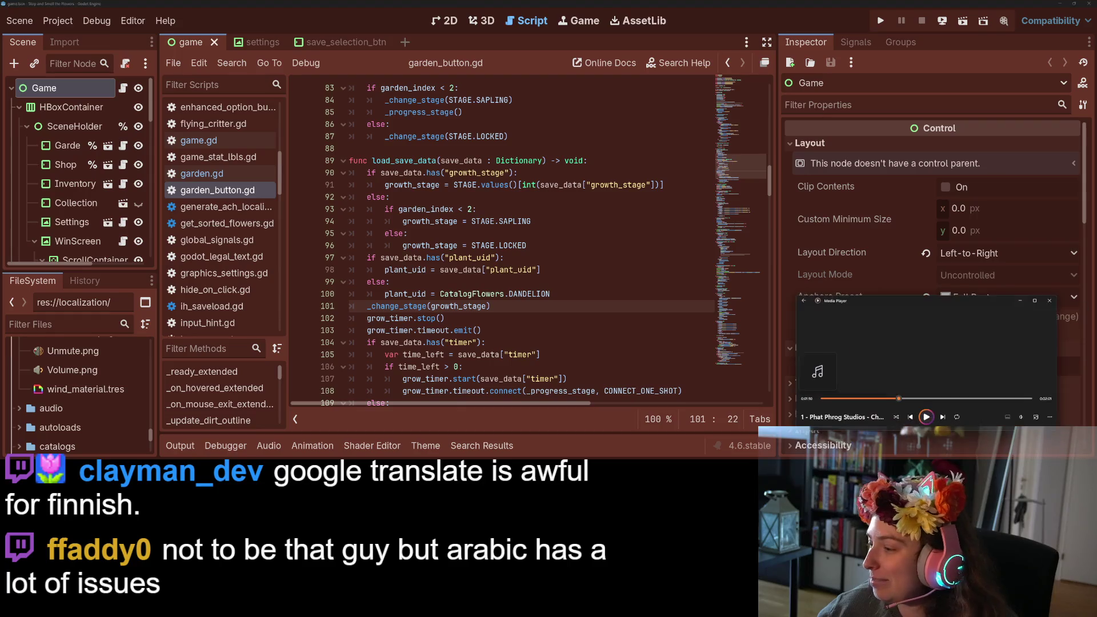
left_click(1021, 304)
left_click(650, 317)
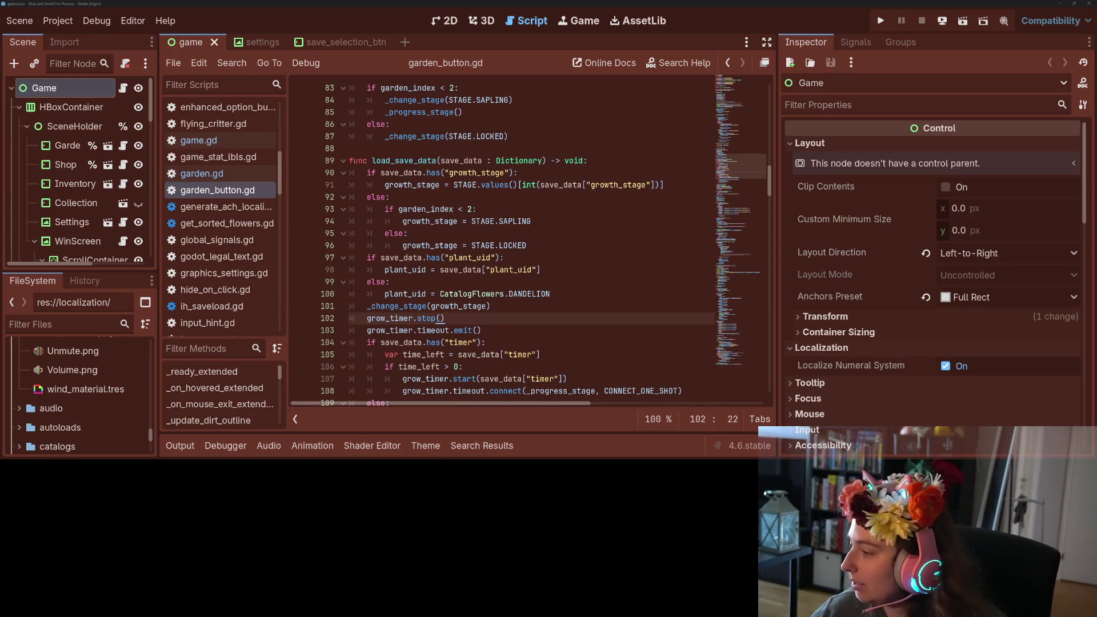
Run the game with F5, maximize its window, and plant seeds in the top row plots.
key("F5")
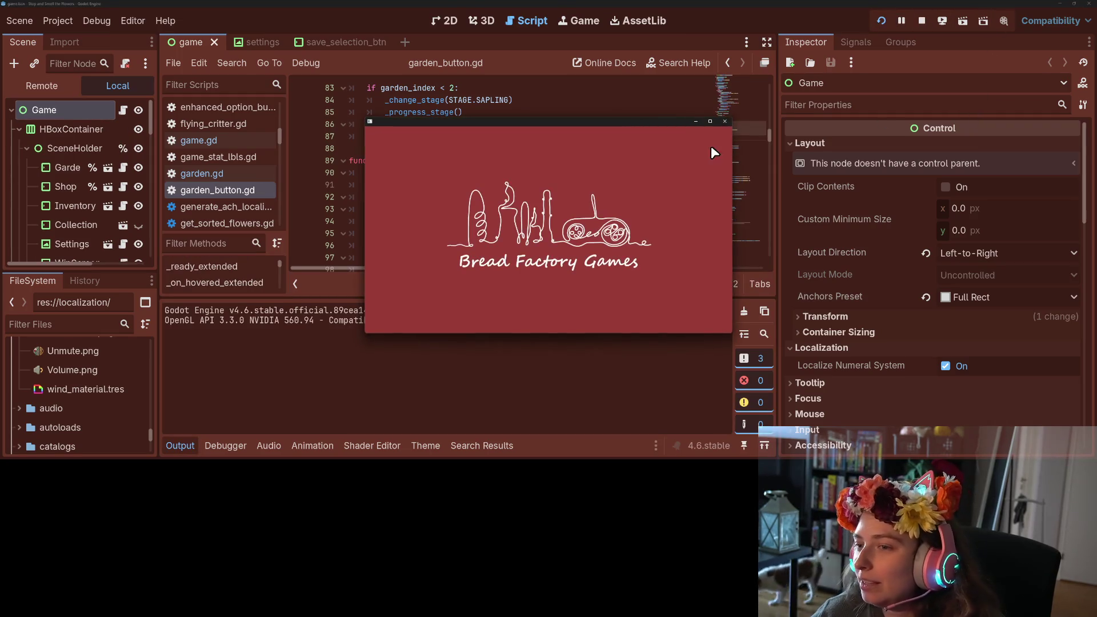
left_click_drag(709, 122, 1057, 249)
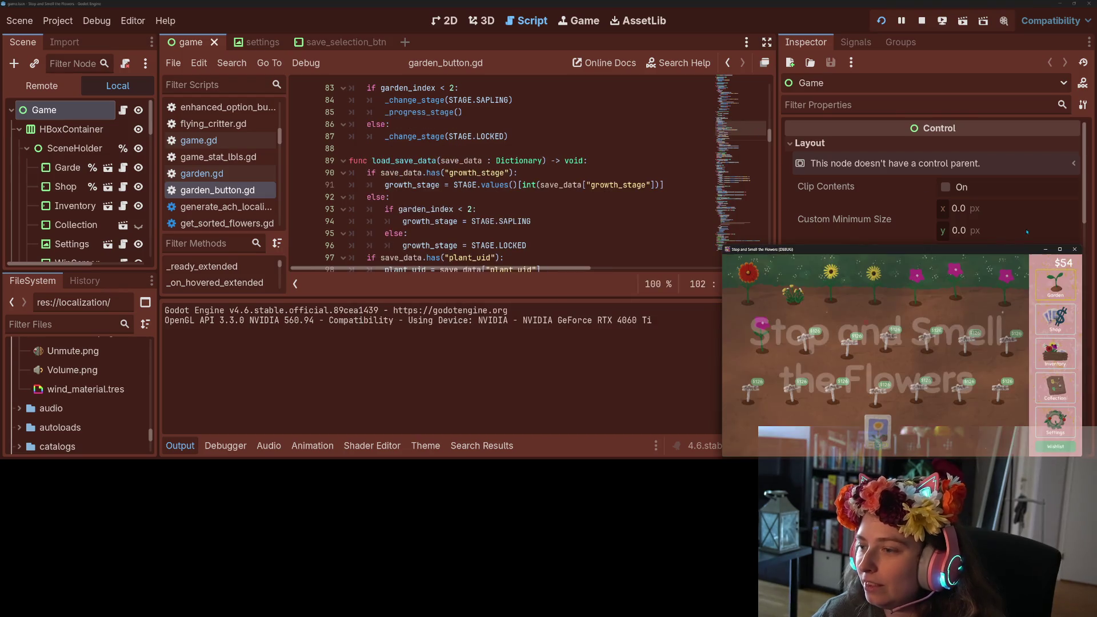
left_click(1060, 250)
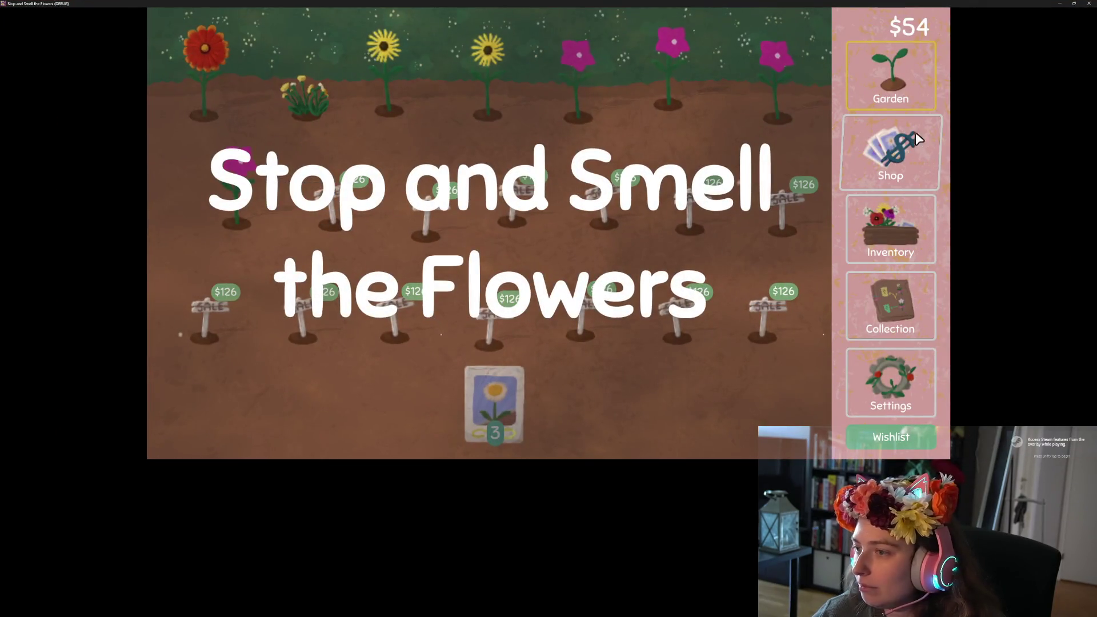
mouse_move(494, 403)
left_mouse_down()
mouse_move(320, 112)
mouse_move(211, 92)
left_mouse_up()
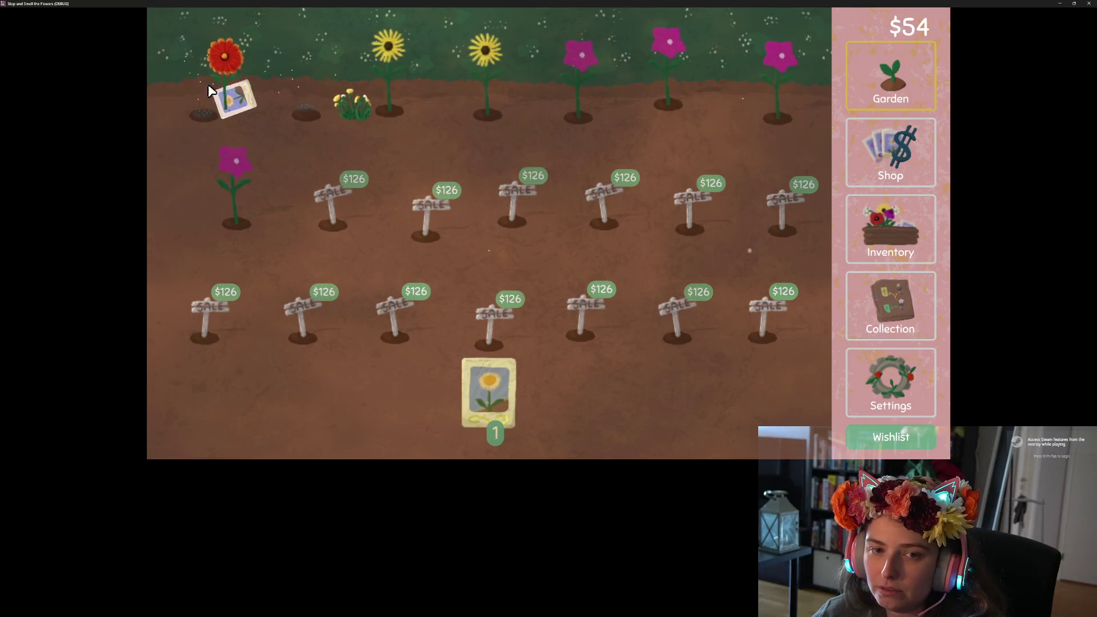
Turn purple flowers from the Inventory into seeds and return to the Garden.
left_click(907, 232)
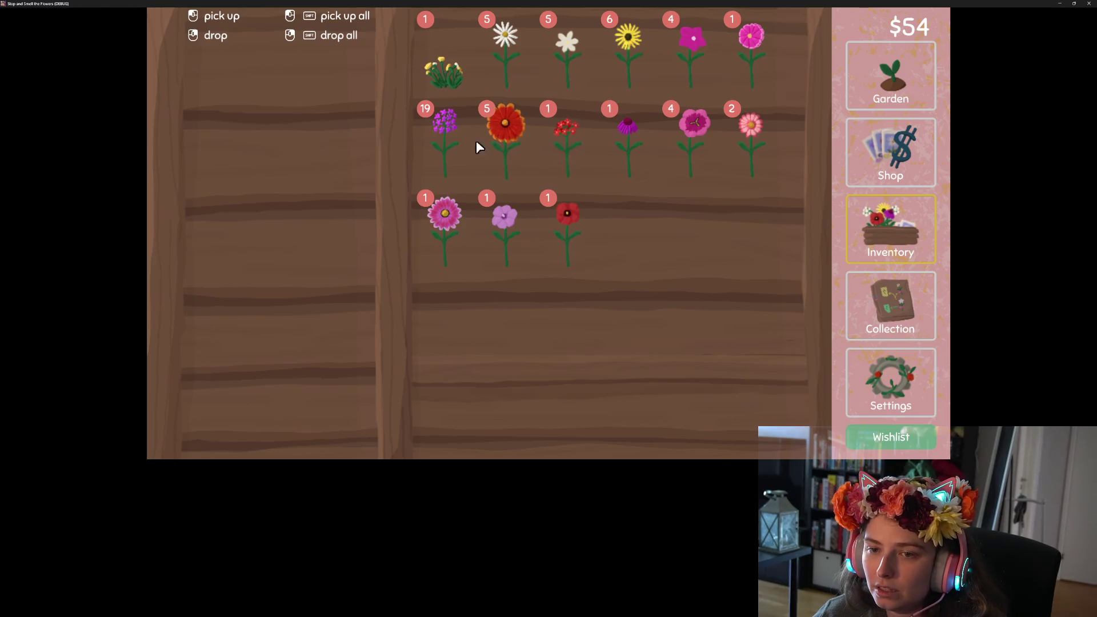
left_click(444, 142)
left_click(444, 143)
left_click(445, 144)
left_click(443, 140)
left_click(439, 136)
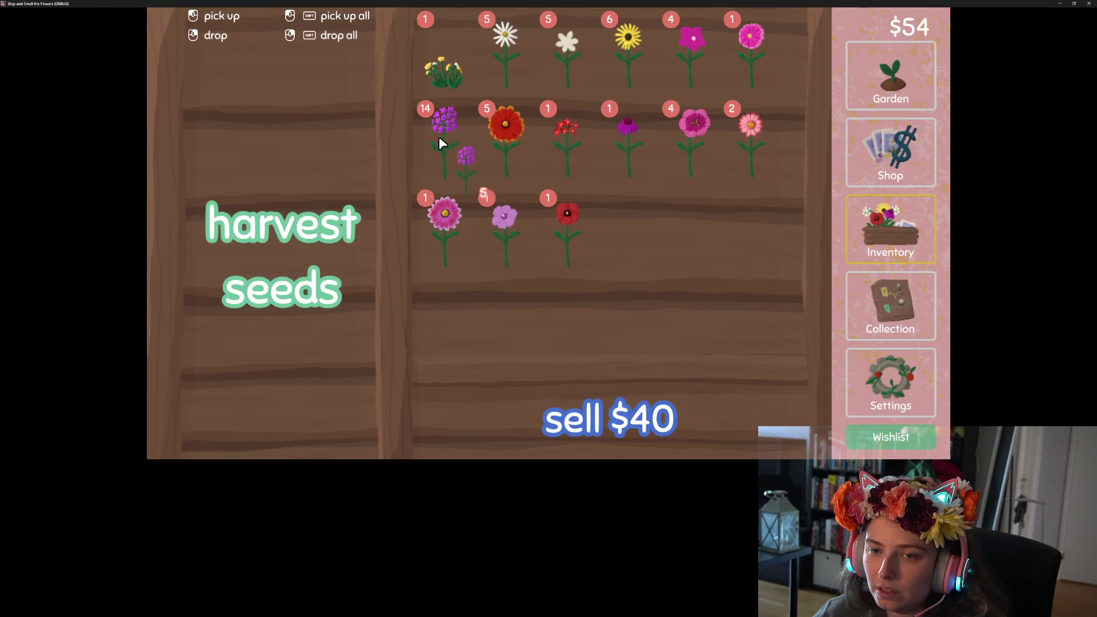
left_click(366, 146)
left_click(914, 80)
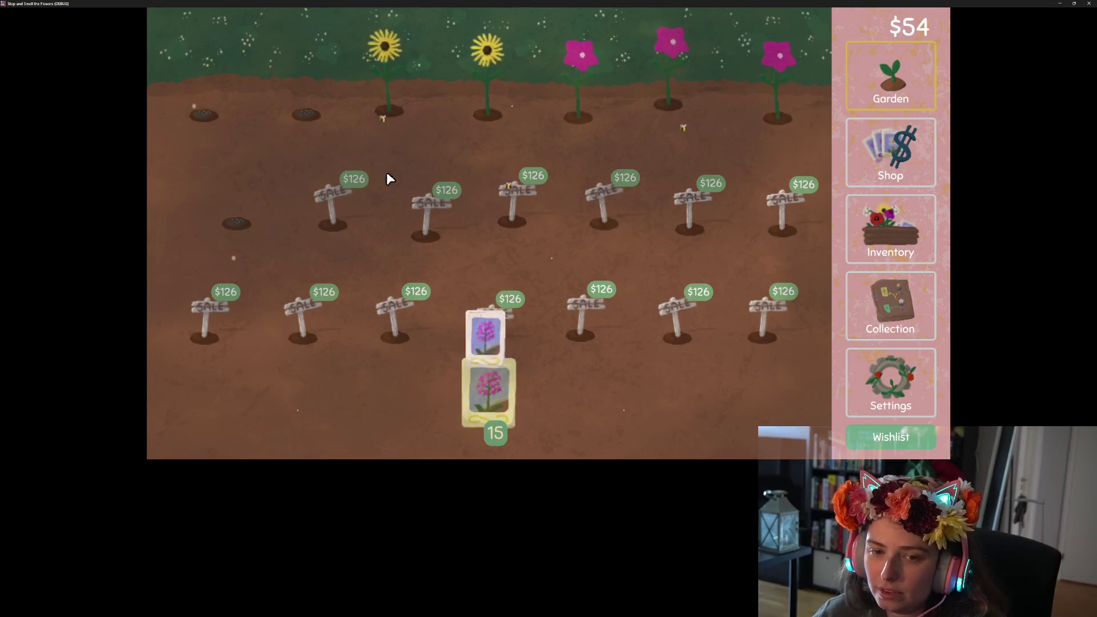
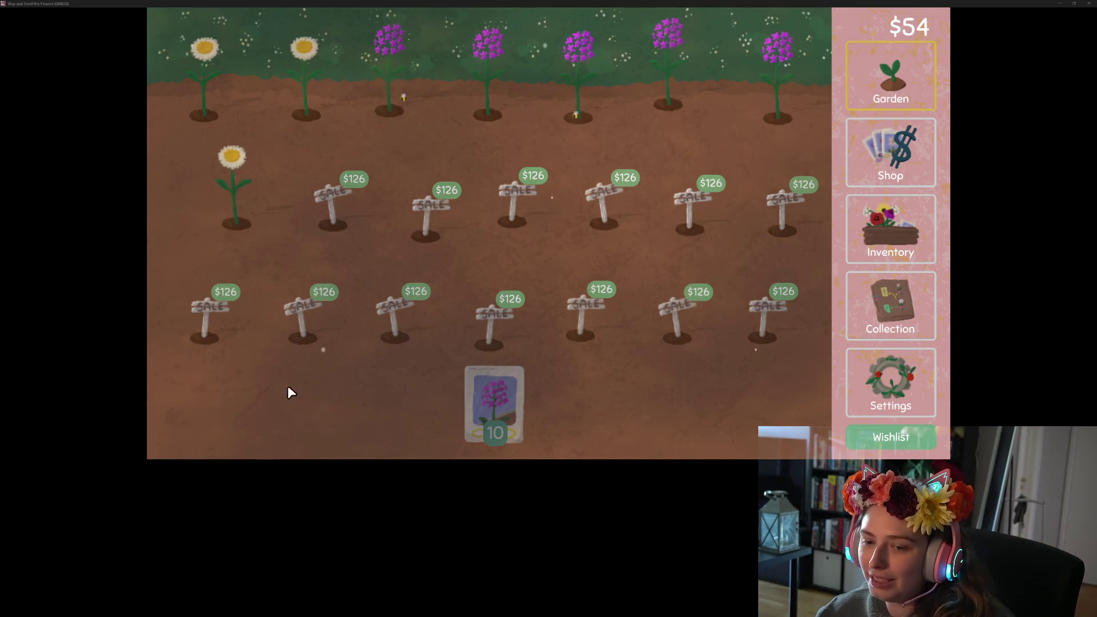
Pick up a purple flower seed packet from the hotbar stack to plant in the garden.
mouse_move(475, 394)
left_mouse_down()
mouse_move(533, 197)
mouse_move(838, 66)
mouse_move(343, 66)
mouse_move(215, 97)
mouse_move(251, 166)
mouse_move(310, 19)
mouse_move(536, 94)
mouse_move(844, 257)
left_mouse_up()
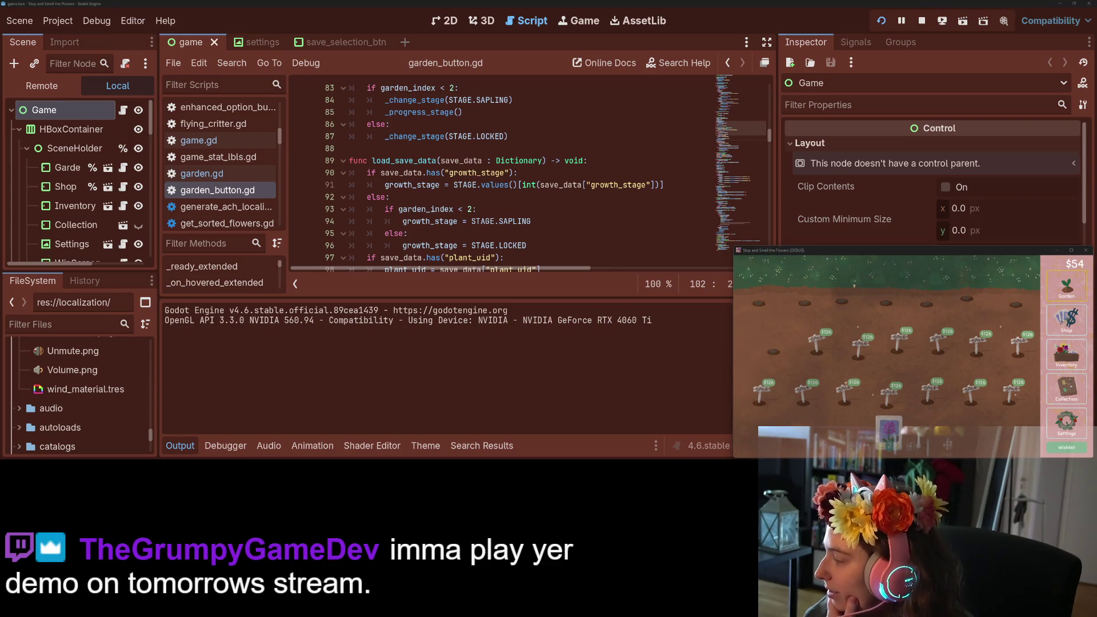
Nudge the game's Master and Music volumes up slightly, then switch to the Trello board.
left_click(1066, 424)
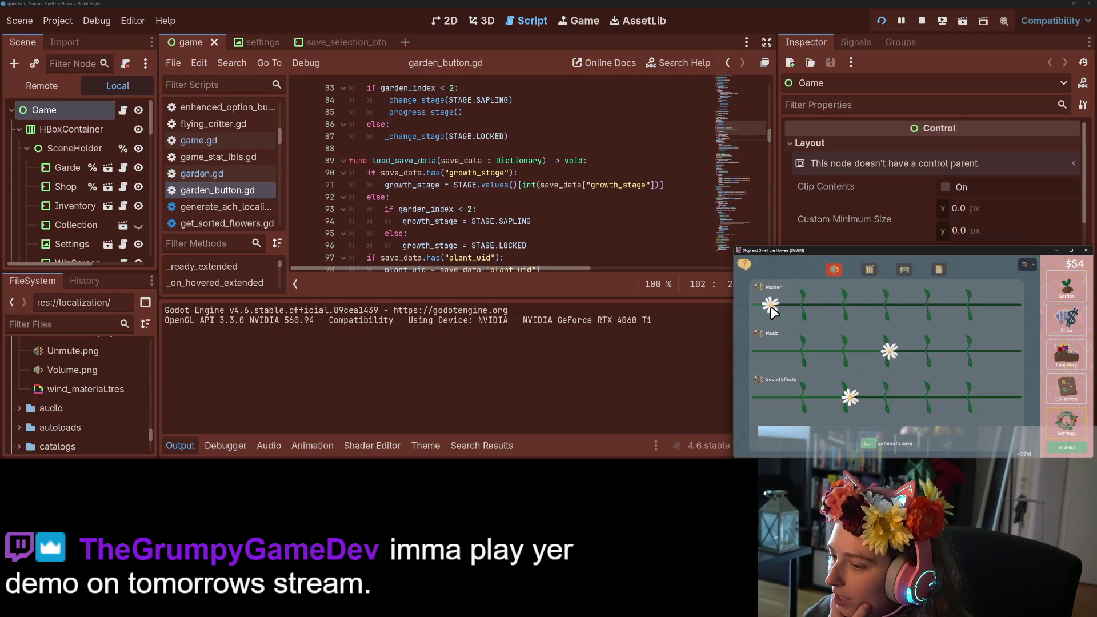
left_click_drag(797, 311, 803, 312)
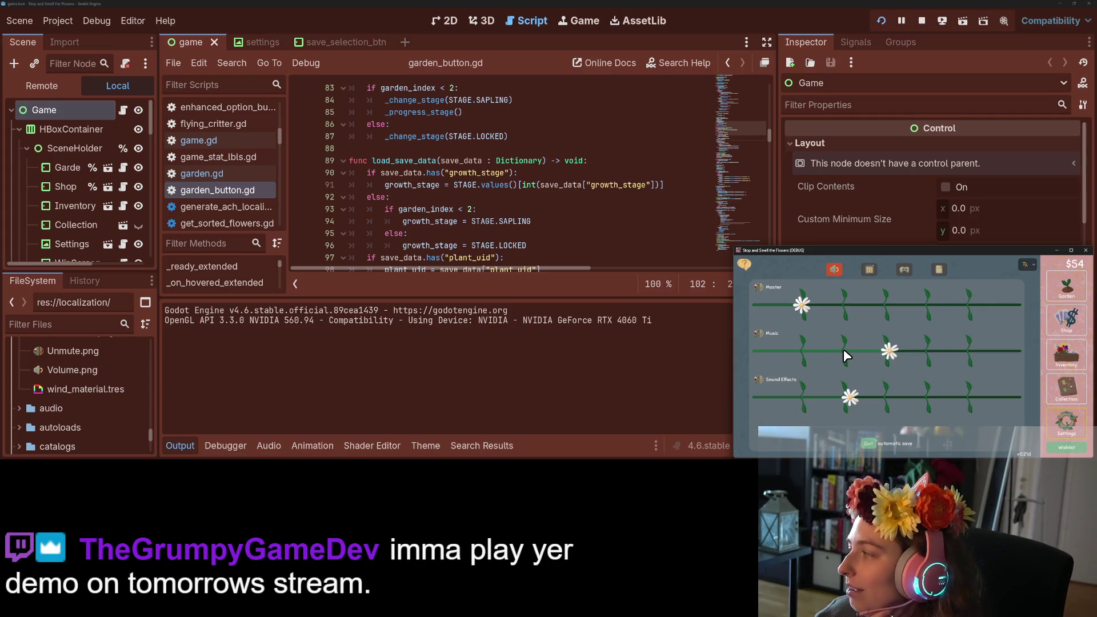
left_click_drag(889, 352, 895, 353)
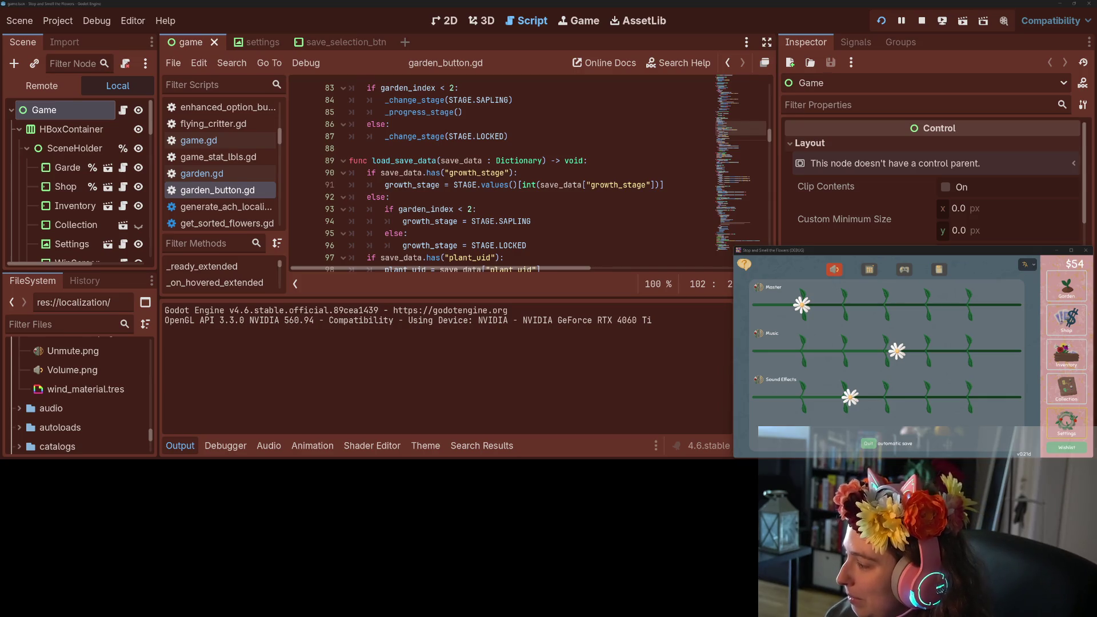
key("alt+Tab")
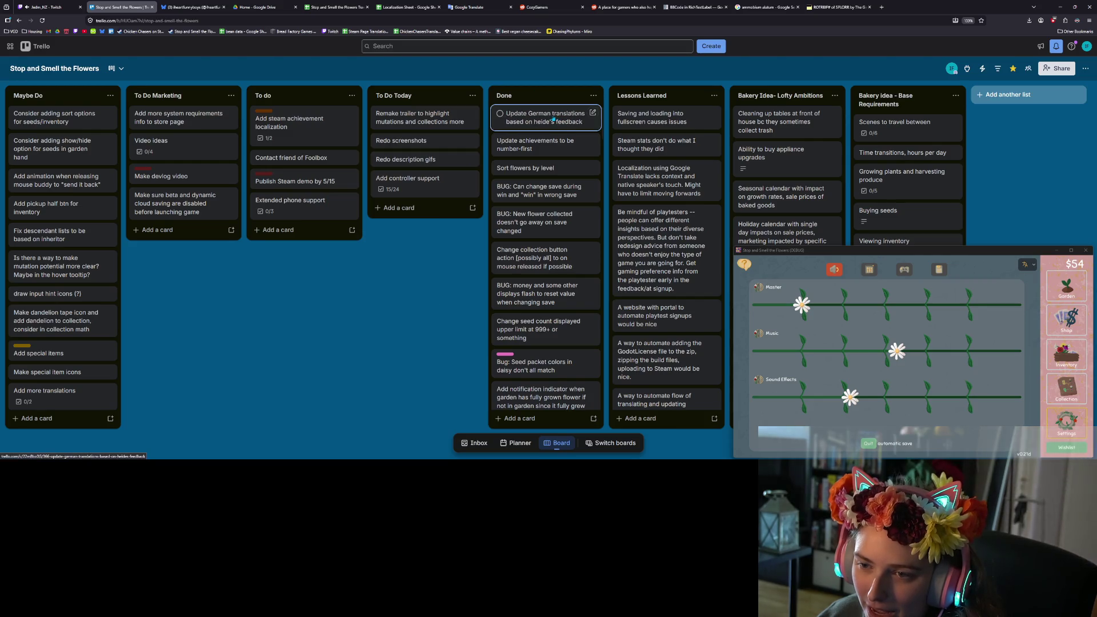
Bring up GitHub Desktop, reposition its window, and review the changed localization files.
key("alt+Tab")
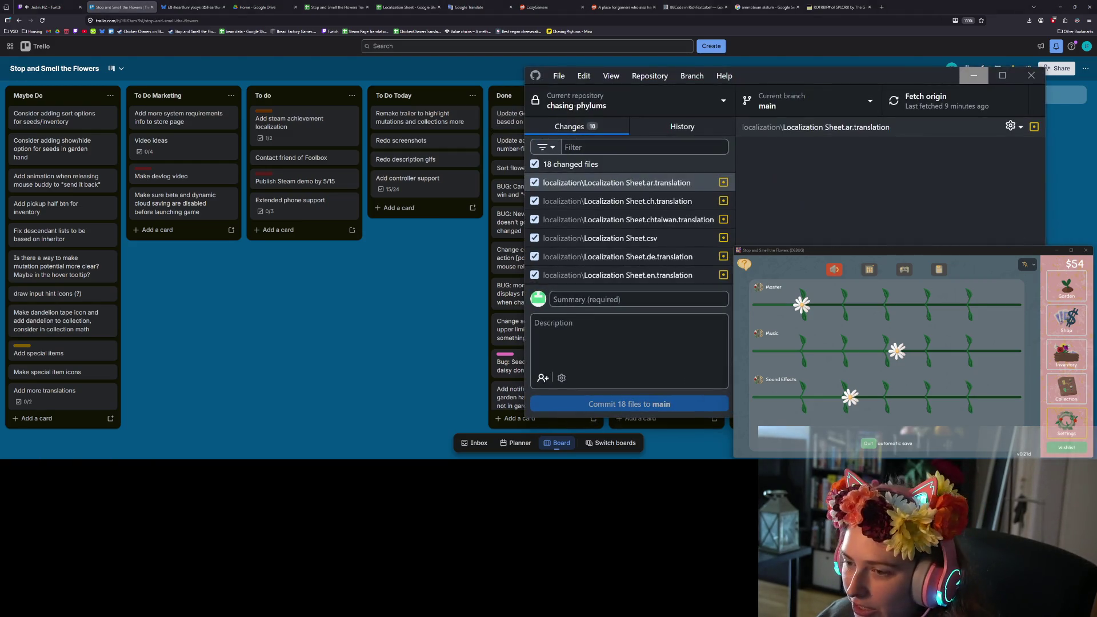
left_click_drag(766, 76, 554, 54)
scroll(417, 206, "down", 5)
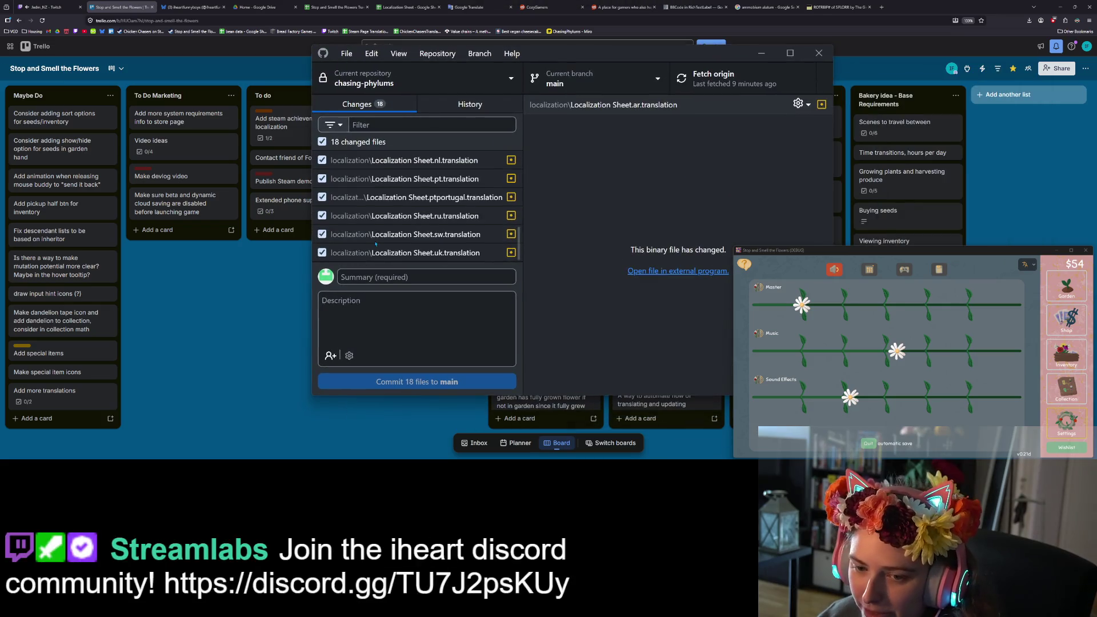
left_click(443, 276)
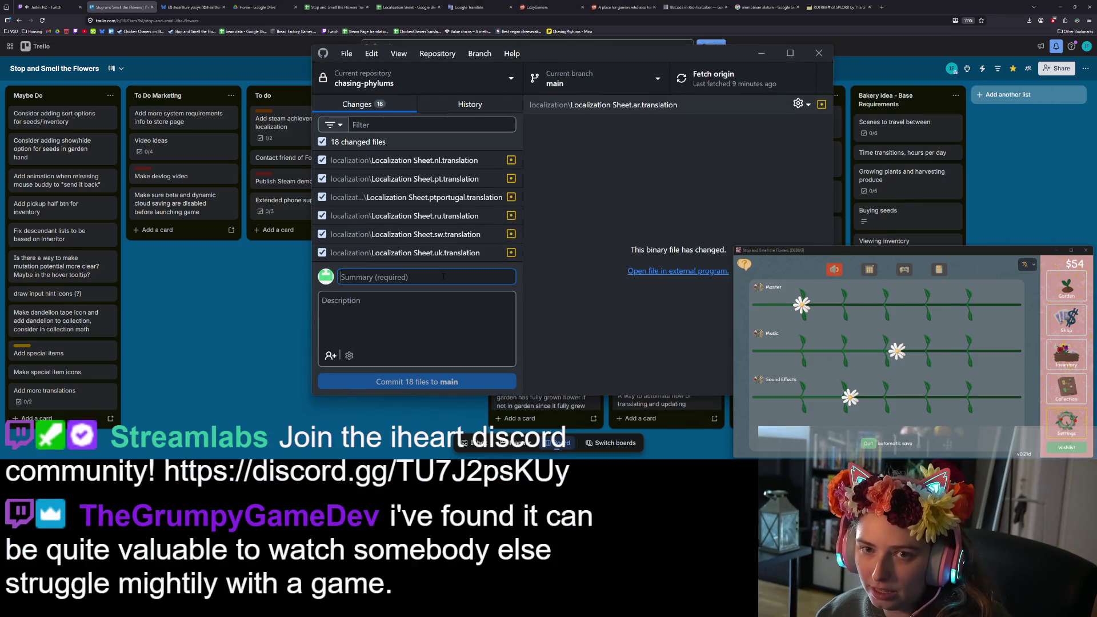
left_click(445, 253)
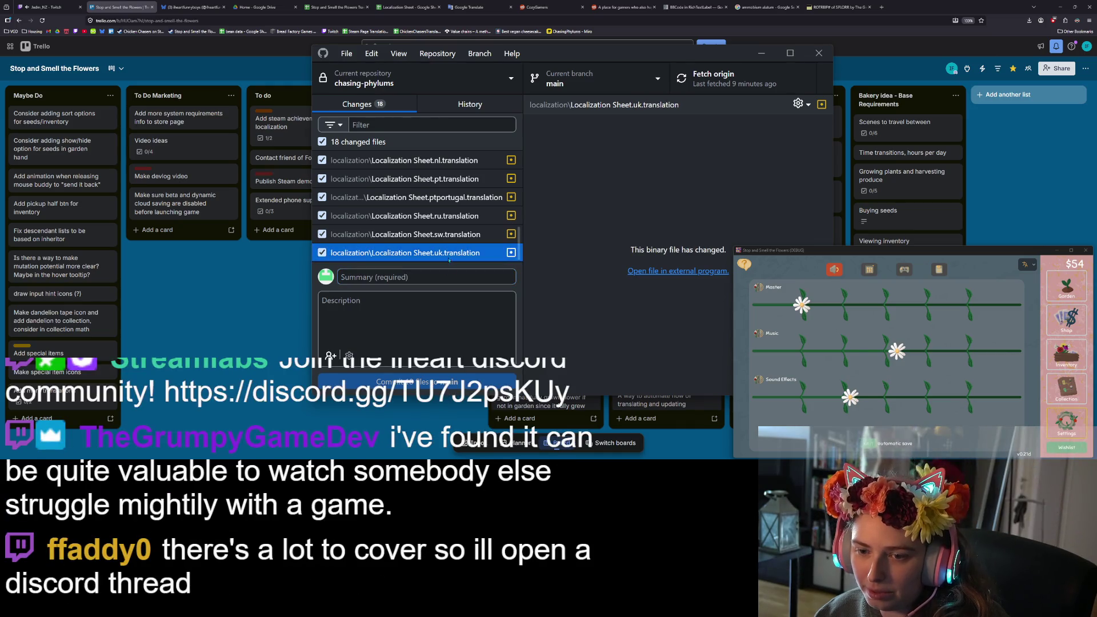
Commit the 18 files to main as 'updates tr based on German feedback' and push to origin.
type("upda")
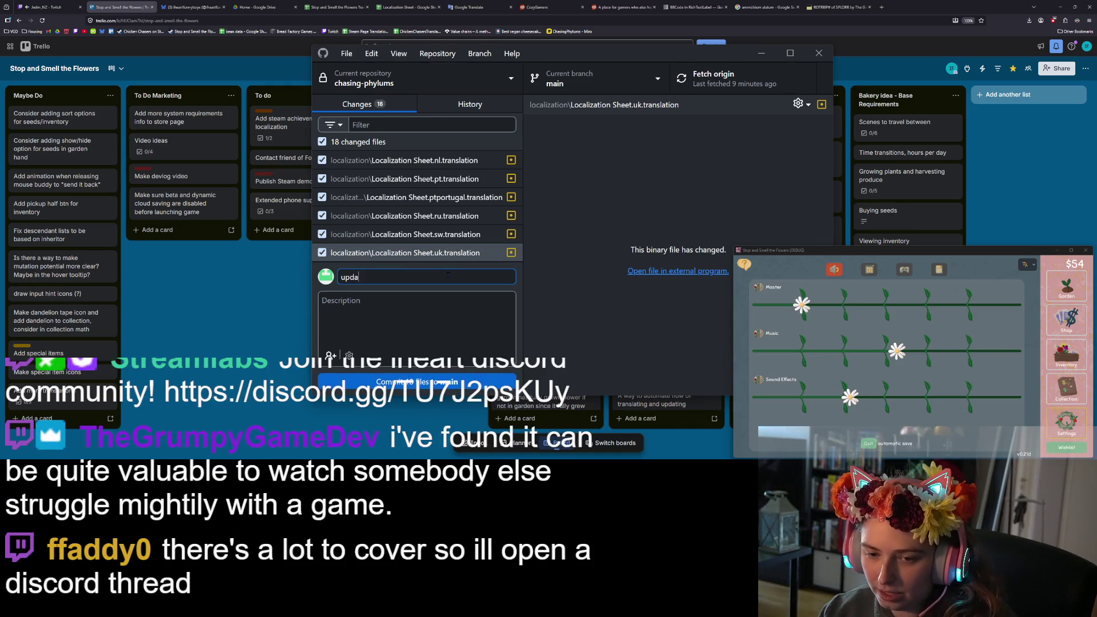
type("tes g")
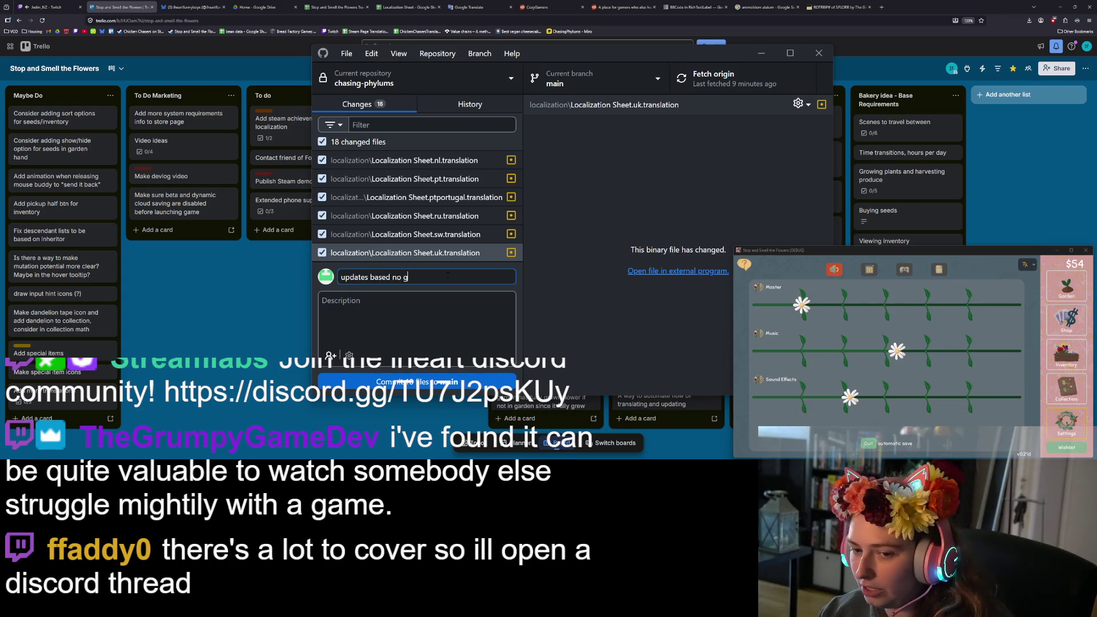
type("German feedback")
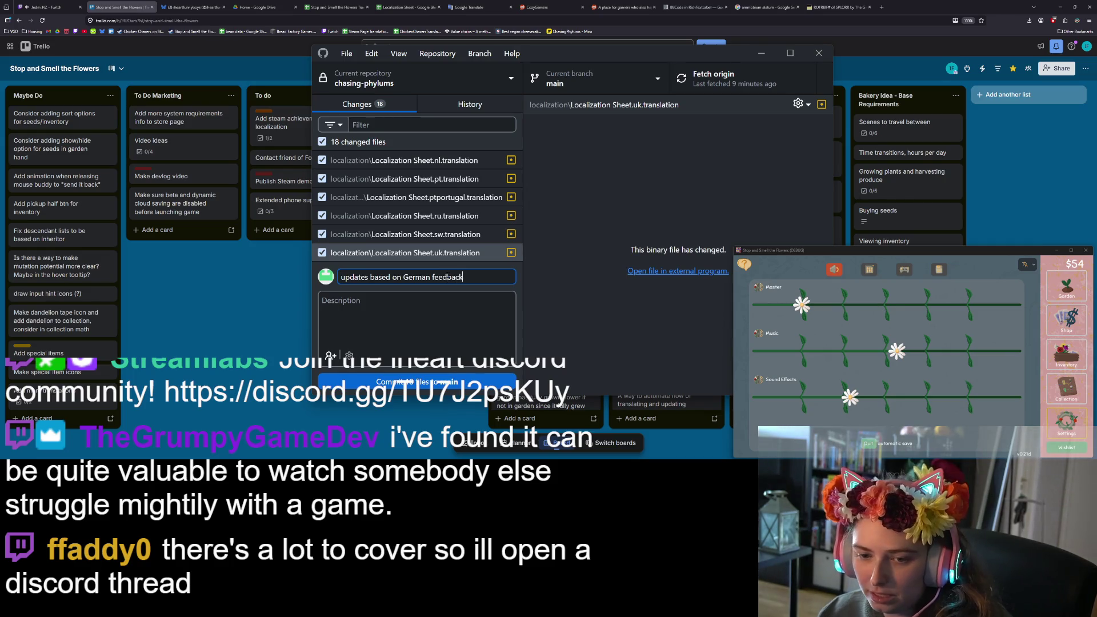
left_click(375, 277)
type("tr")
left_click(423, 382)
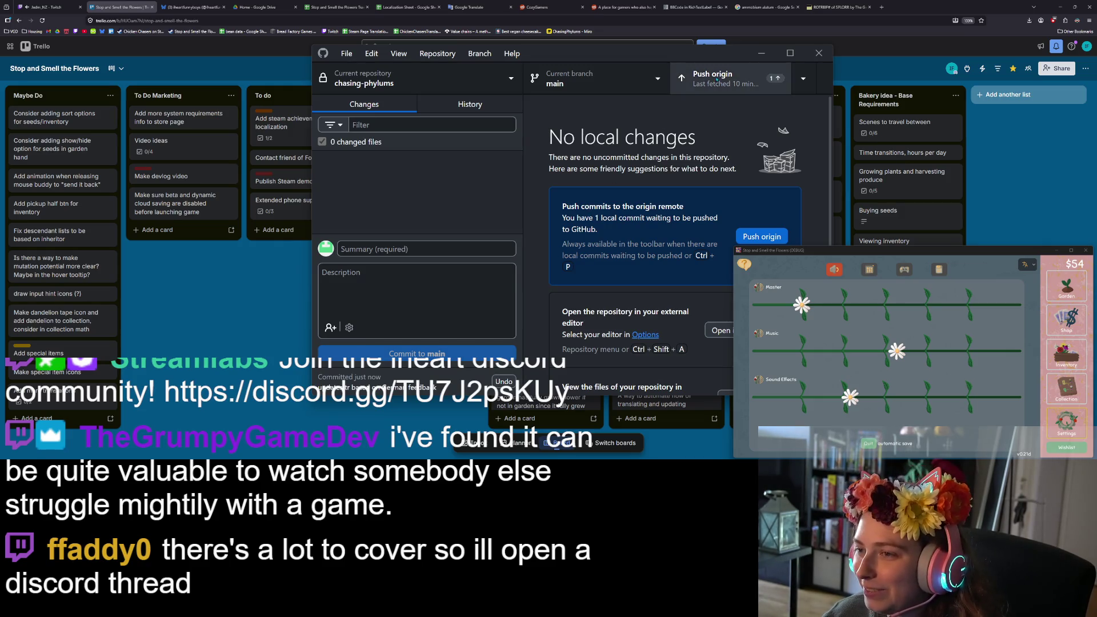
left_click(694, 85)
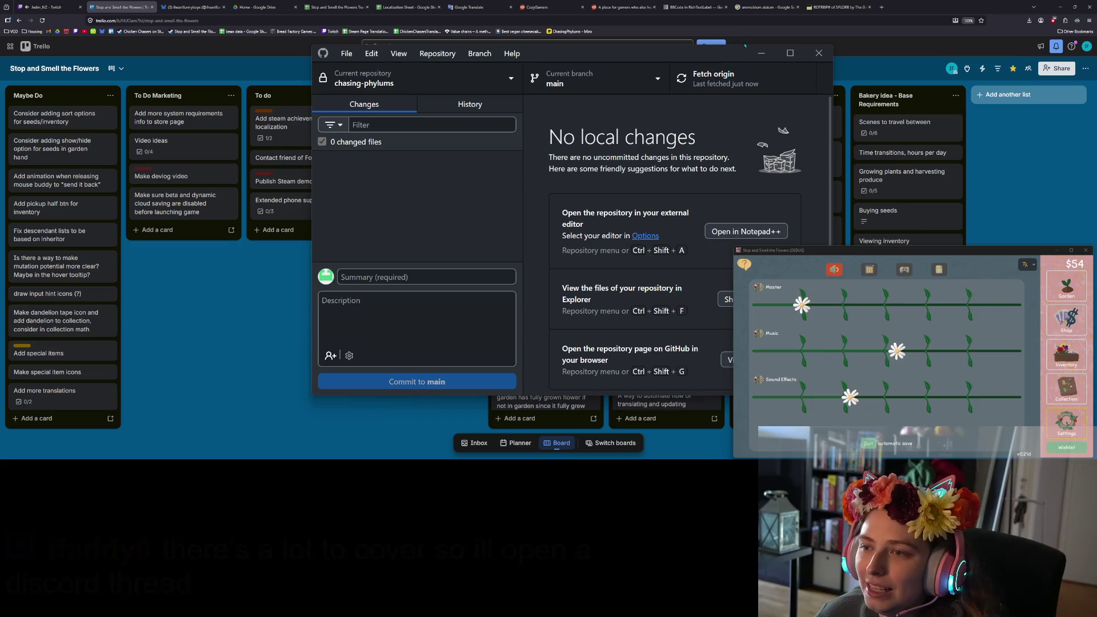
Harvest the purple flowers at the garden's left edge and lower the Sound Effects volume.
left_click_drag(629, 53, 526, 71)
left_click(1066, 295)
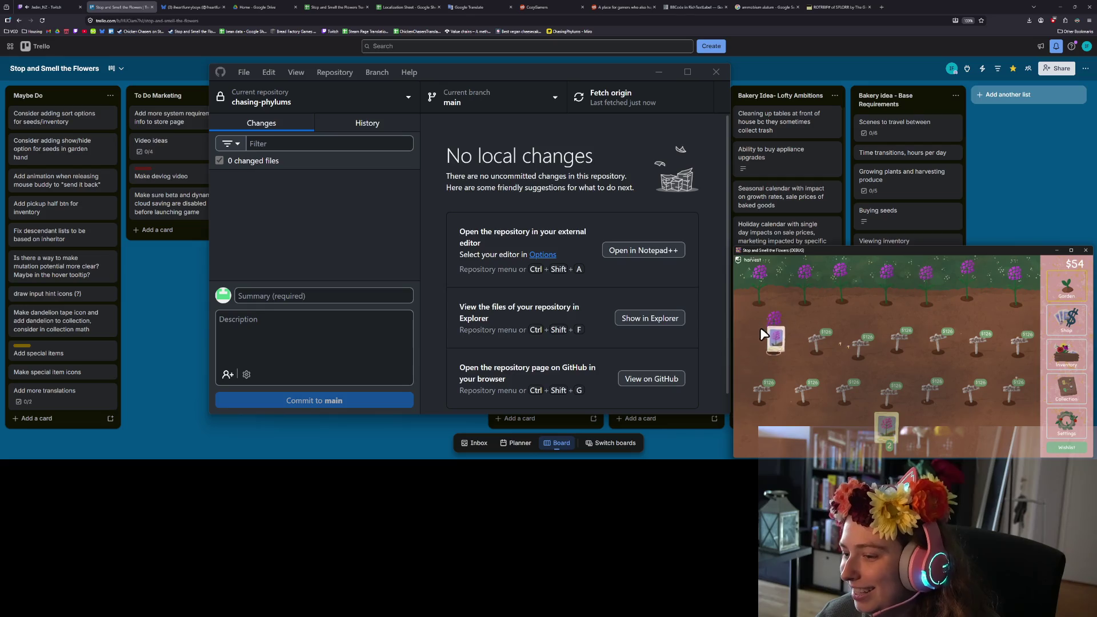
left_click(775, 331)
left_click(759, 285)
left_click(1062, 423)
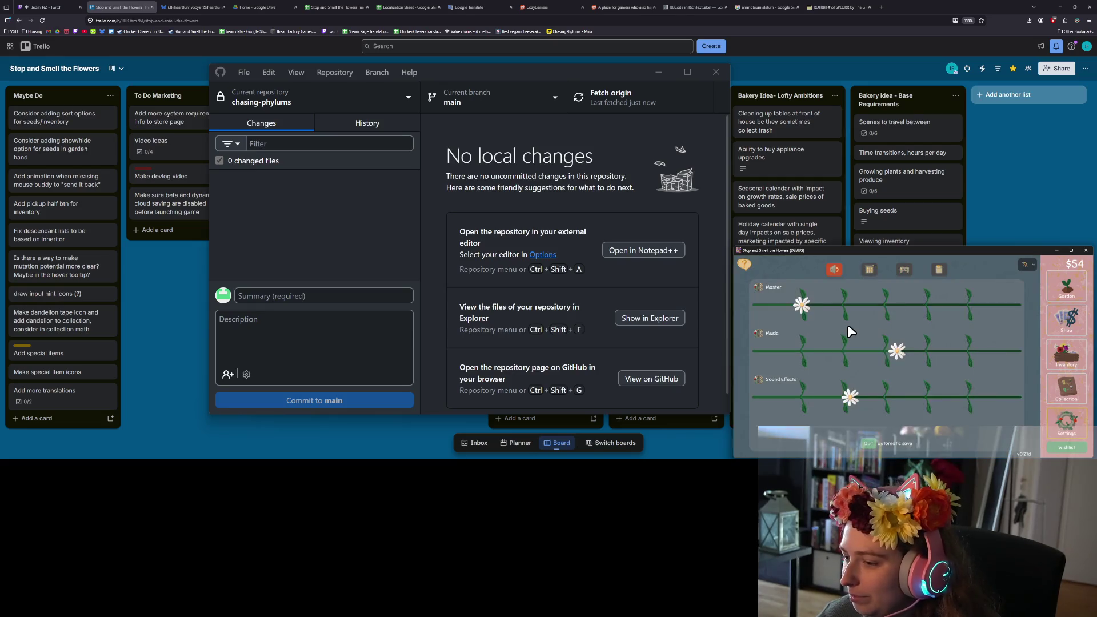
left_click_drag(841, 400, 812, 399)
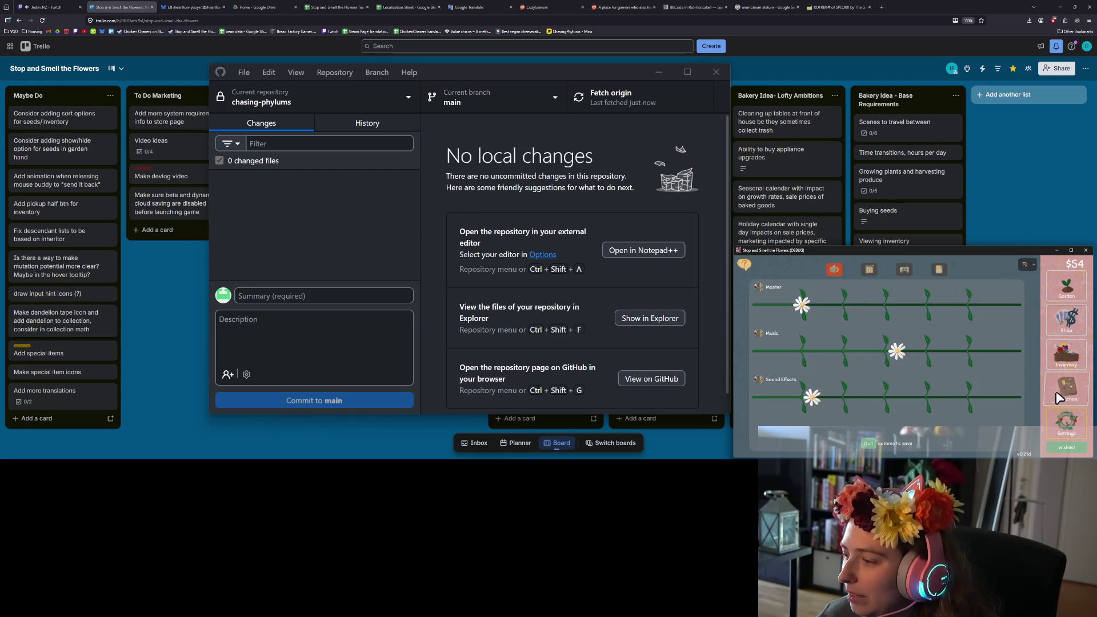
Turn five purple flowers into a seed packet, carry it to the garden, and minimize GitHub Desktop.
left_click(1066, 353)
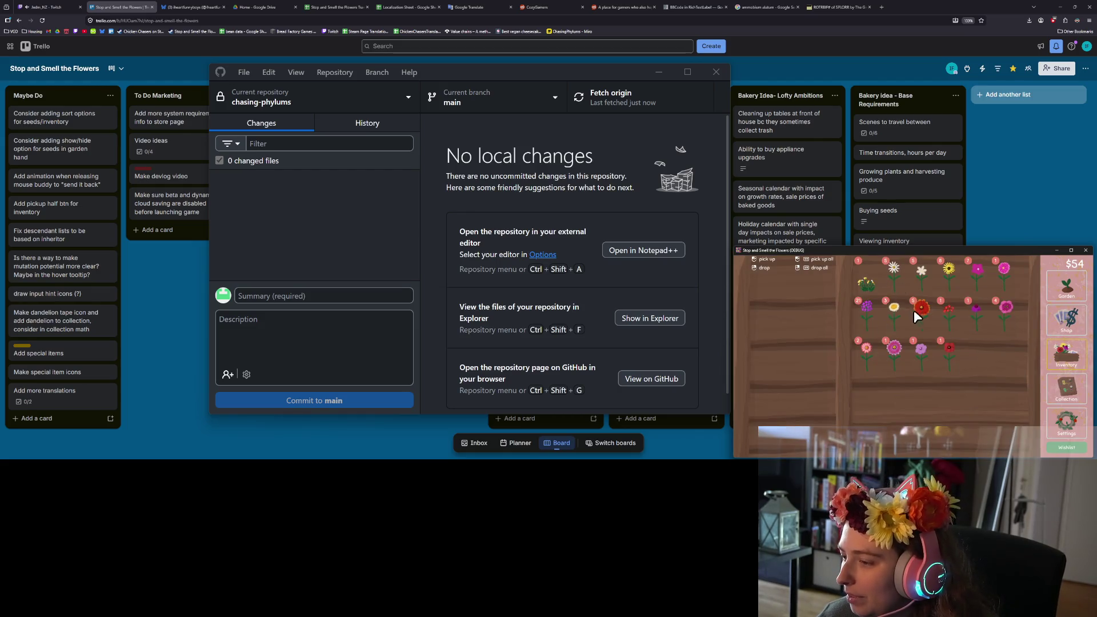
left_click_drag(866, 306, 823, 316)
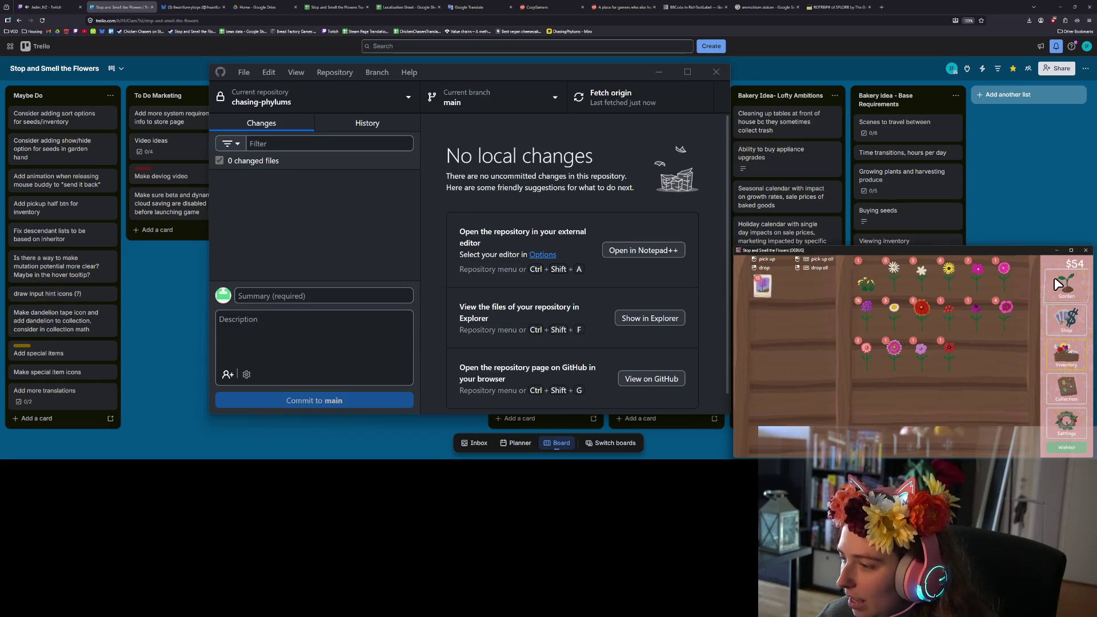
left_click(1064, 286)
mouse_move(884, 431)
left_mouse_down()
mouse_move(792, 293)
mouse_move(1014, 288)
left_mouse_up()
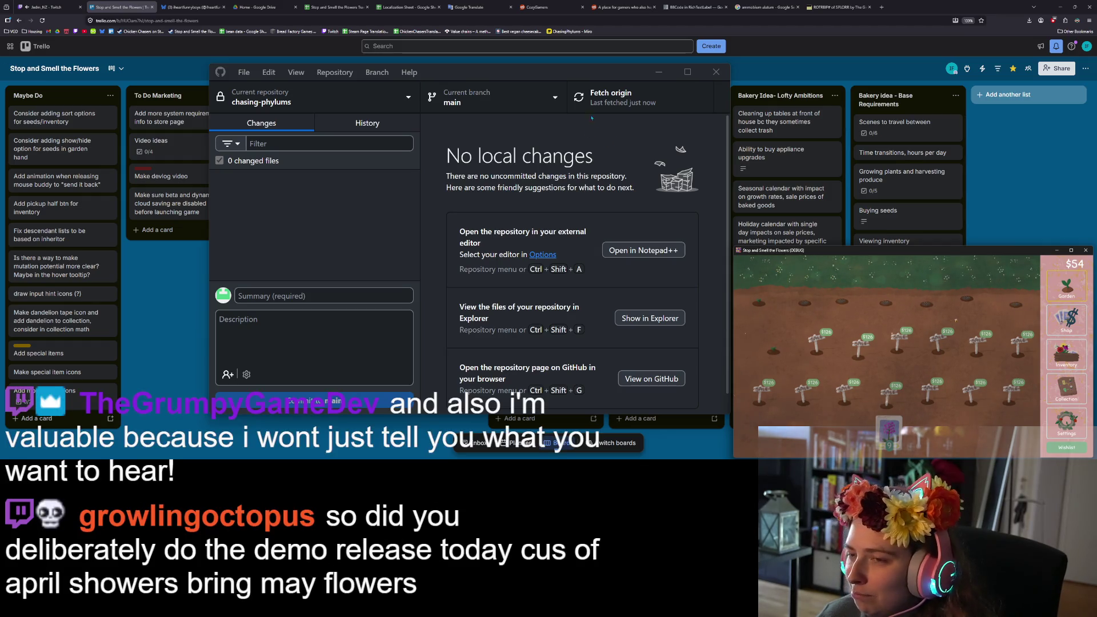
left_click(659, 72)
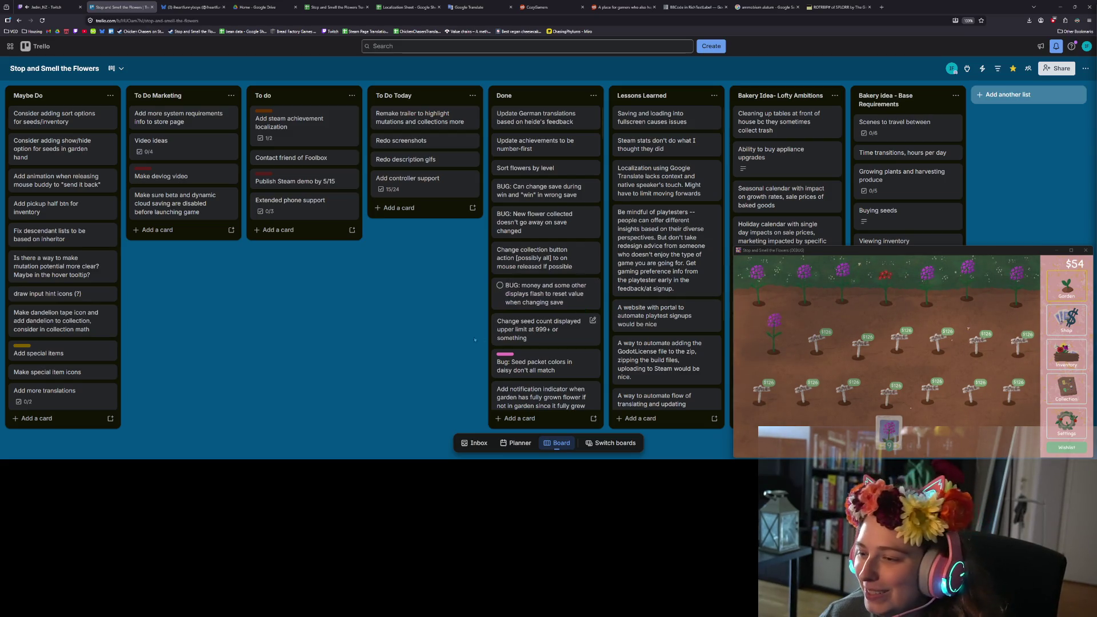
Plant seeds along the top garden row and harvest seven purple flowers into seed packets.
mouse_move(888, 429)
left_mouse_down()
mouse_move(770, 284)
mouse_move(1012, 279)
mouse_move(1029, 300)
left_mouse_up()
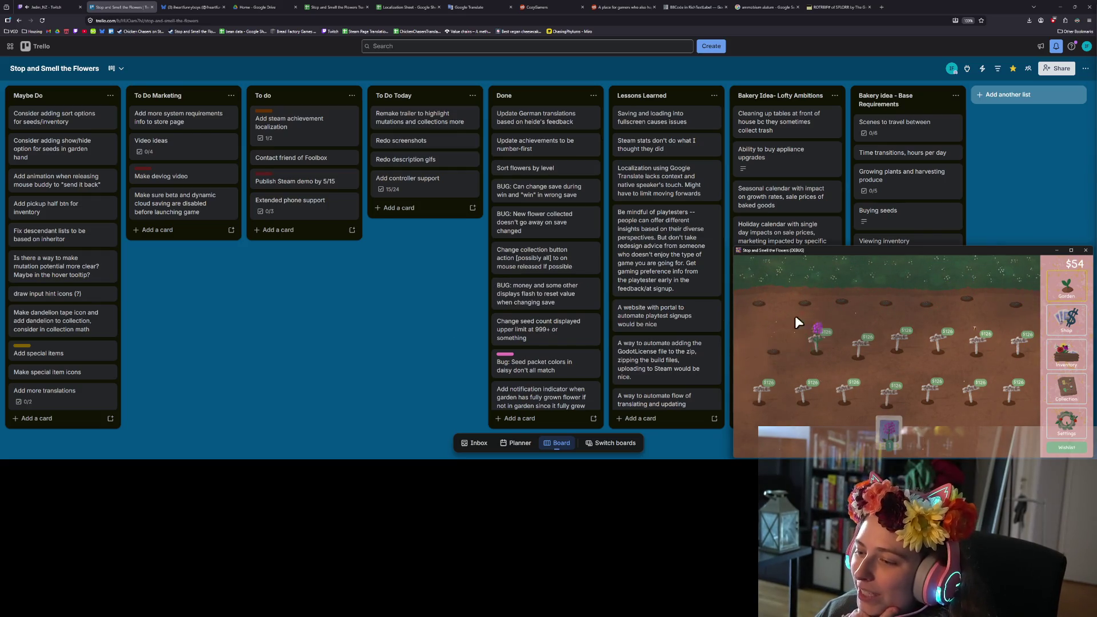
left_click(1066, 355)
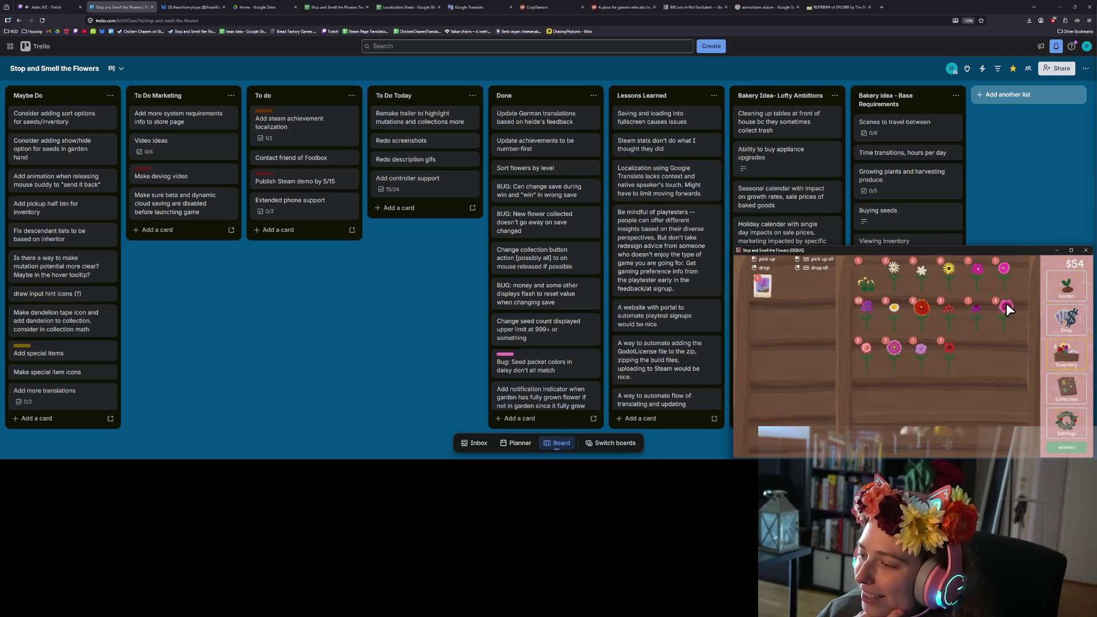
left_click_drag(865, 307, 780, 323)
left_click(1066, 284)
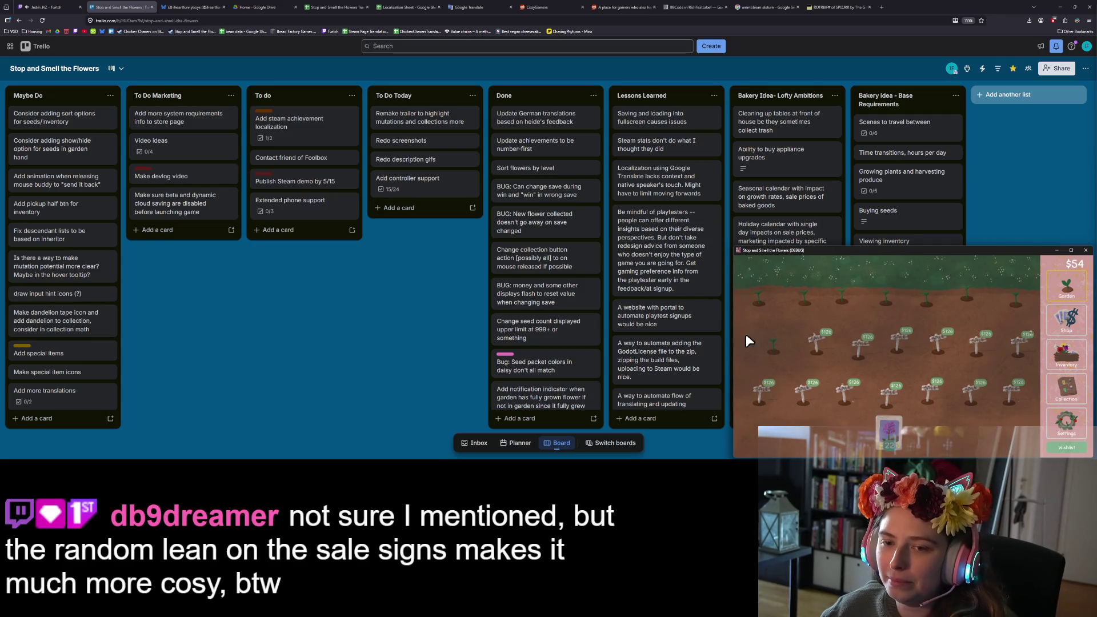
Enlarge the Trello board and move 'Publish Steam demo by 5/15' into Done.
left_click(394, 208)
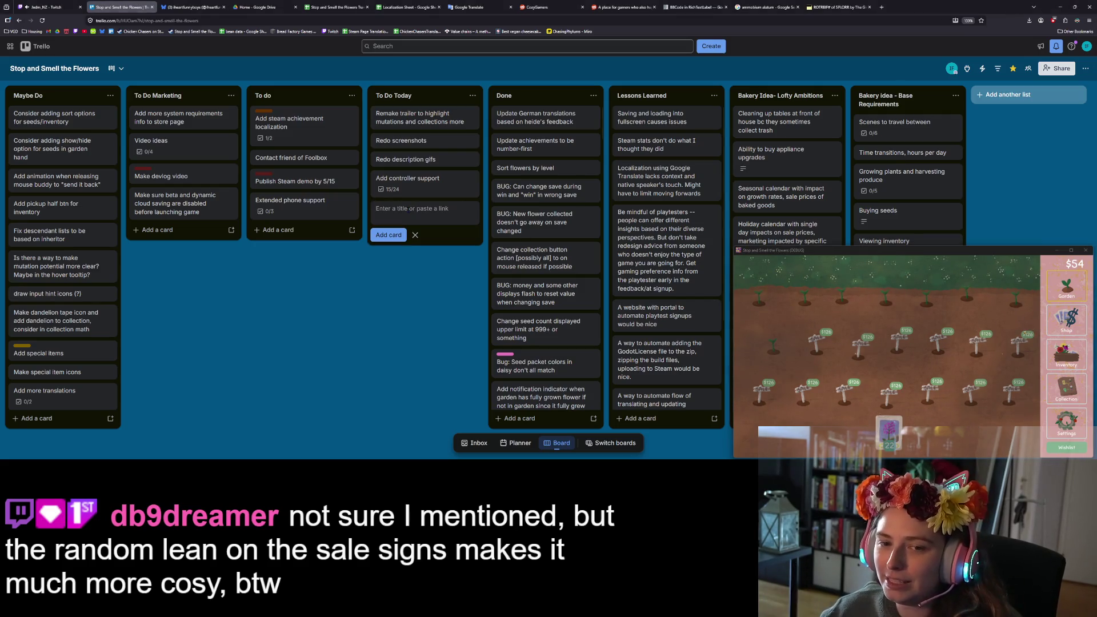
key("ctrl+plus")
key("ctrl+plus")
key("ctrl+plus")
left_click(1018, 308)
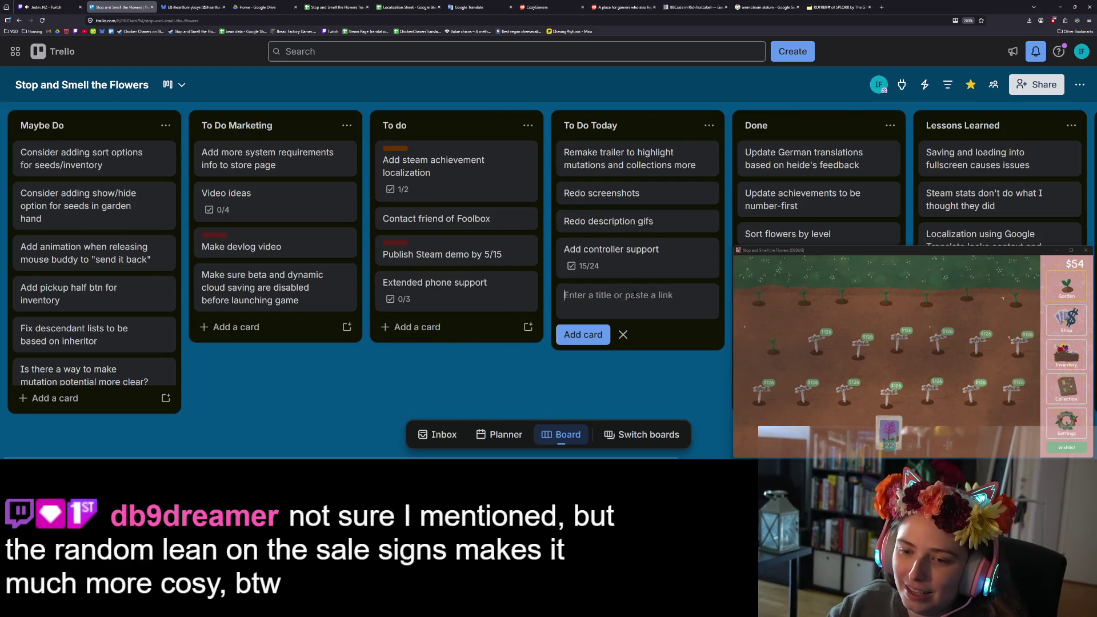
mouse_move(434, 254)
left_mouse_down()
mouse_move(817, 171)
mouse_move(848, 150)
left_mouse_up()
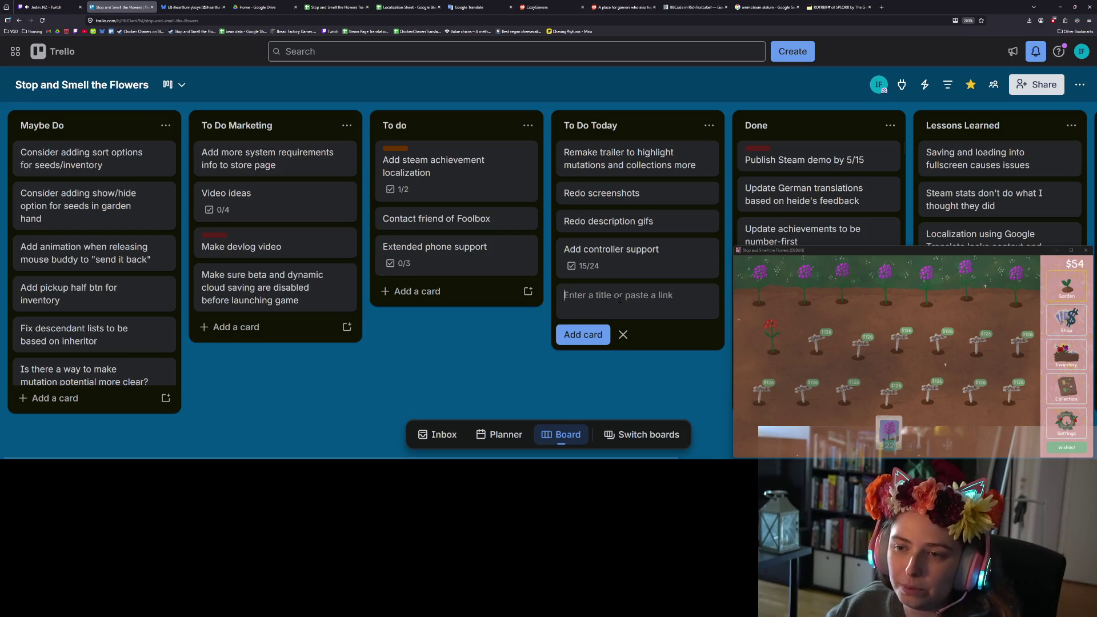
Add a 'Post announcement on Steam about demo release' card to To Do Today.
type("Post ")
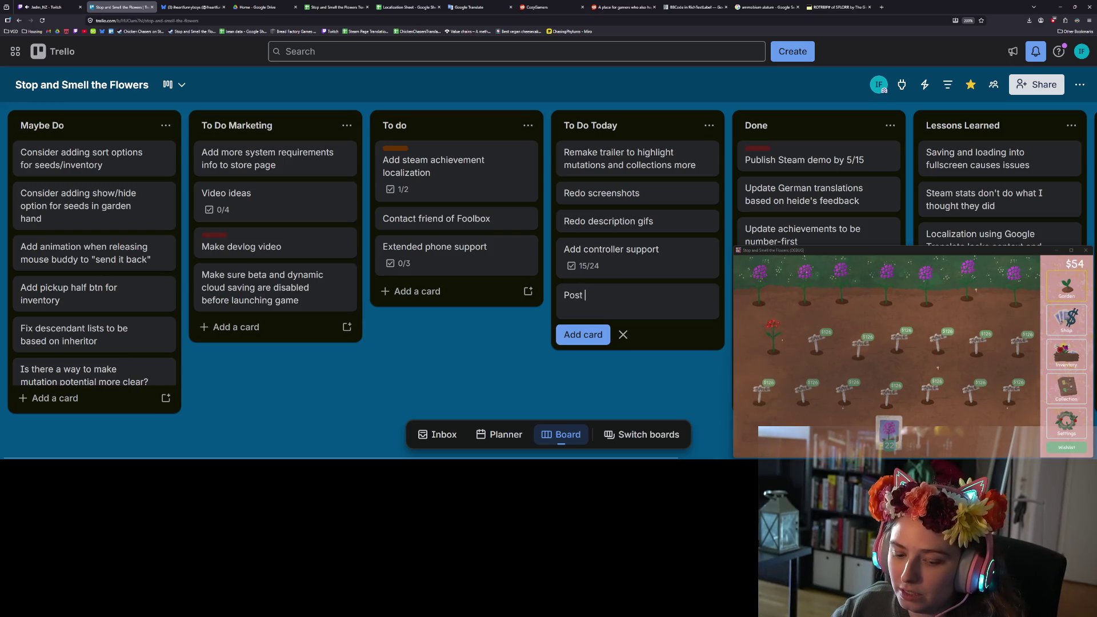
type("announcement ")
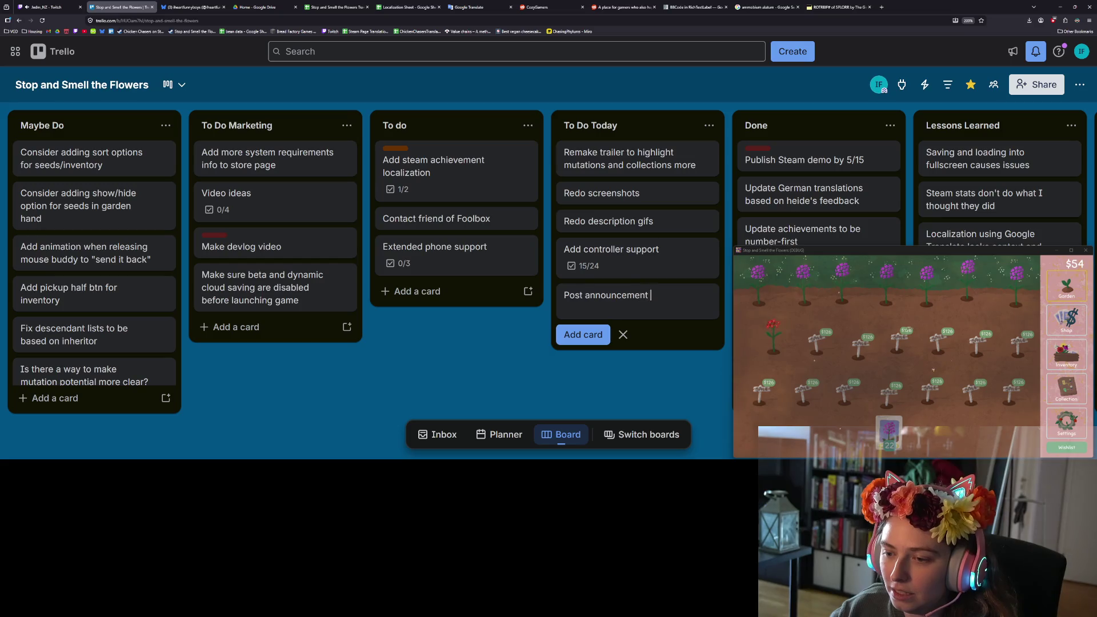
type("on Steam about ")
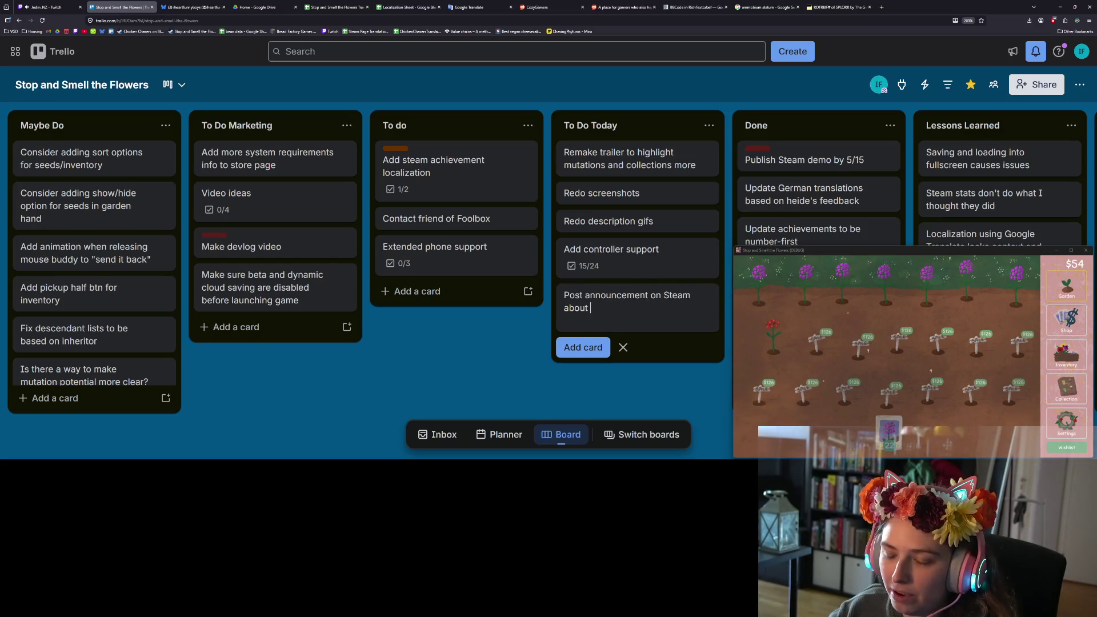
type("demo release")
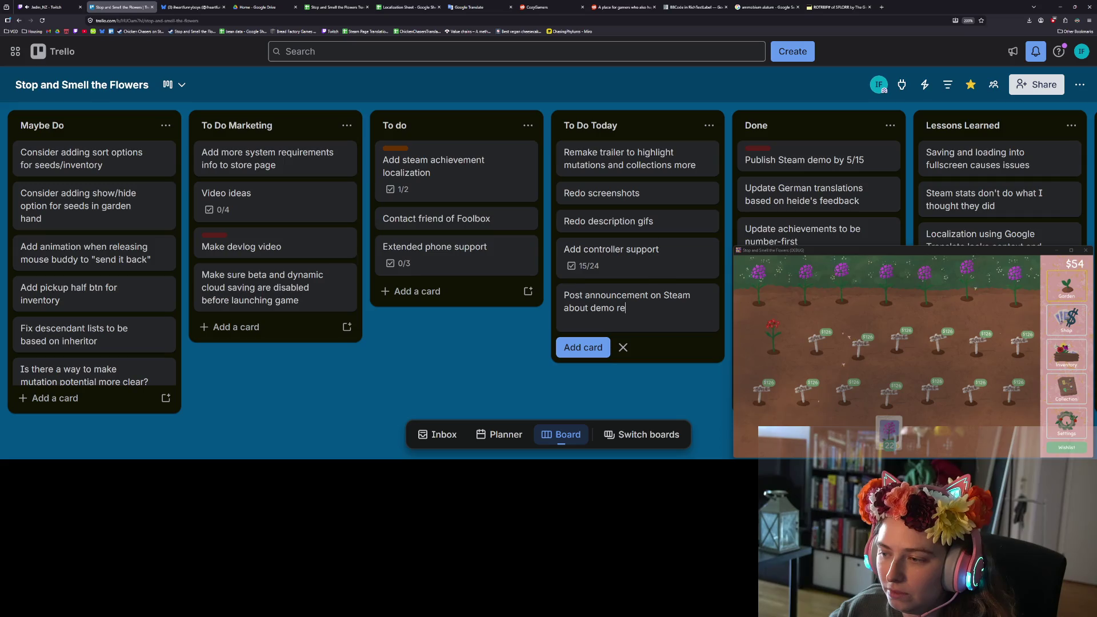
key("Return")
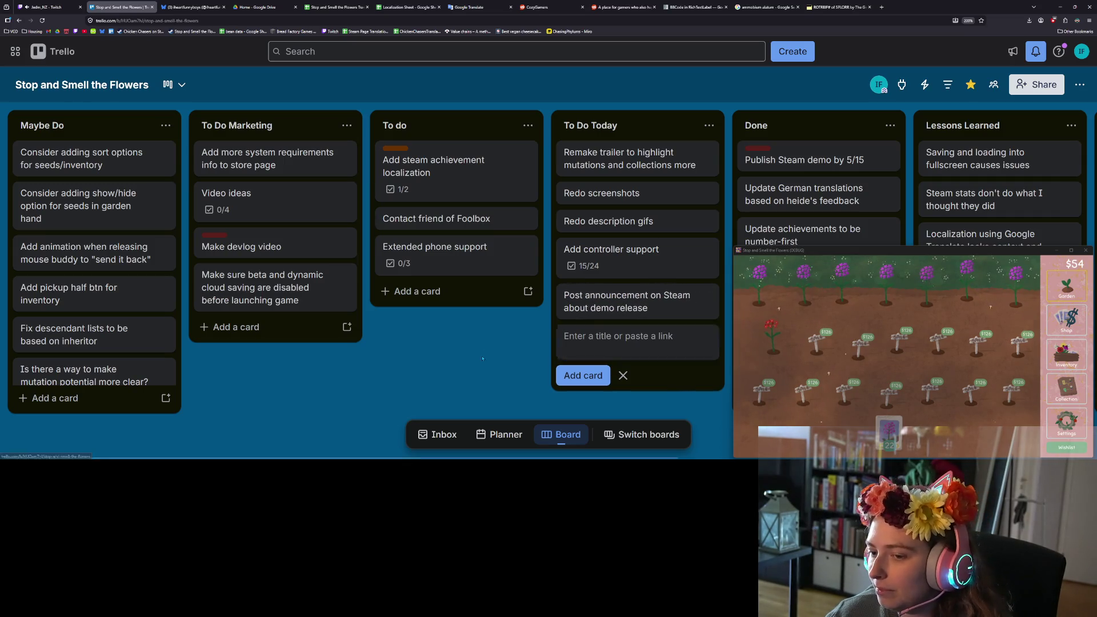
key("Escape")
Harvest the top flower row, then move the Steam card and 'Add controller support' to their list tops.
mouse_move(889, 436)
left_mouse_down()
mouse_move(769, 270)
mouse_move(1007, 280)
mouse_move(777, 354)
left_mouse_up()
left_click_drag(642, 302, 647, 163)
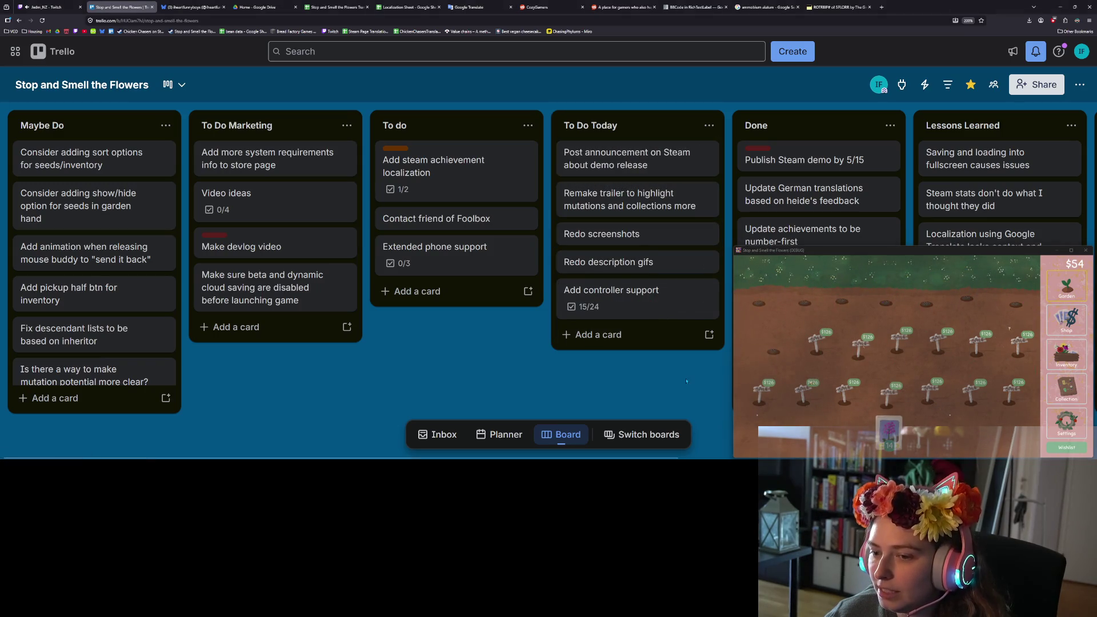
left_click_drag(634, 294, 457, 157)
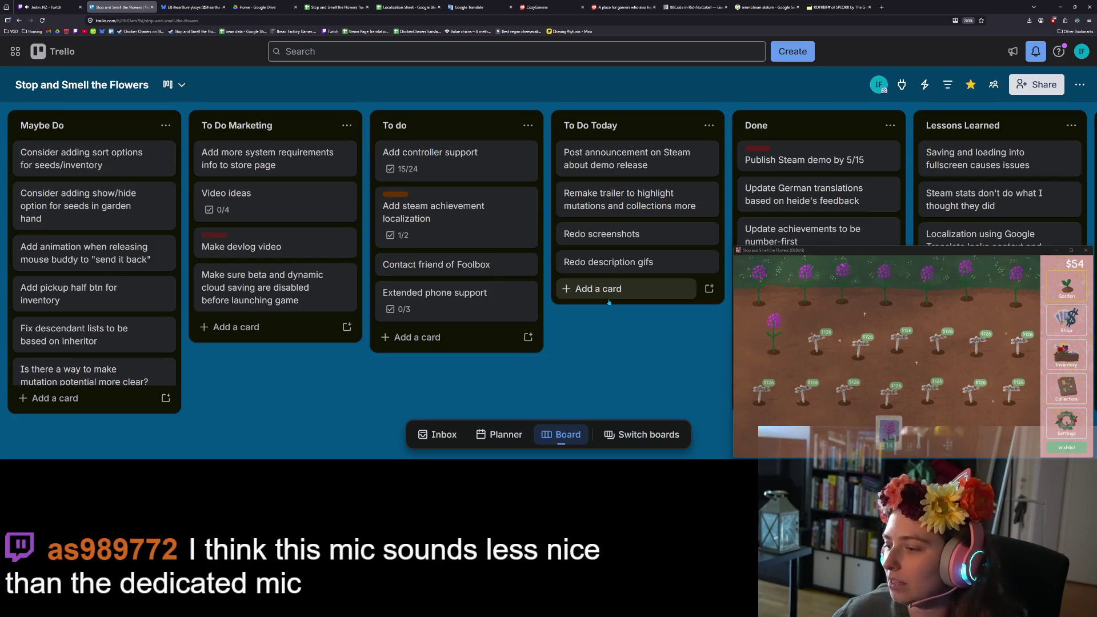
Harvest all the bloomed purple flowers, then return focus to the Trello board.
left_click(889, 429)
left_click_drag(769, 296, 1014, 280)
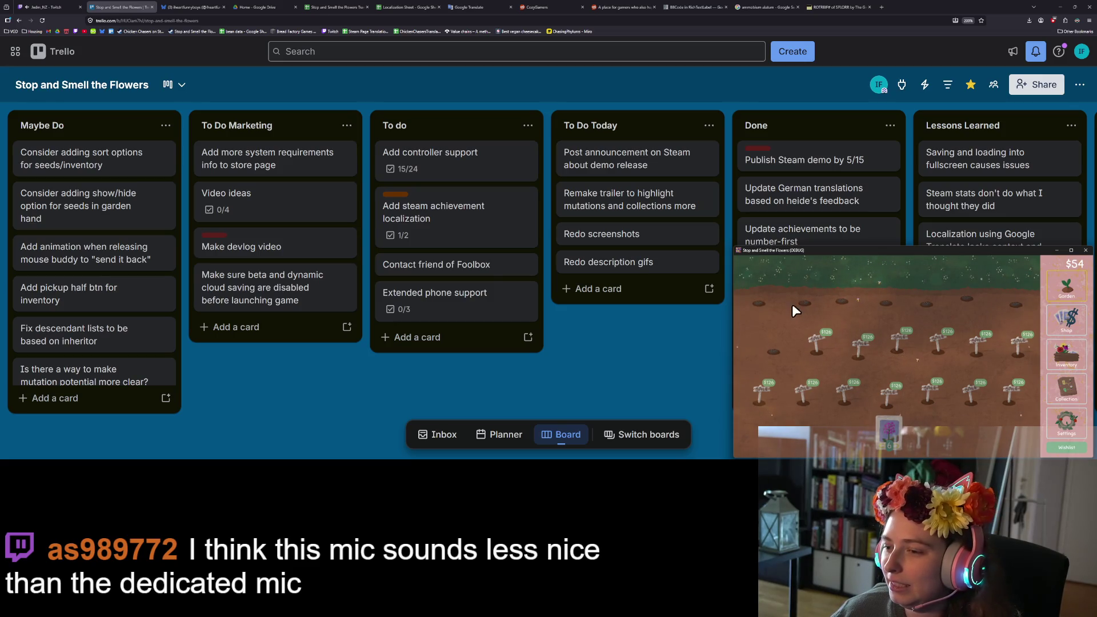
left_click(707, 329)
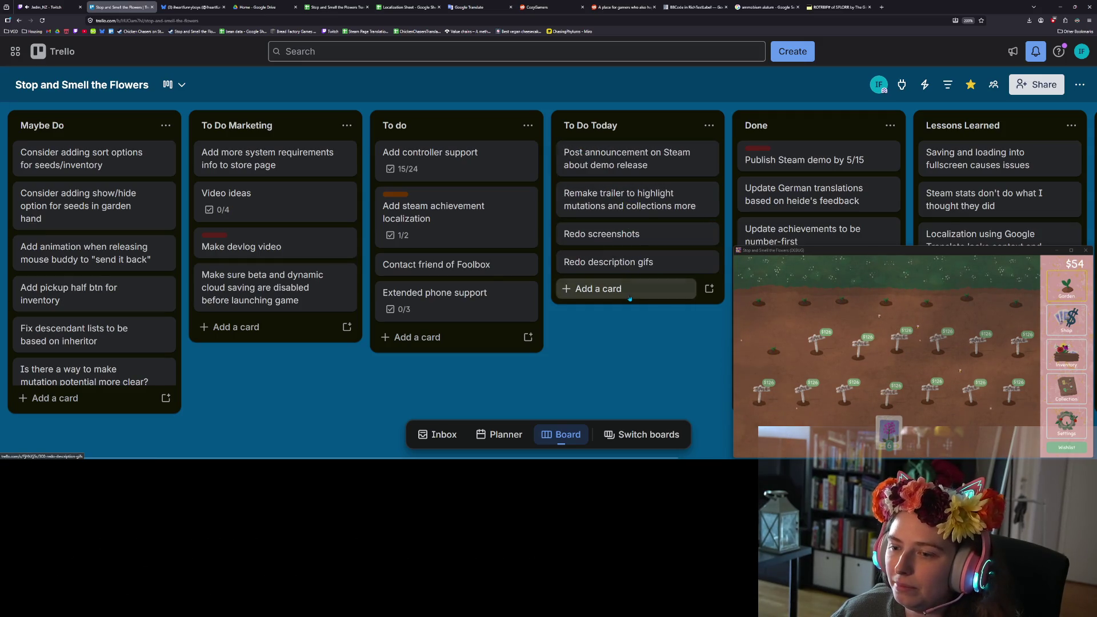
Add To Do Today cards for planning reddit posts and the itch build update, then harvest the top row.
left_click(594, 288)
type("Plan")
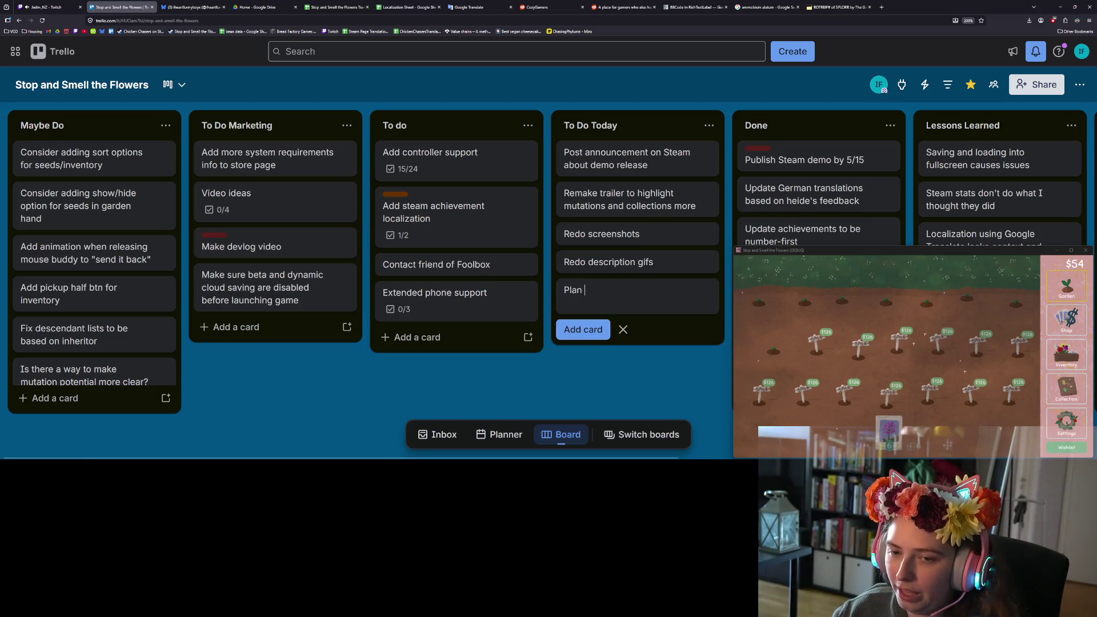
type(" posts for reddit")
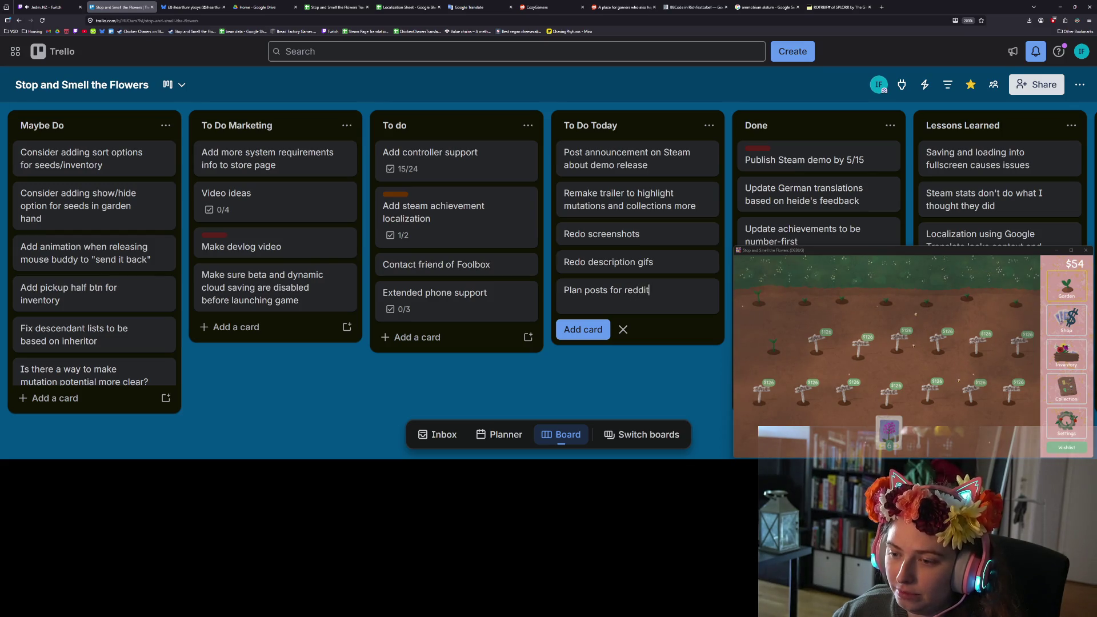
key("Return")
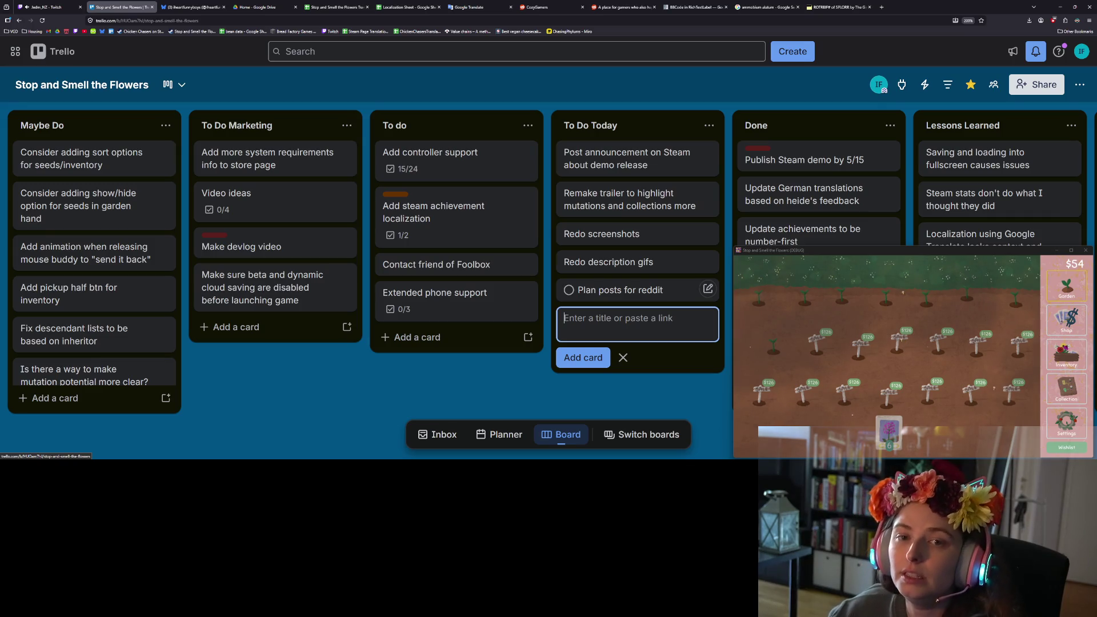
type("Update")
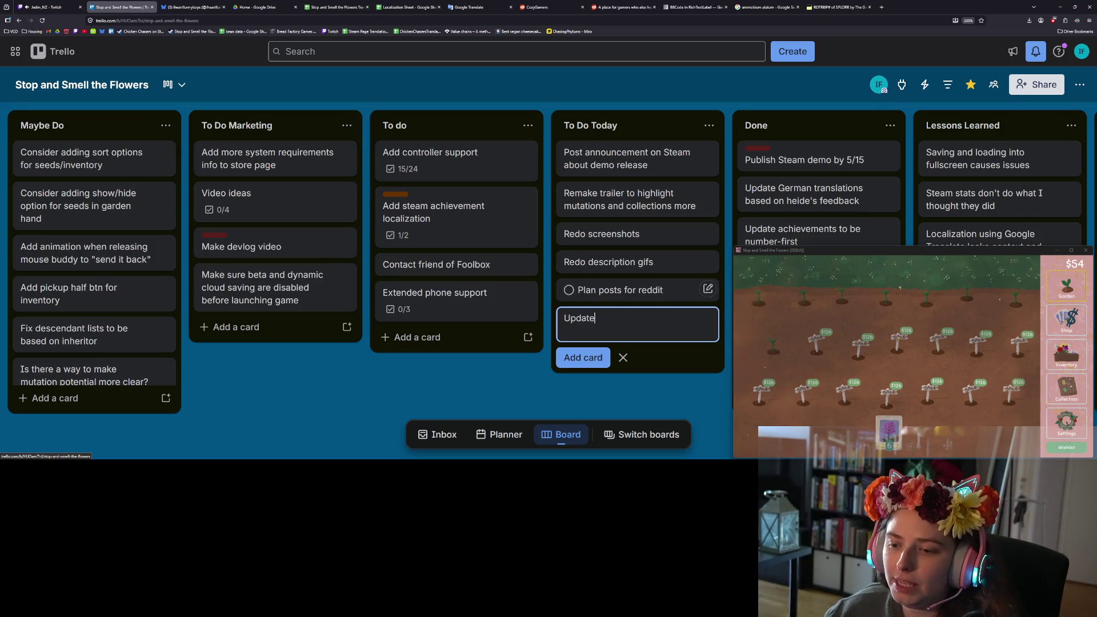
type(" itch build an")
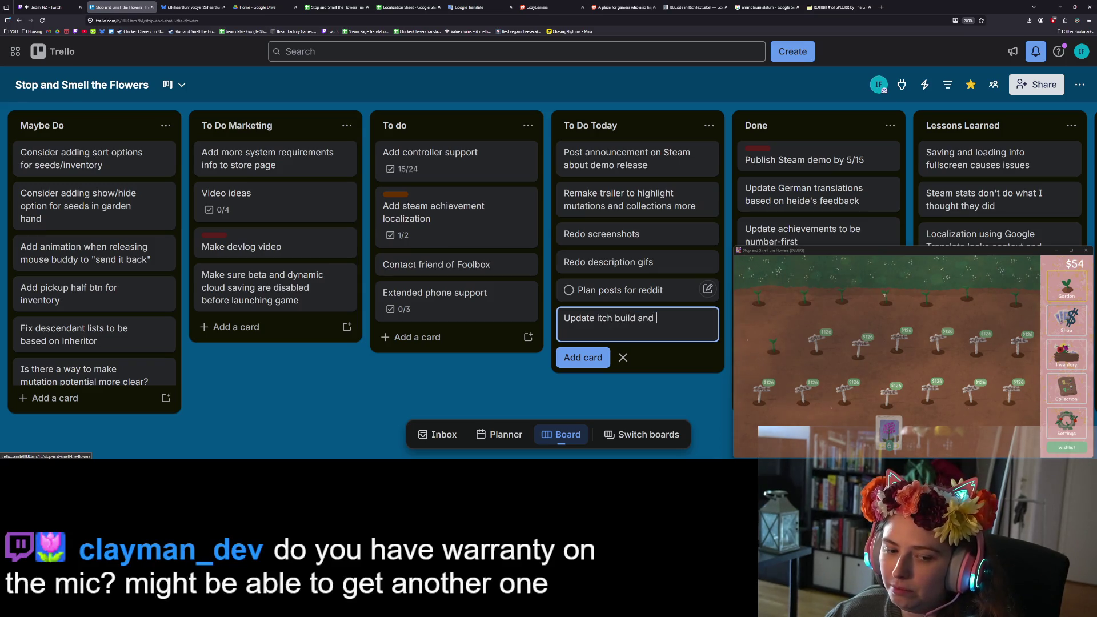
type("dmeo")
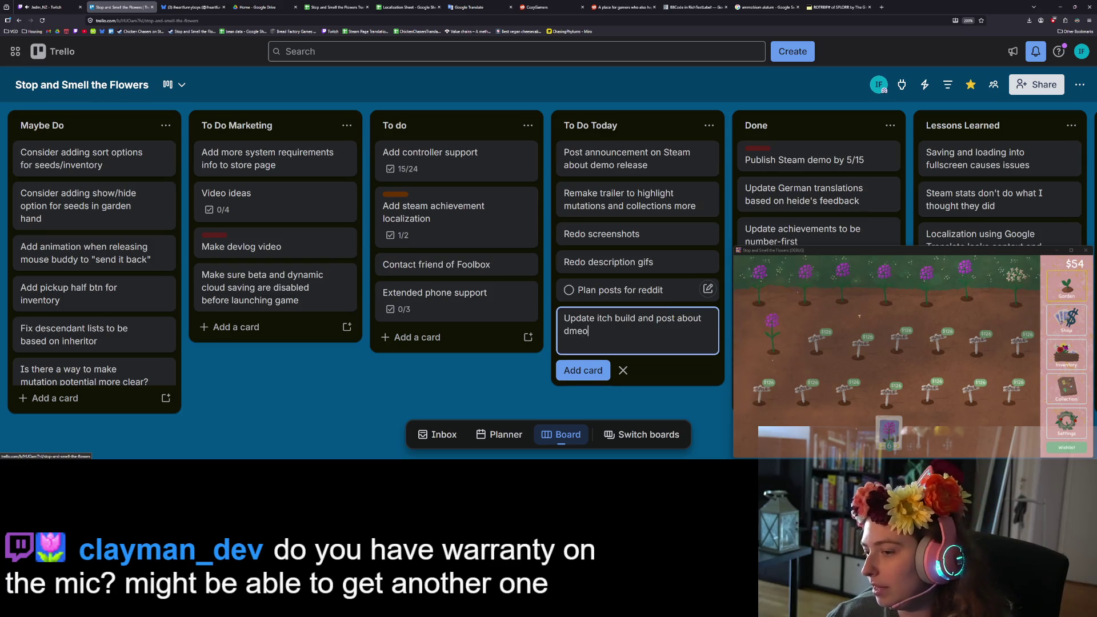
key("BackSpace")
key("BackSpace")
key("BackSpace")
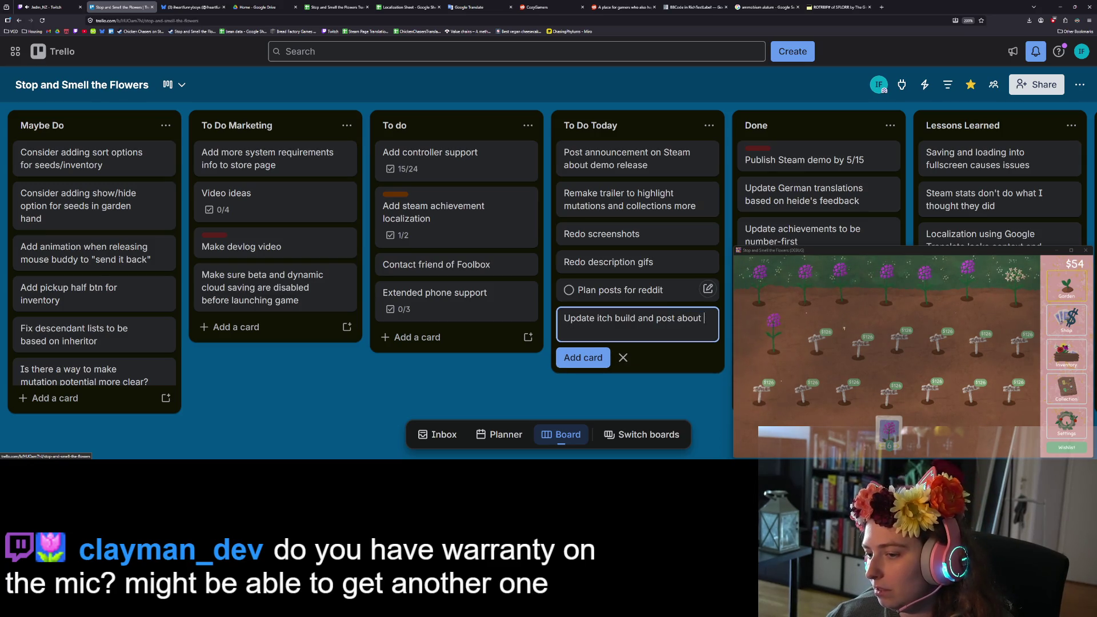
type("Steam demo ther")
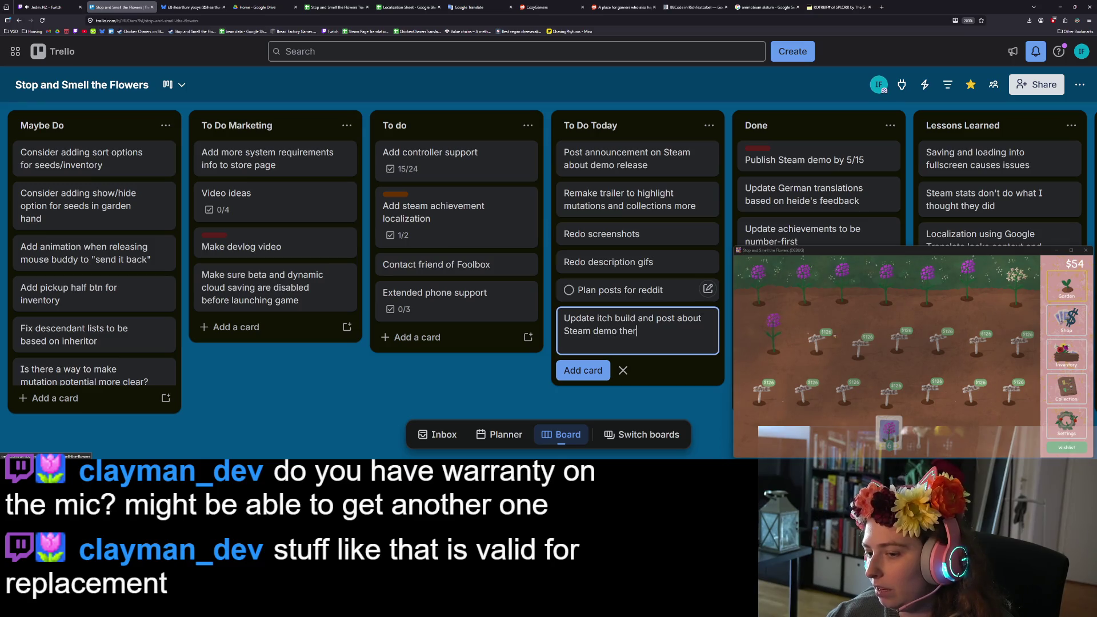
type("e")
key("Return")
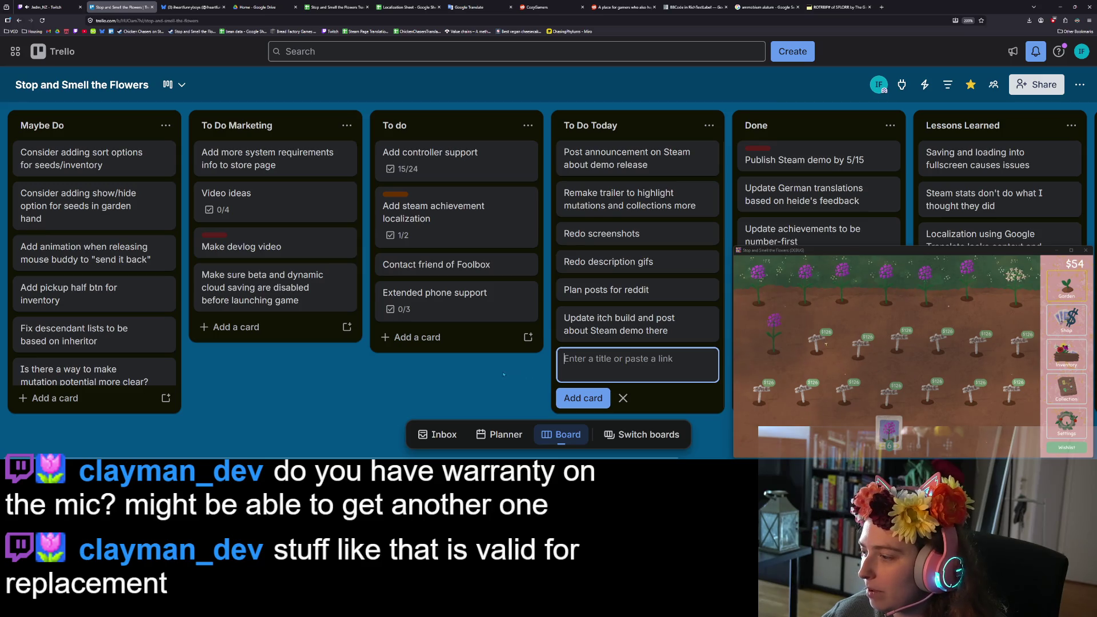
key("Escape")
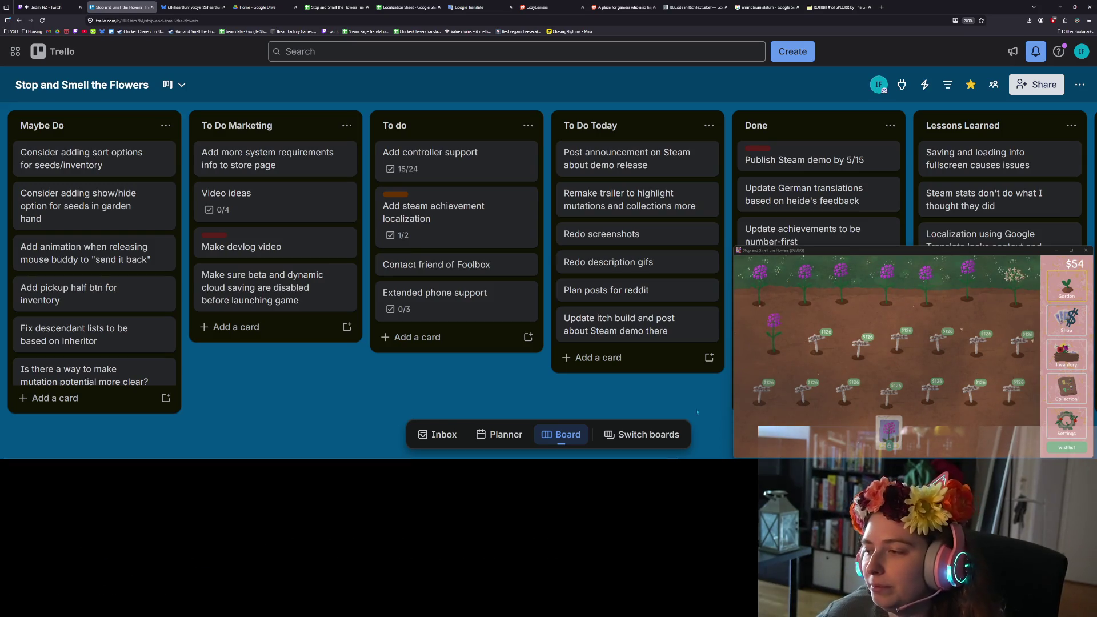
mouse_move(979, 291)
left_mouse_down()
mouse_move(1013, 276)
mouse_move(759, 285)
left_mouse_up()
Sell the surplus seed stacks from the inventory for $152 and return to the garden.
left_click(1066, 354)
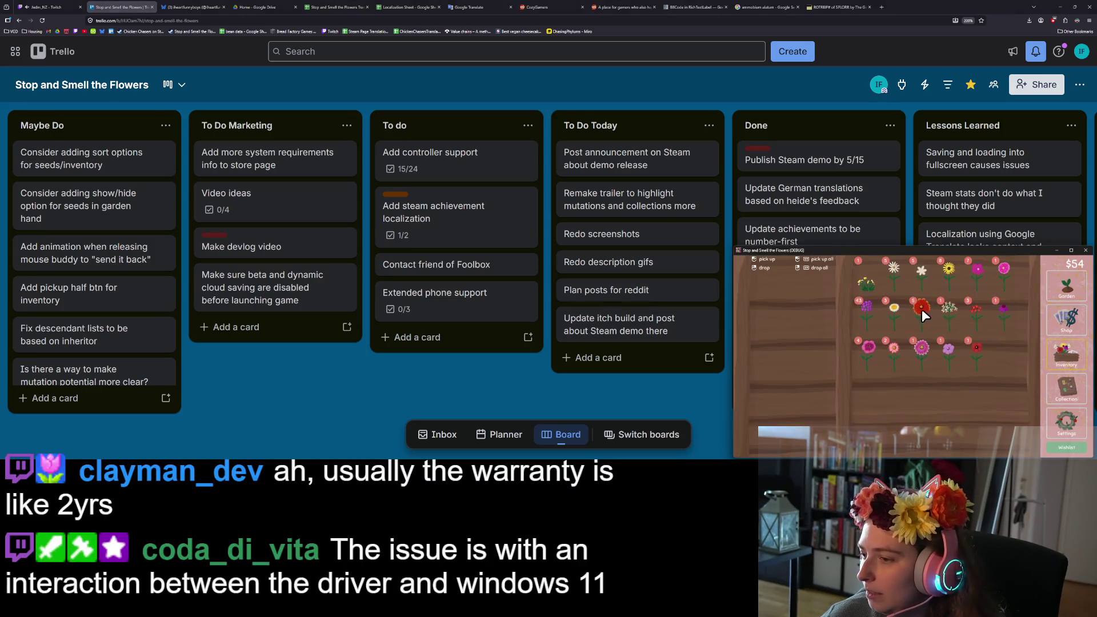
left_click(873, 315)
left_click(873, 315)
left_click(873, 316)
left_click(873, 314)
left_click(873, 314)
left_click(871, 314)
left_click(872, 314)
left_click(872, 314)
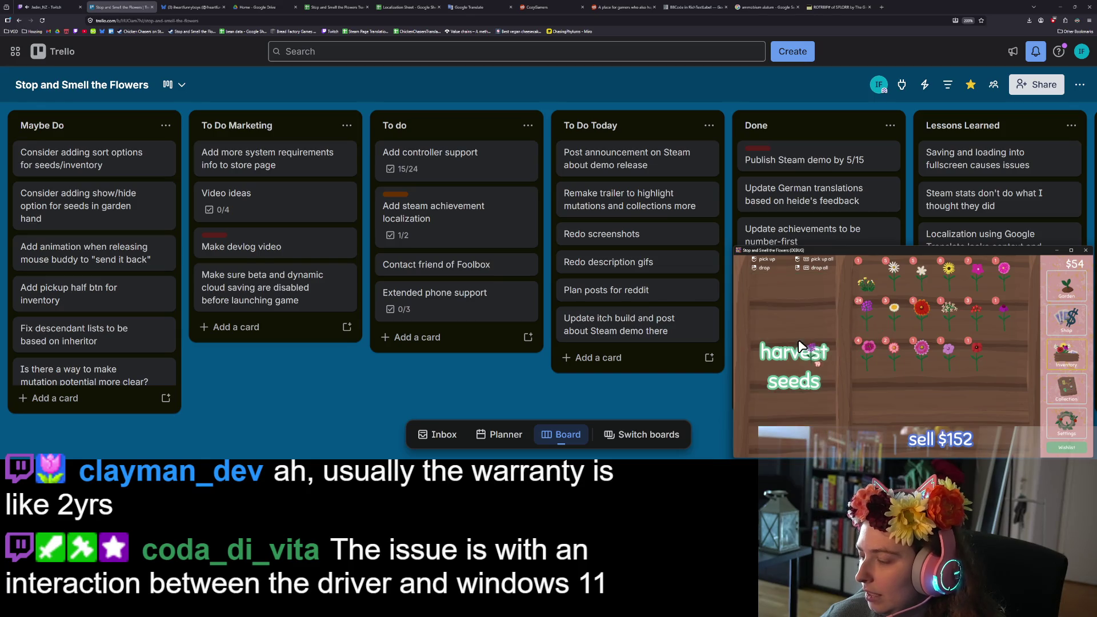
left_click(1067, 289)
Plant a seed in the empty plot and harvest the new lilac from the top-left plot.
left_click(887, 429)
left_click(767, 352)
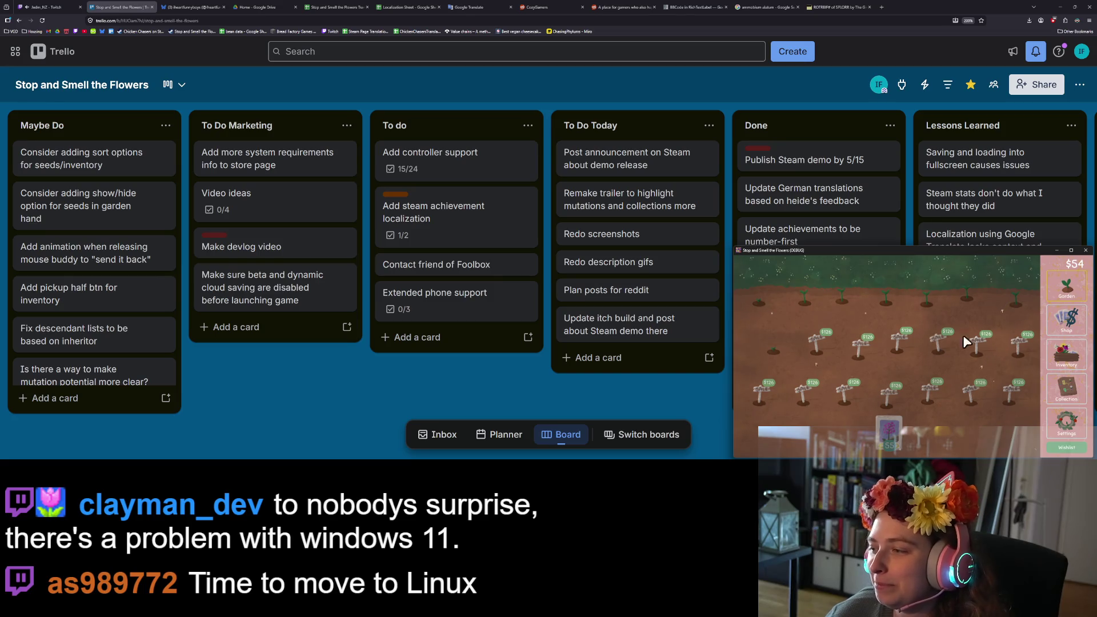
left_click(1065, 359)
left_click(1072, 292)
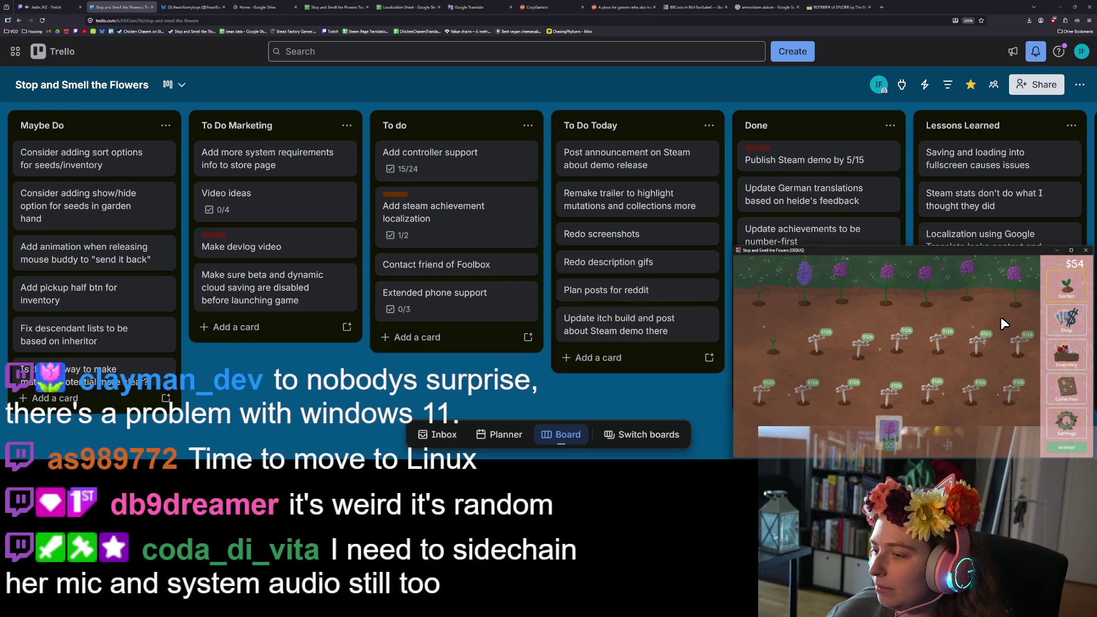
left_click(804, 296)
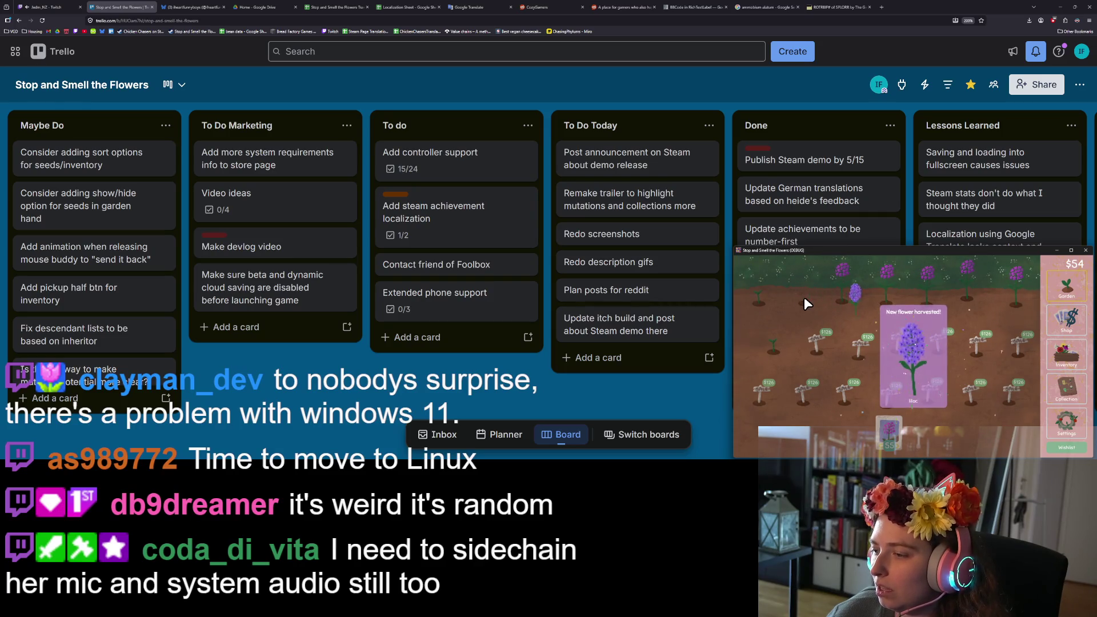
left_click(927, 348)
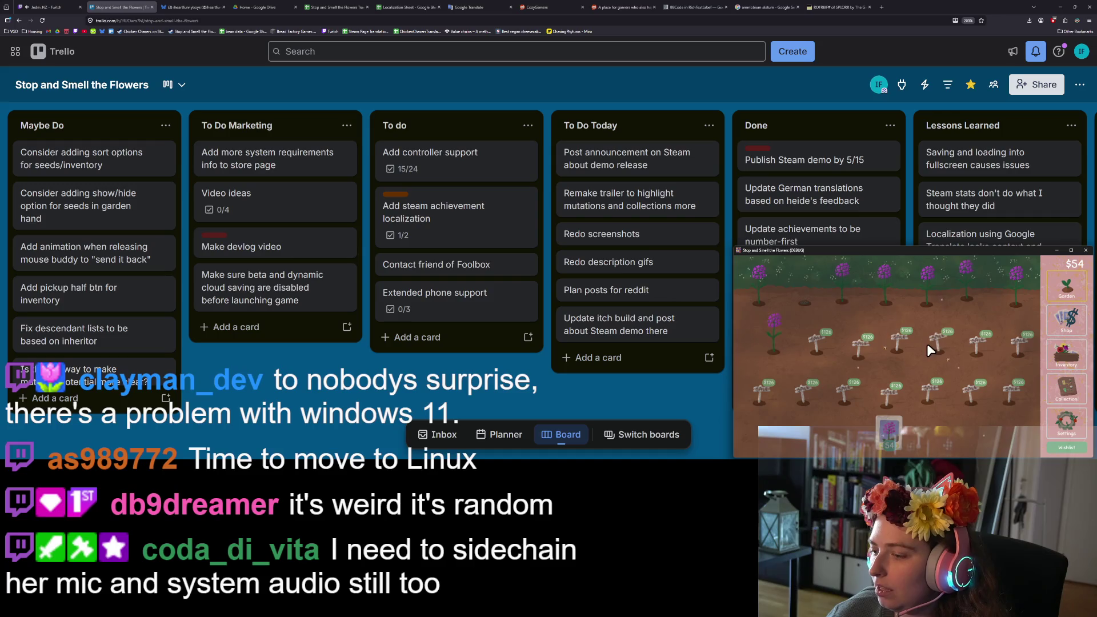
Check the flower collection board, then take the white flower from the inventory.
left_click(1066, 388)
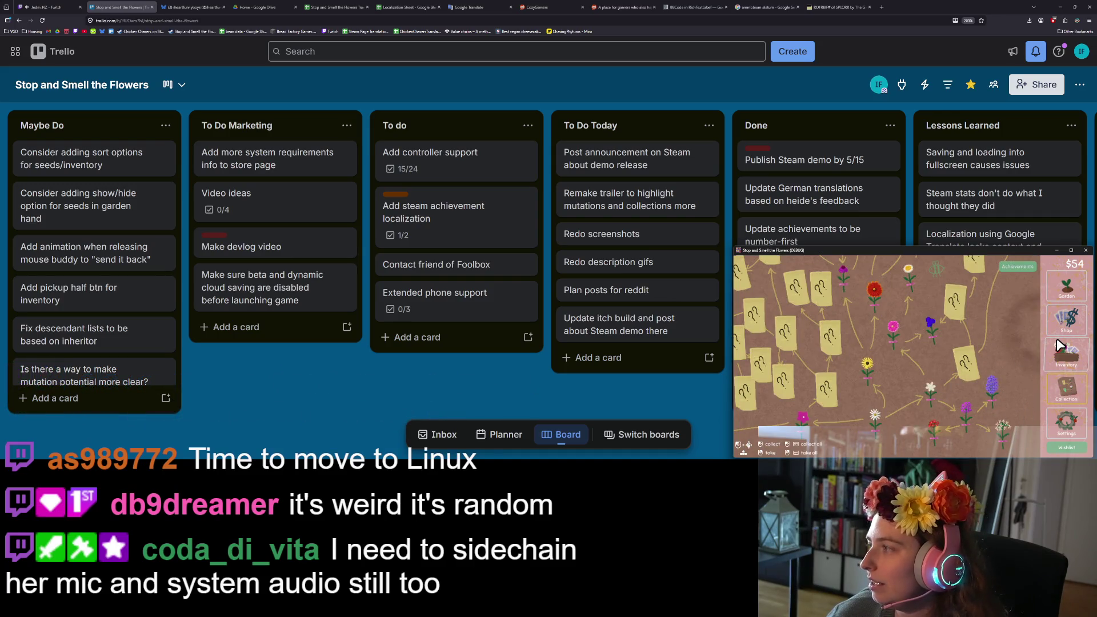
left_click(1072, 358)
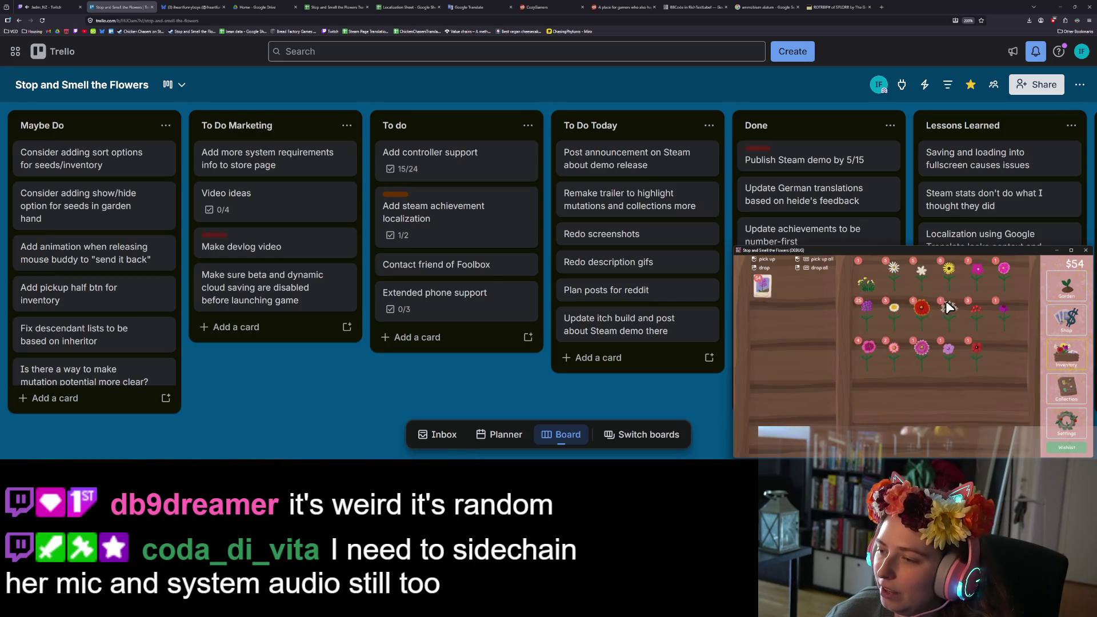
left_click(920, 268)
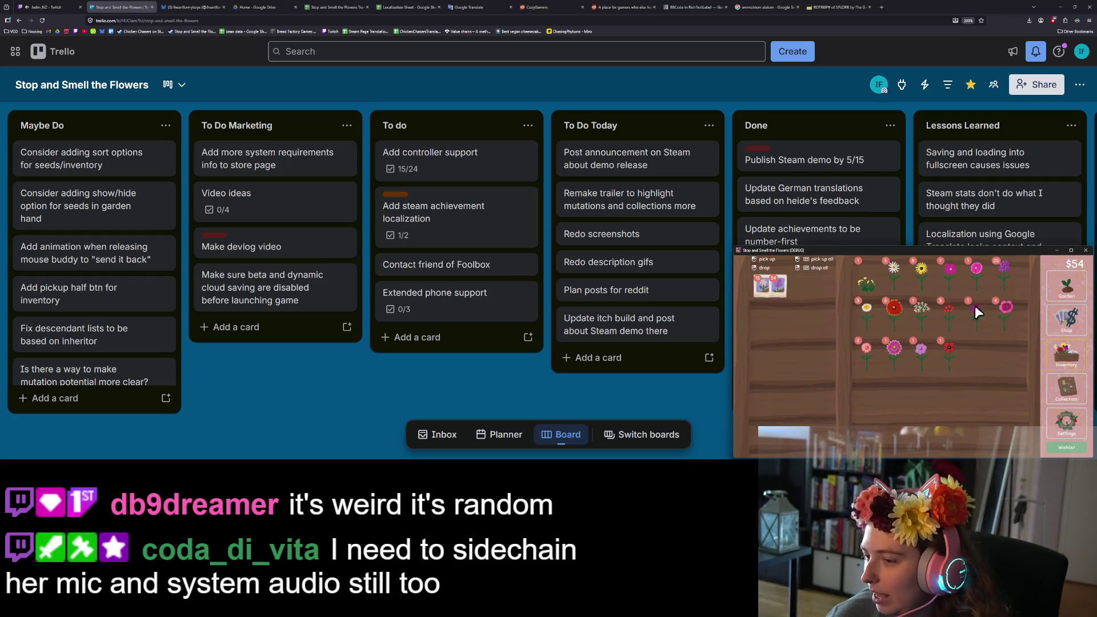
key("Escape")
Harvest the top row's purple flowers, check the collection, and take the magenta flower from inventory.
mouse_move(764, 290)
left_mouse_down()
mouse_move(1033, 280)
mouse_move(782, 342)
mouse_move(912, 404)
left_mouse_up()
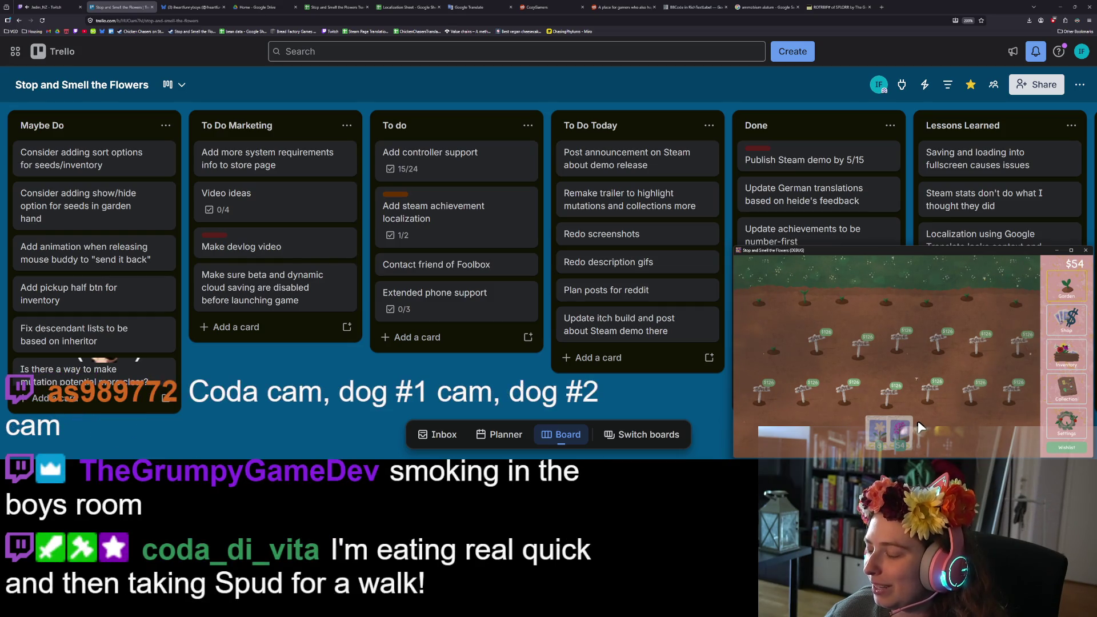
left_click_drag(871, 436, 797, 283)
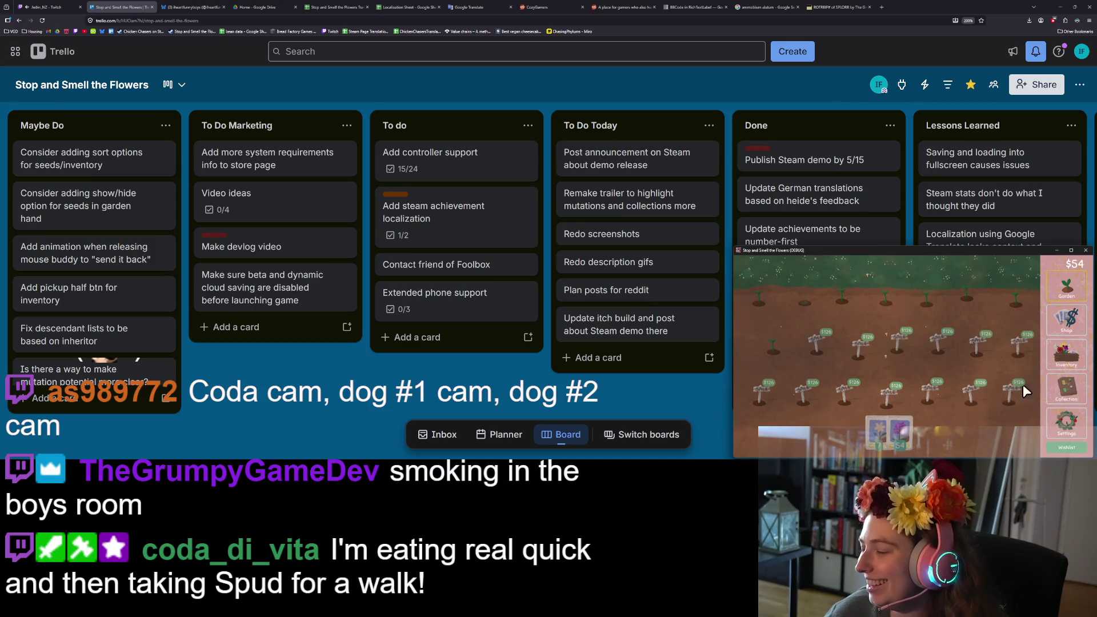
left_click(1068, 357)
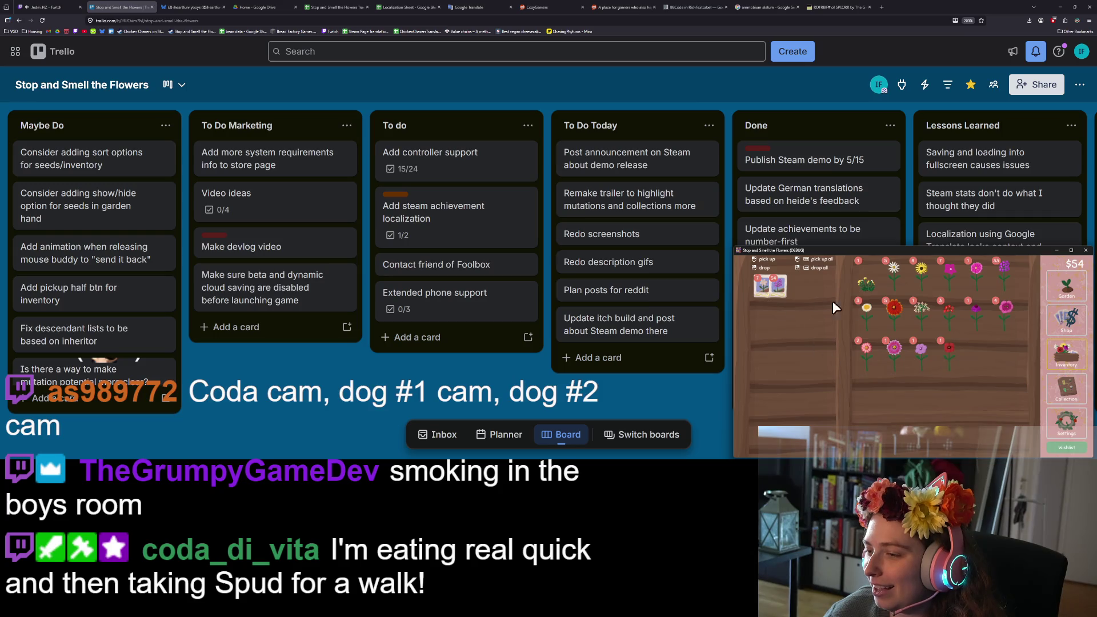
left_click(1082, 394)
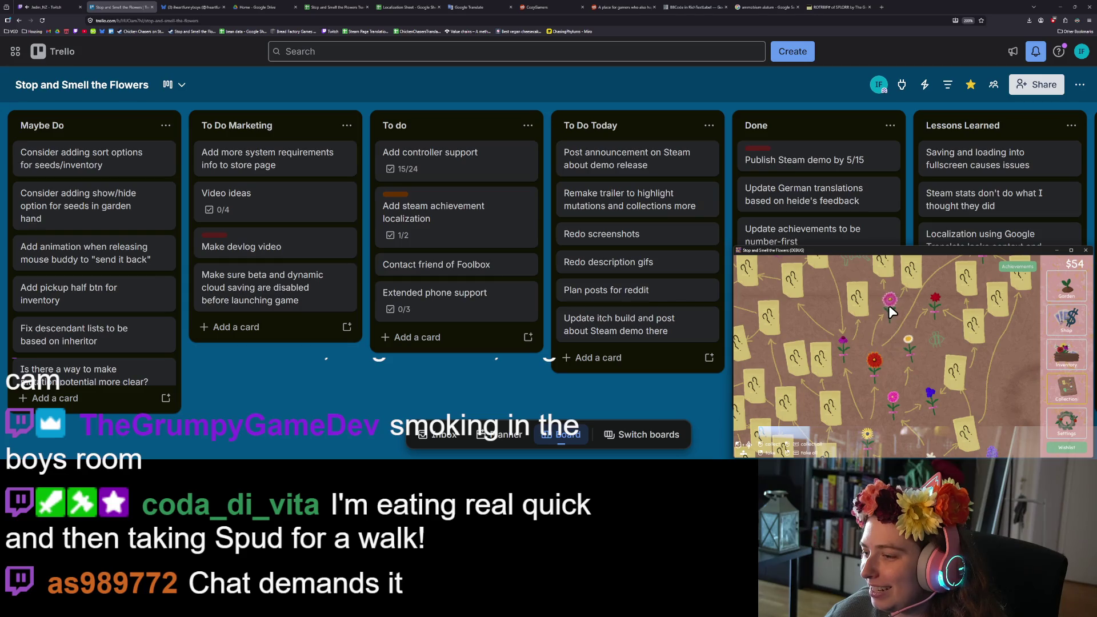
left_click(1066, 353)
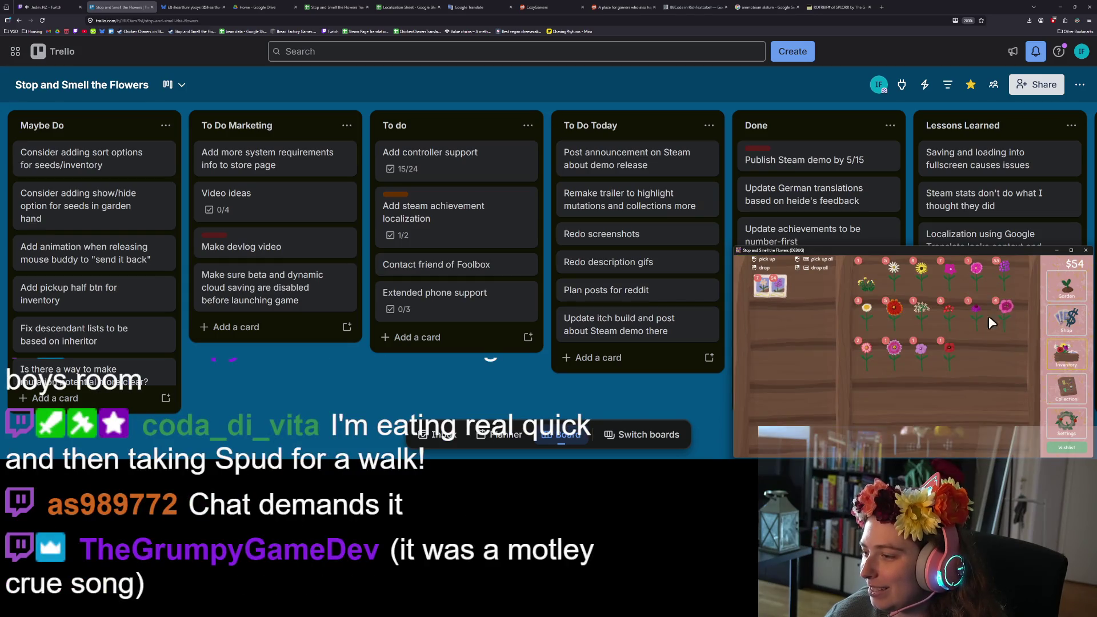
left_click(894, 348)
left_click(1056, 279)
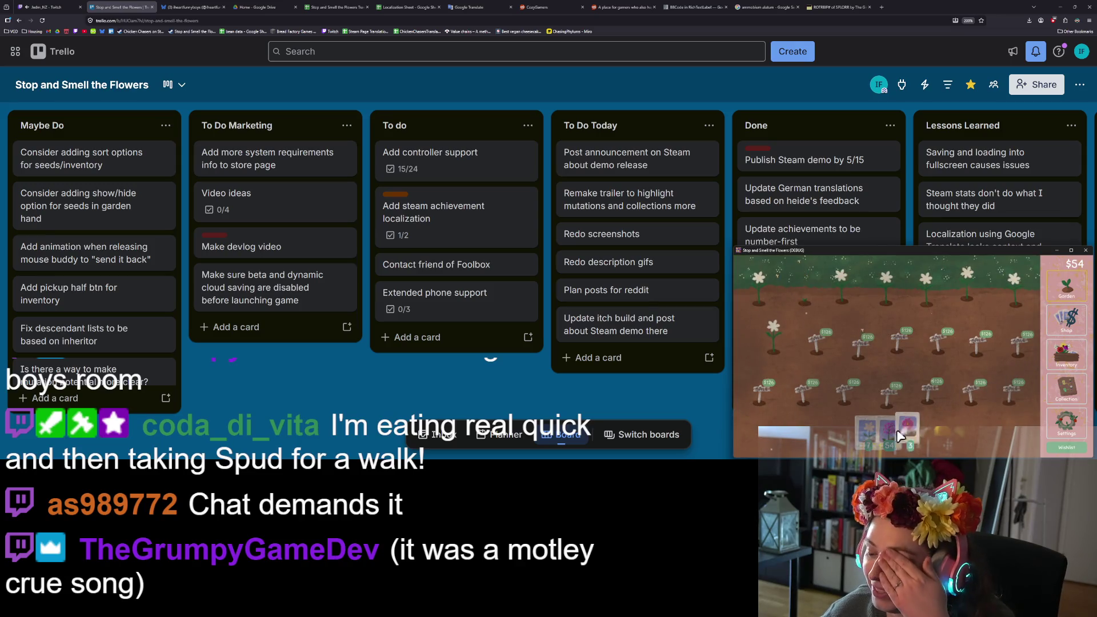
Replant the top garden row, the top-left plot, and a second-row plot, then begin a new To Do Today card.
left_click(862, 434)
left_click_drag(758, 290, 1016, 297)
left_click(773, 343)
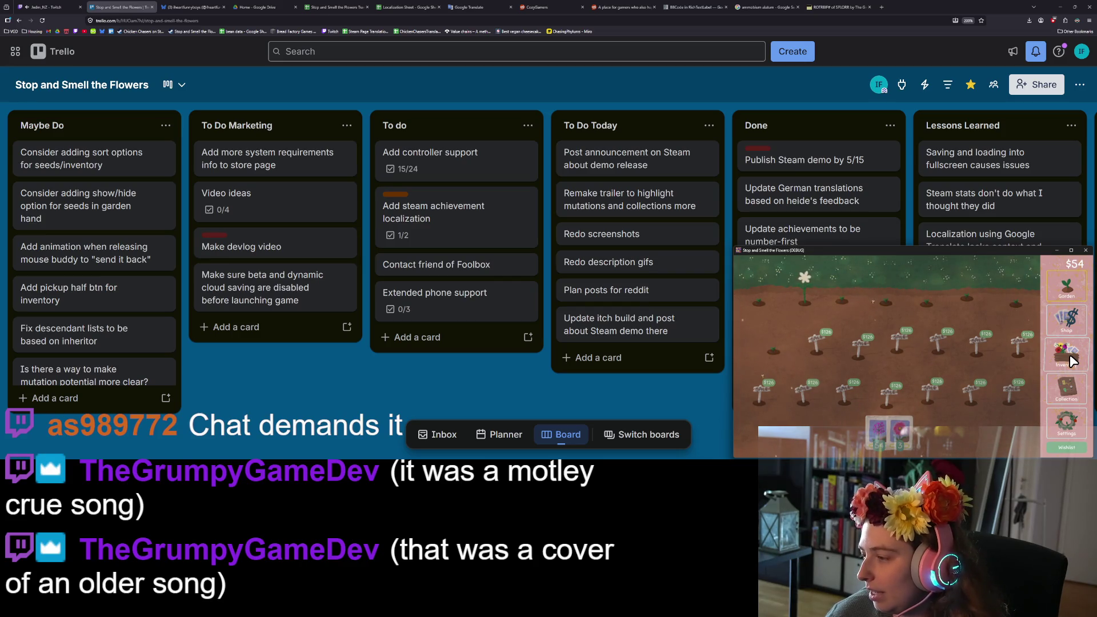
mouse_move(907, 432)
left_mouse_down()
mouse_move(815, 283)
mouse_move(809, 292)
left_mouse_up()
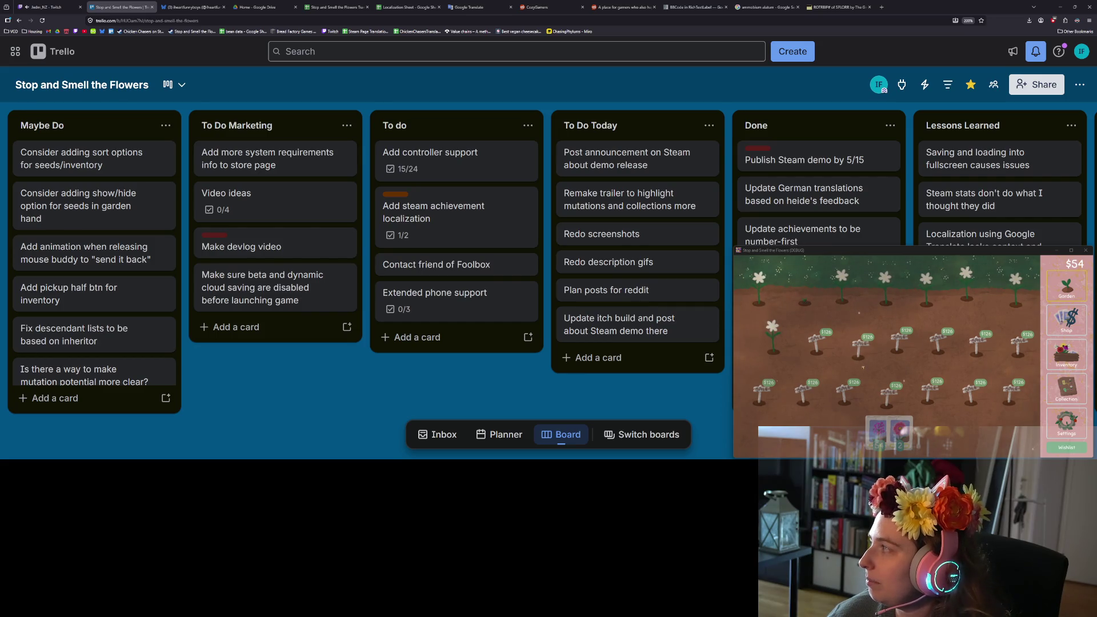
left_click(592, 357)
Add a 'Discord announcements' card and move it above the Steam announcement card in To Do Today.
type("Discord announcements")
key("Return")
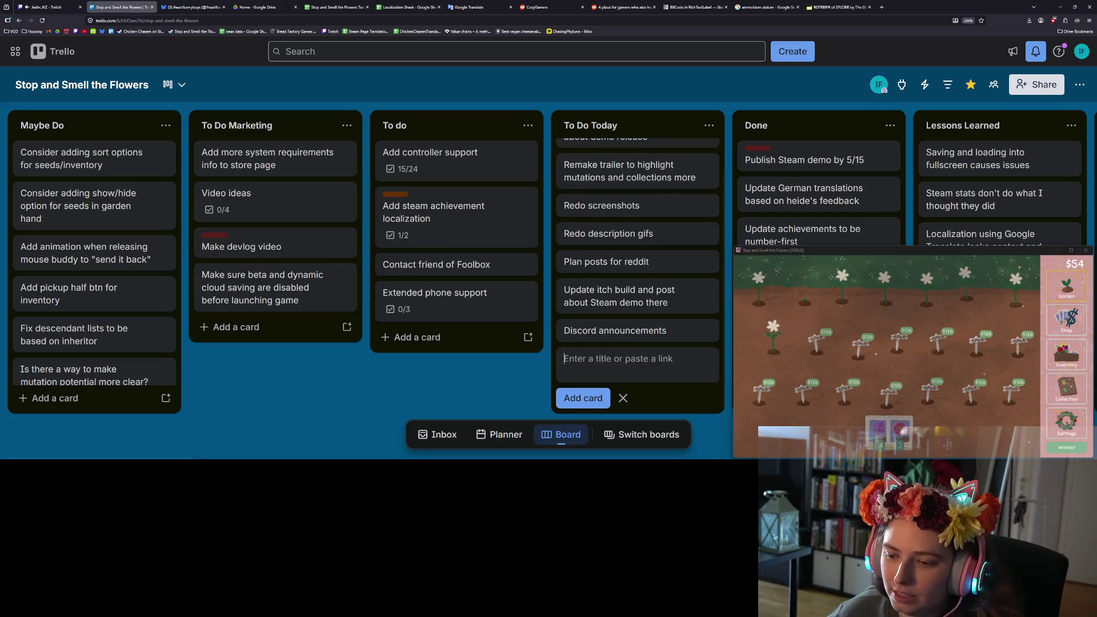
key("Escape")
left_click_drag(649, 359, 636, 162)
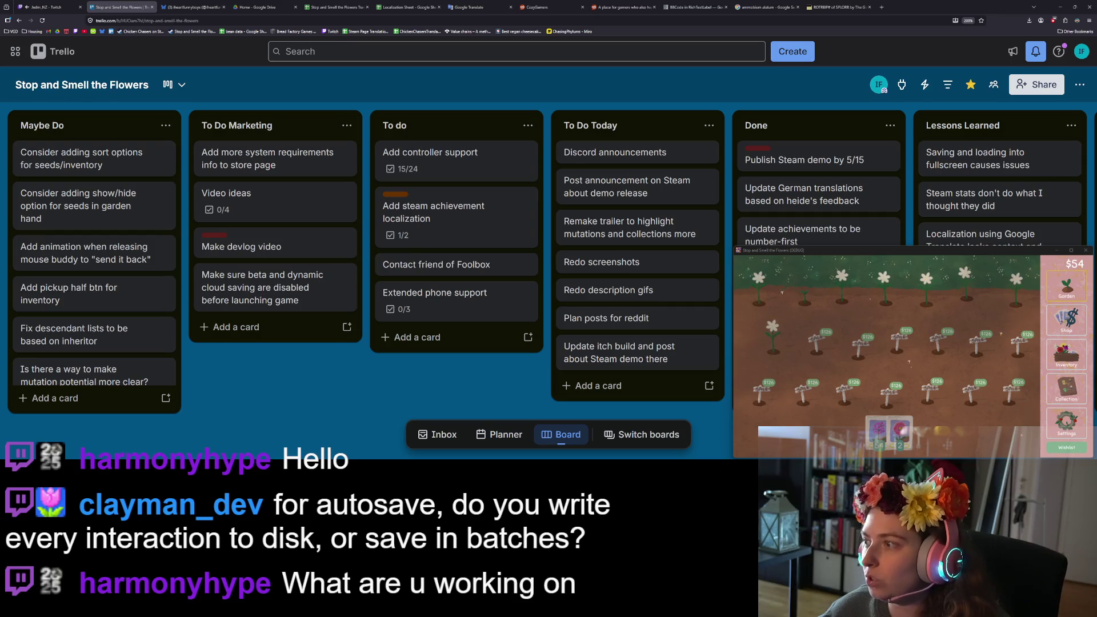
key("Escape")
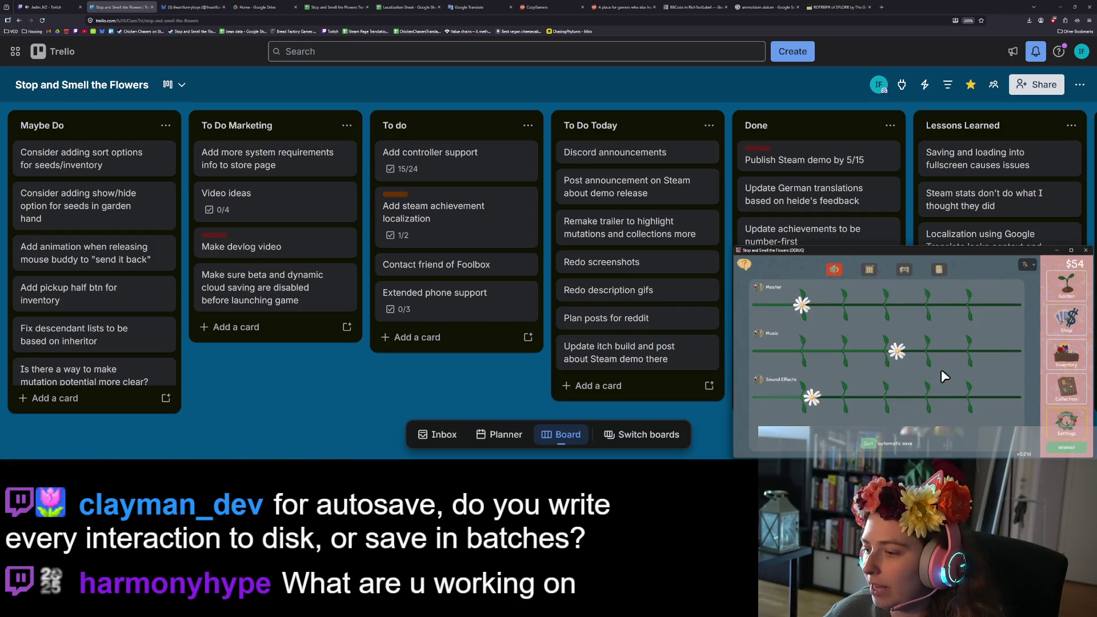
left_click(944, 273)
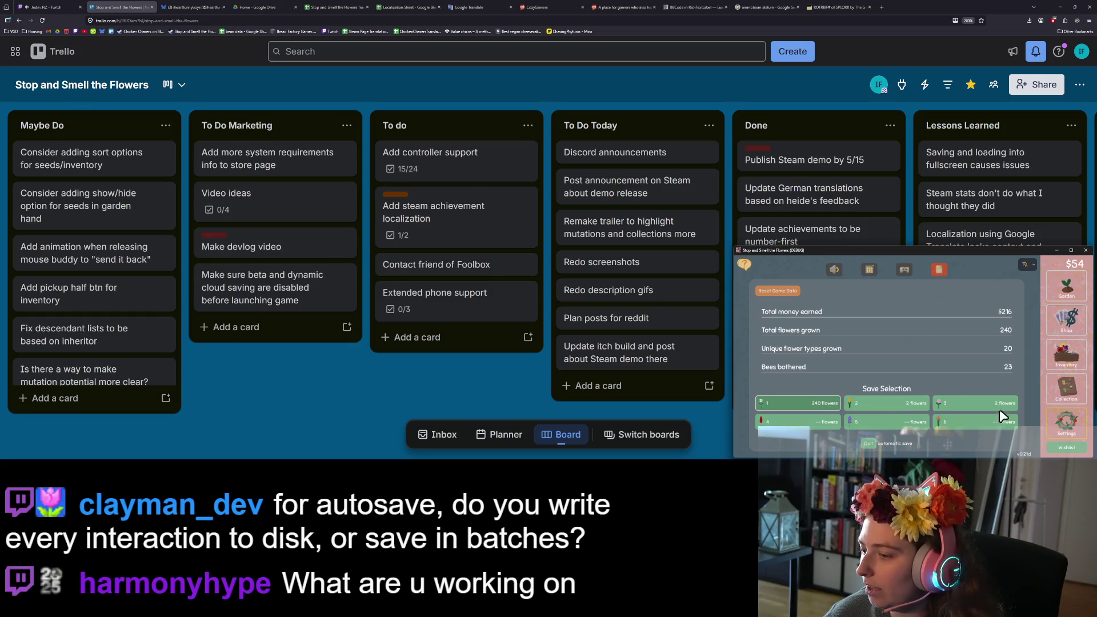
left_click(1043, 288)
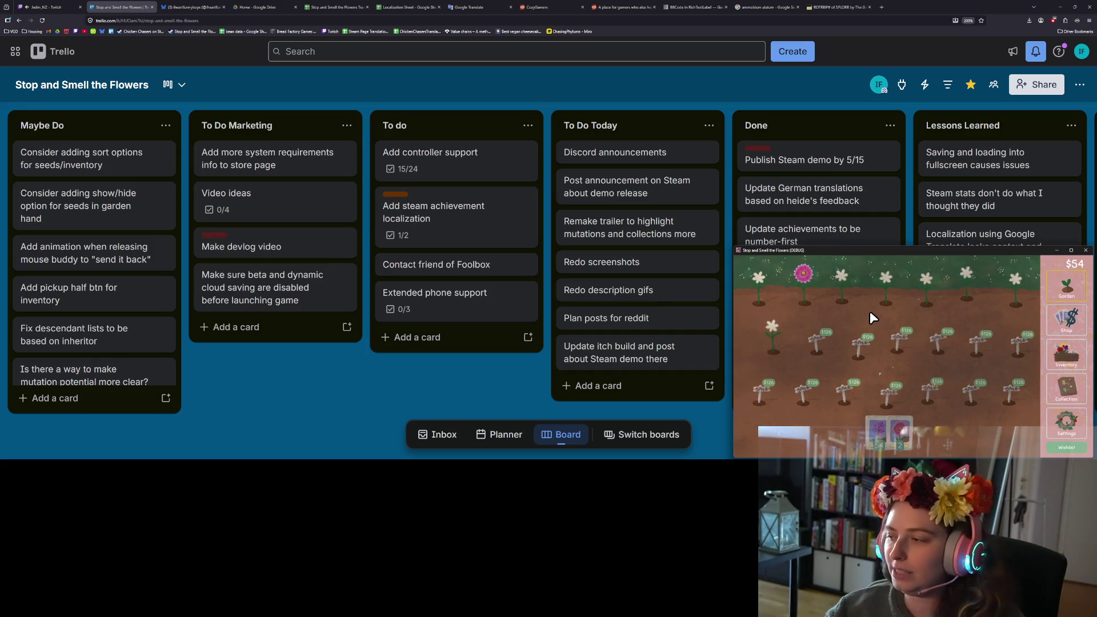
Add a 'Post announcement on bsky' card and drag it to the top of To Do Today.
left_click(597, 386)
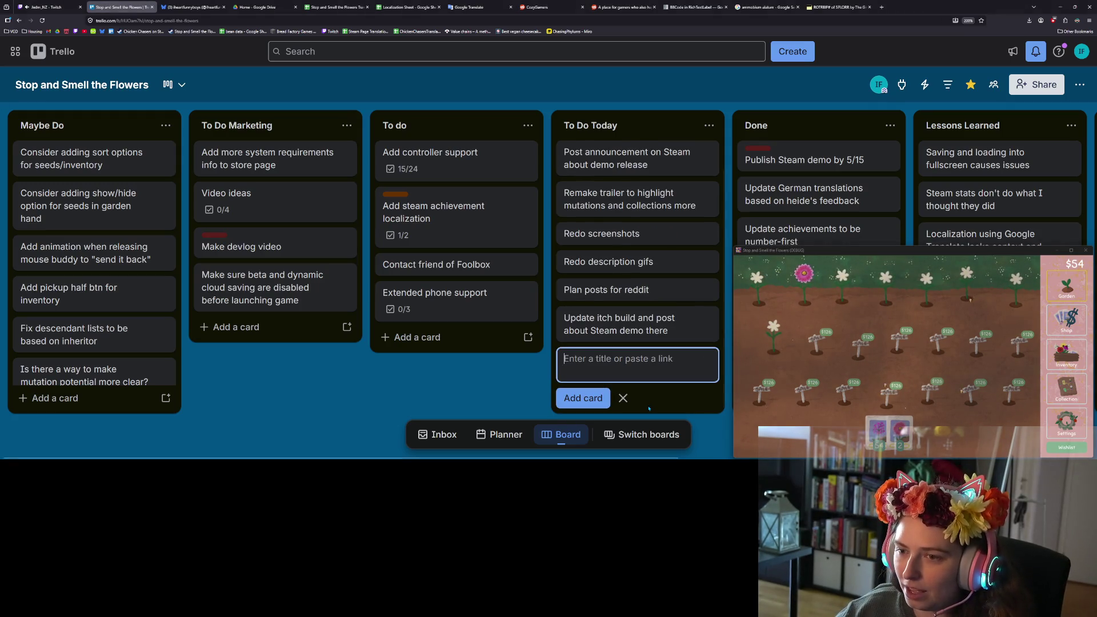
type("Po")
type("st announcement on bsk")
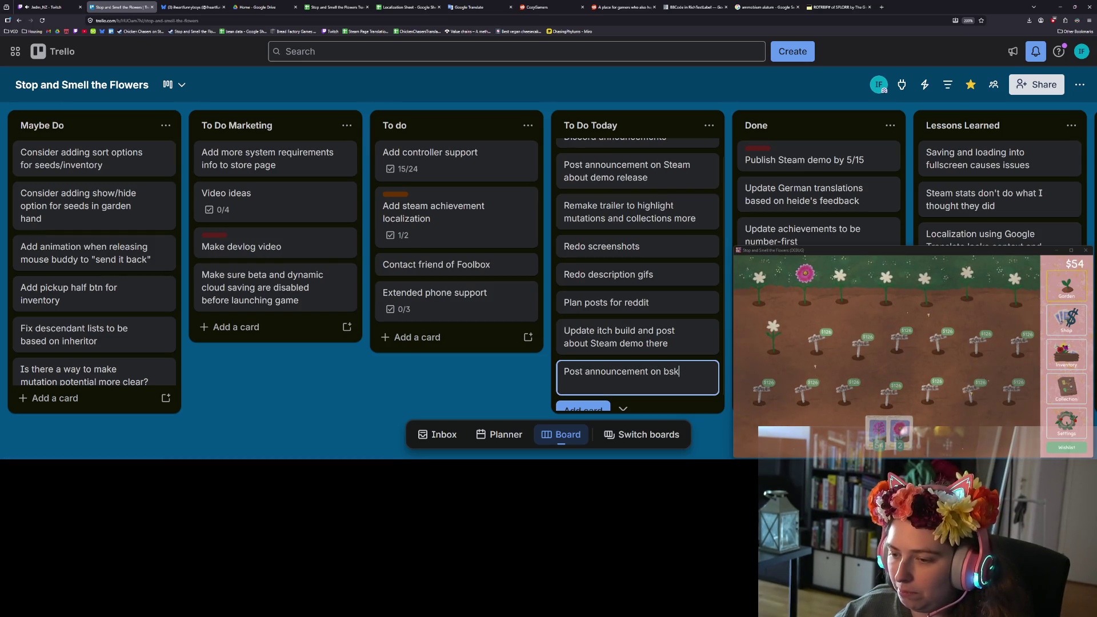
type("y")
key("Return")
left_click(536, 388)
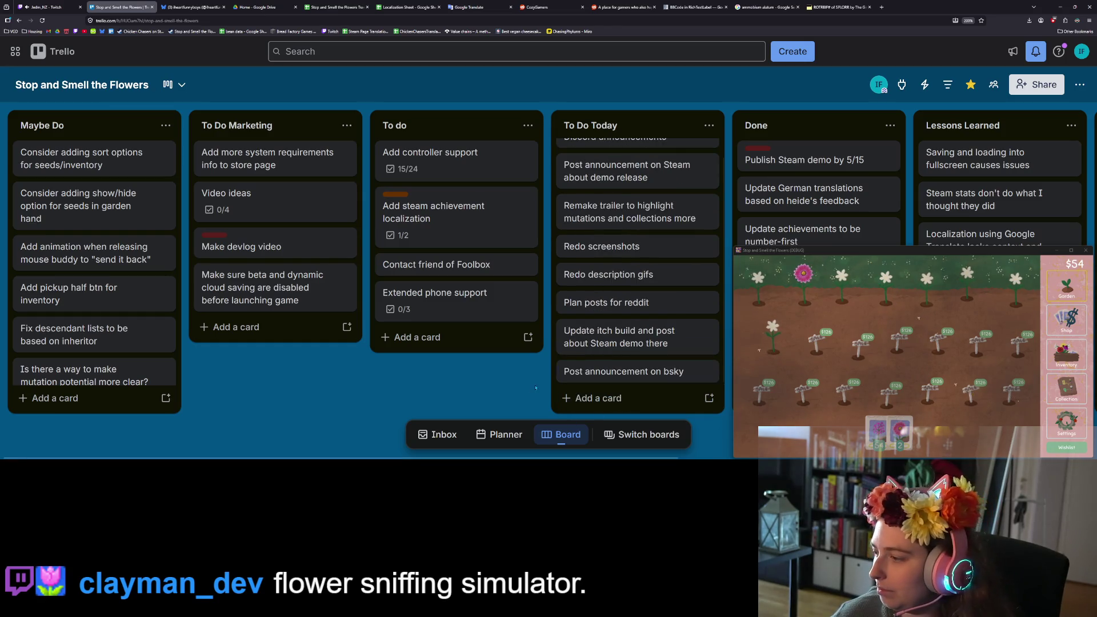
mouse_move(623, 372)
left_mouse_down()
mouse_move(605, 167)
mouse_move(623, 159)
left_mouse_up()
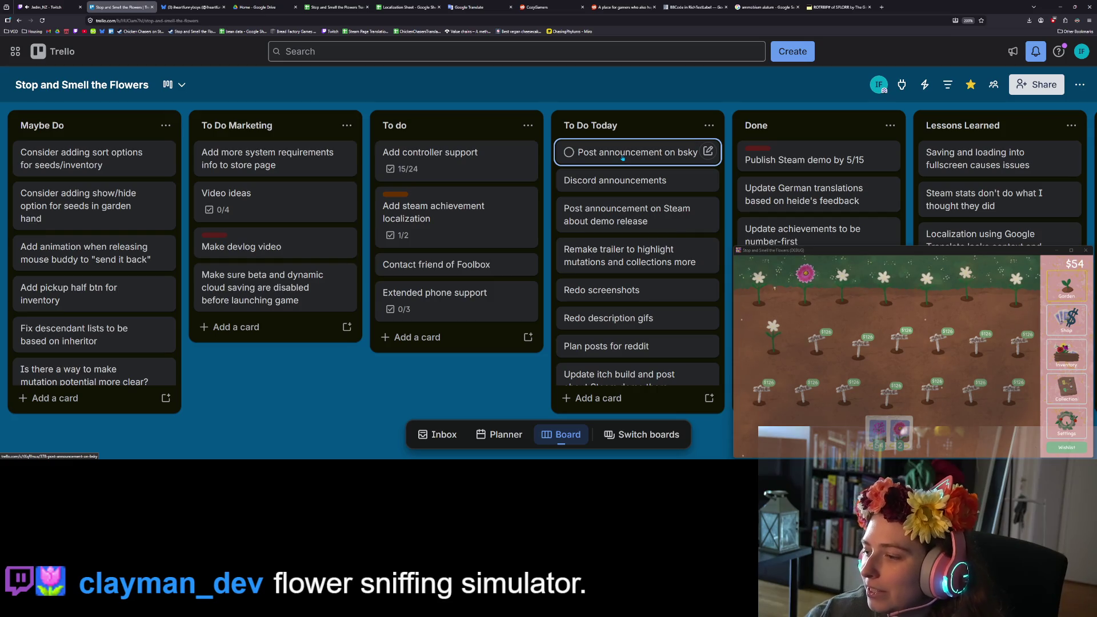
left_click(909, 438)
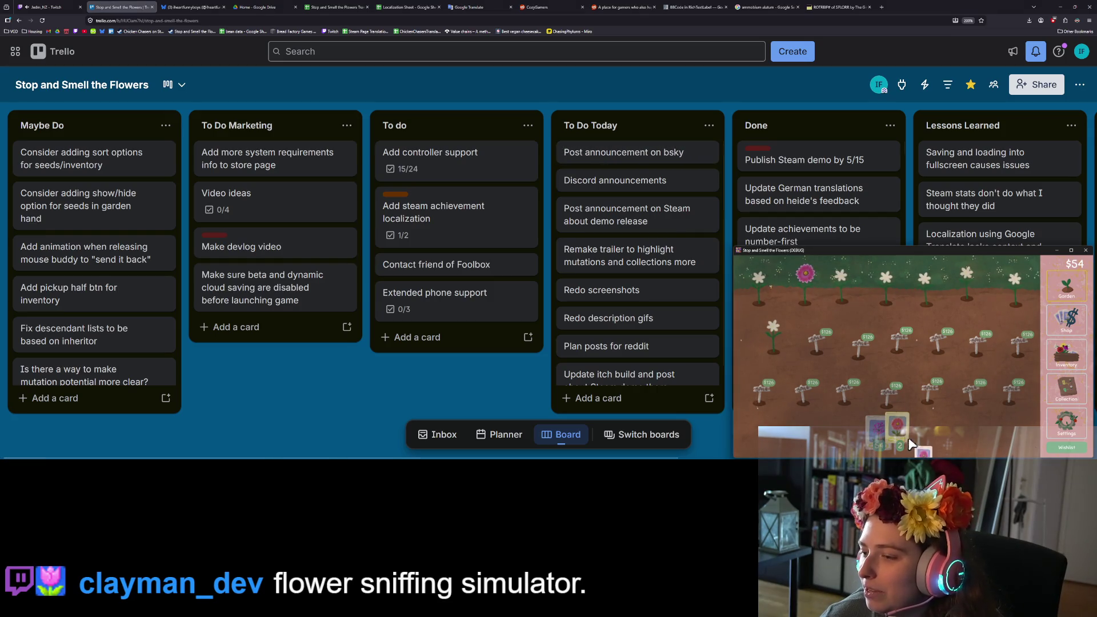
Harvest the leftmost top-row flowers and pan around the flower collection map.
left_click(760, 280)
left_click(805, 275)
left_click(840, 278)
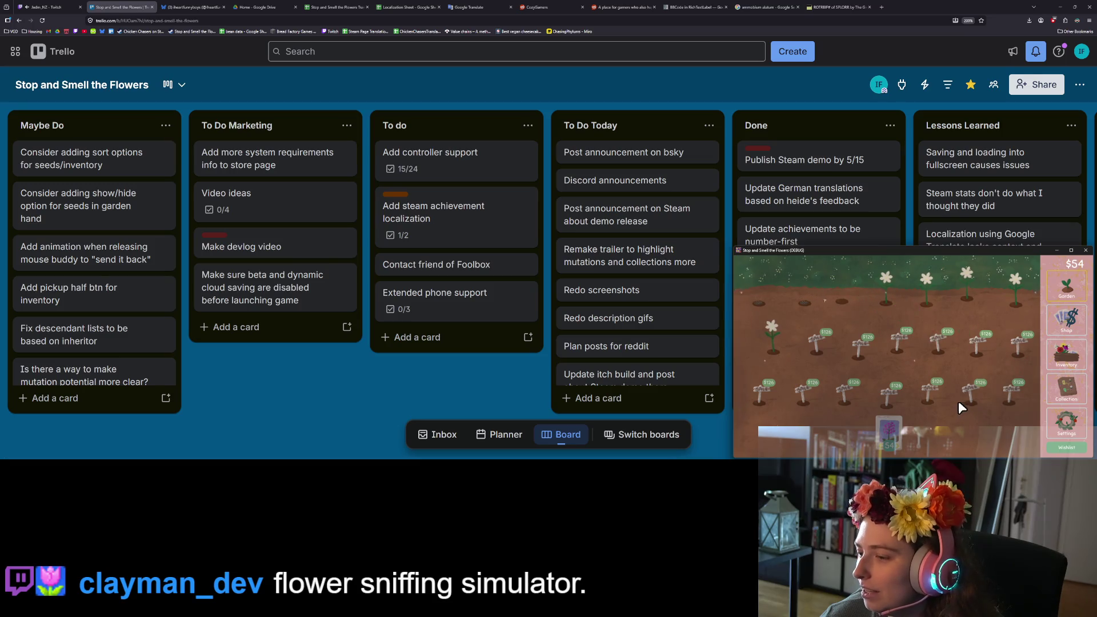
left_click(891, 431)
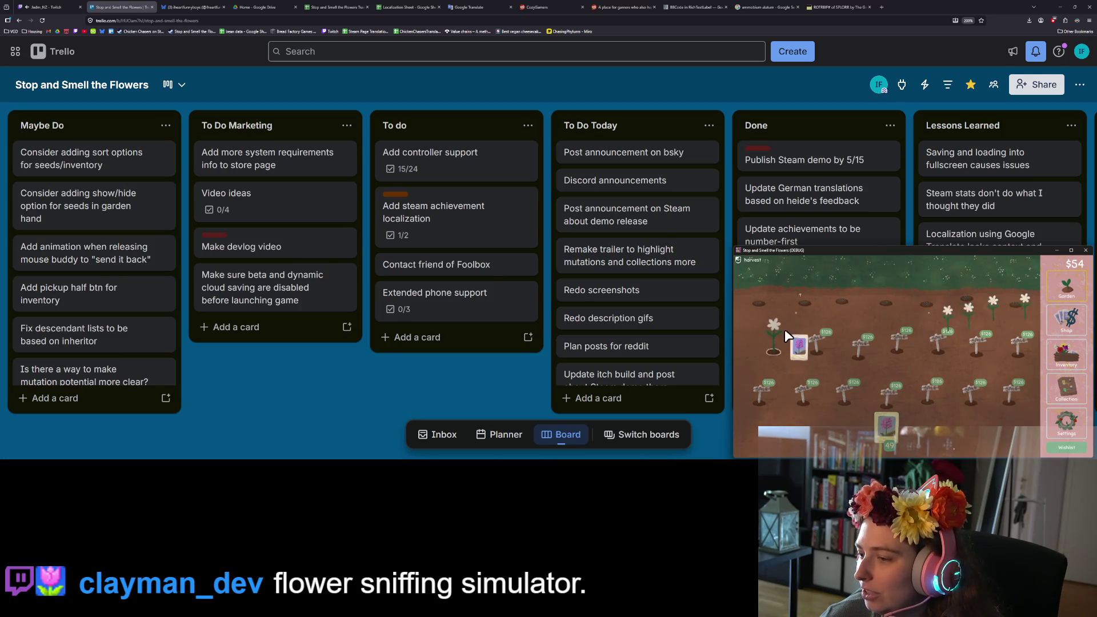
left_click(1060, 390)
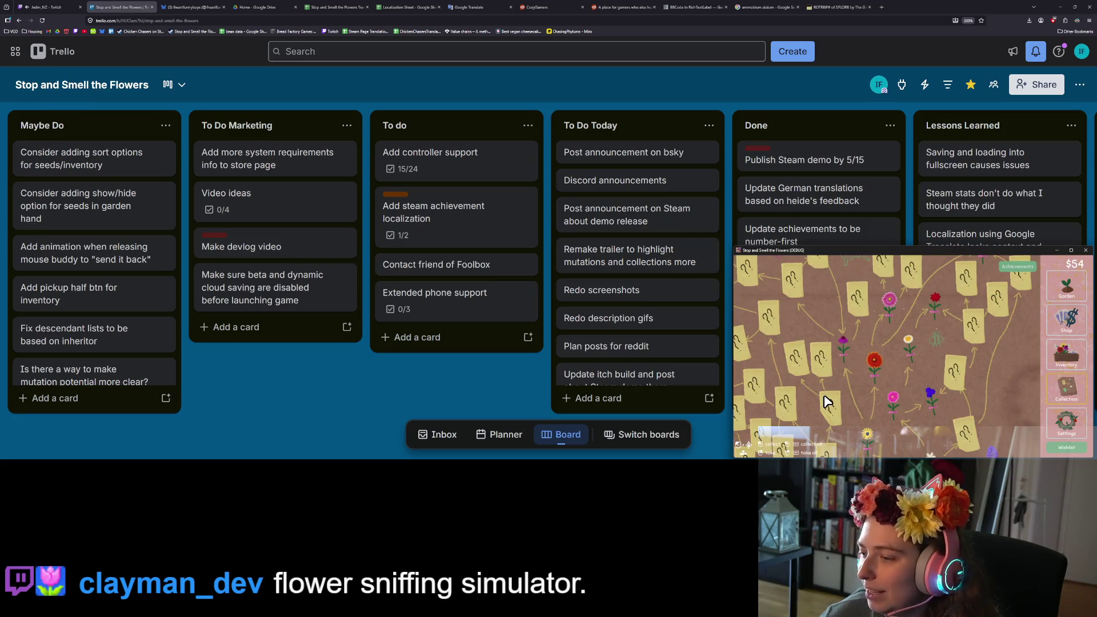
scroll(925, 435, "up", 2)
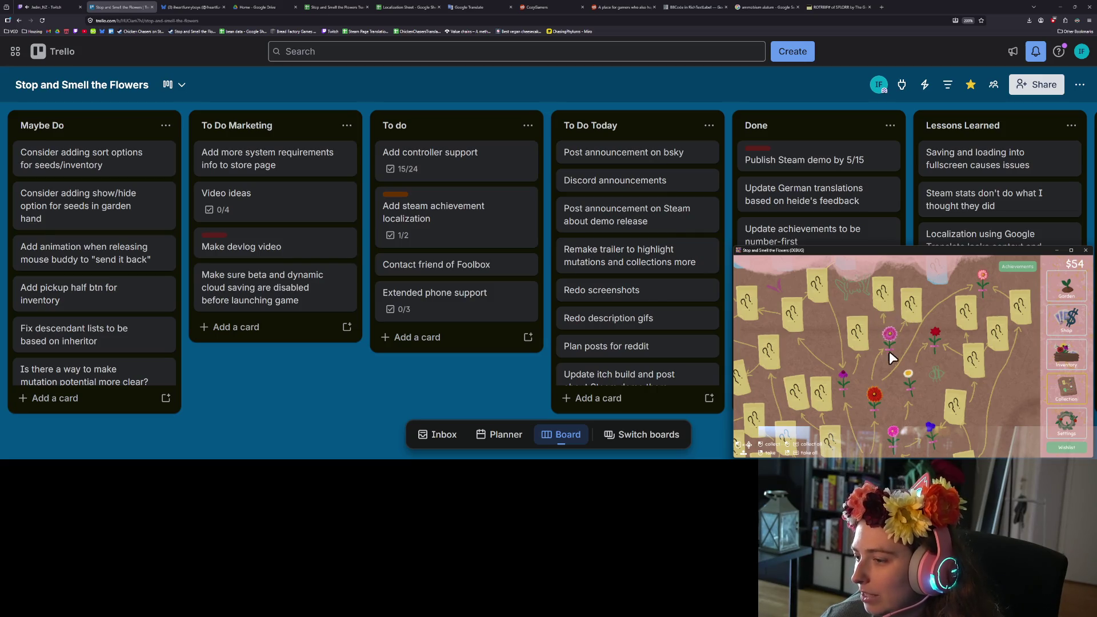
mouse_move(820, 424)
left_mouse_down()
mouse_move(815, 392)
mouse_move(876, 323)
left_mouse_up()
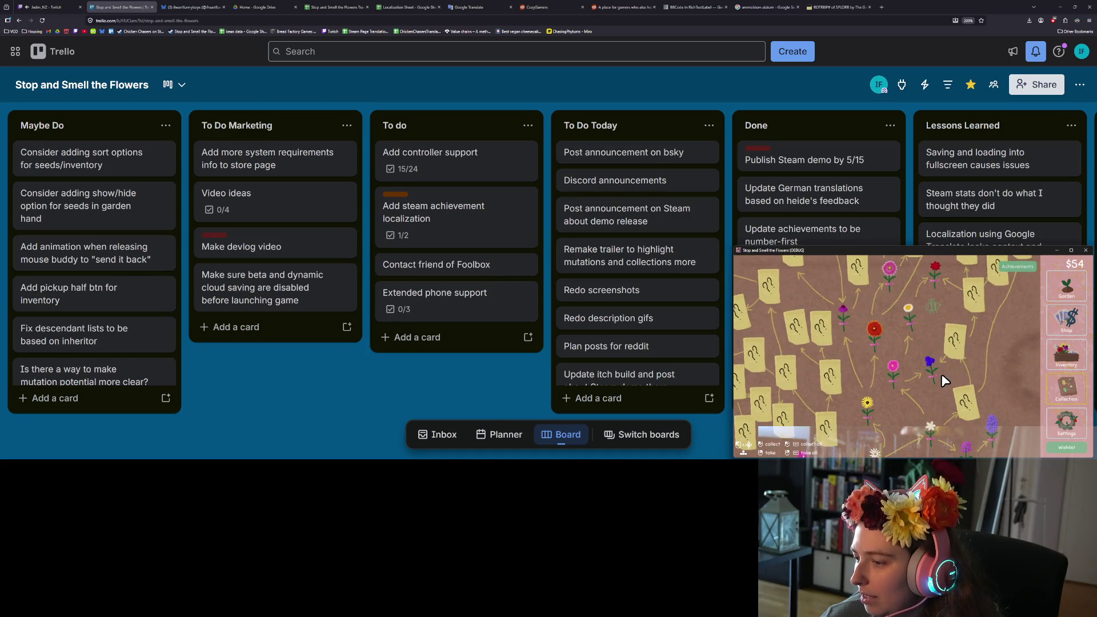
In the inventory, turn the red flower into a 40-seed packet and carry it to the garden.
left_click(1067, 355)
left_click_drag(926, 315, 929, 440)
mouse_move(775, 295)
left_mouse_down()
mouse_move(926, 423)
mouse_move(936, 416)
mouse_move(828, 355)
left_mouse_up()
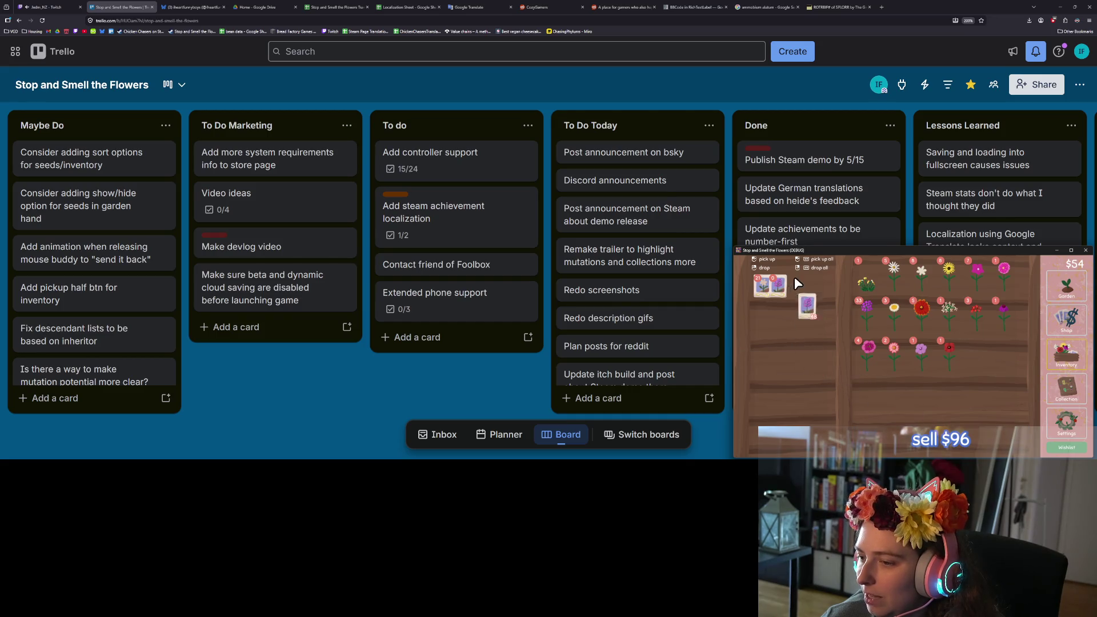
left_click(1066, 287)
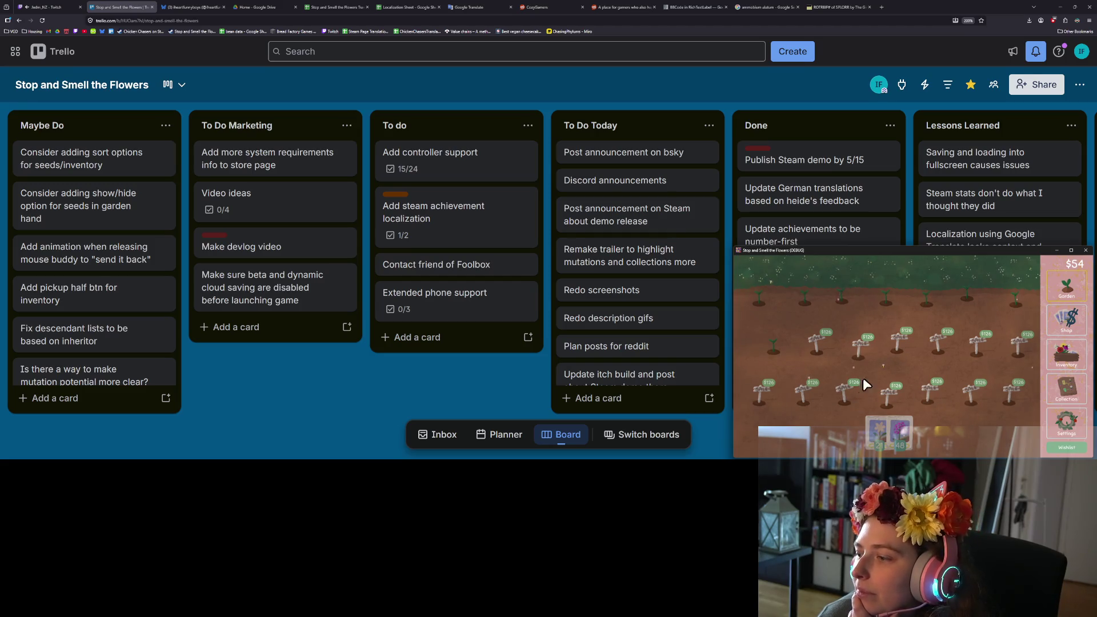
Plant seeds along the top garden row, then open the flower collection.
left_click(877, 432)
left_click_drag(939, 294, 1025, 298)
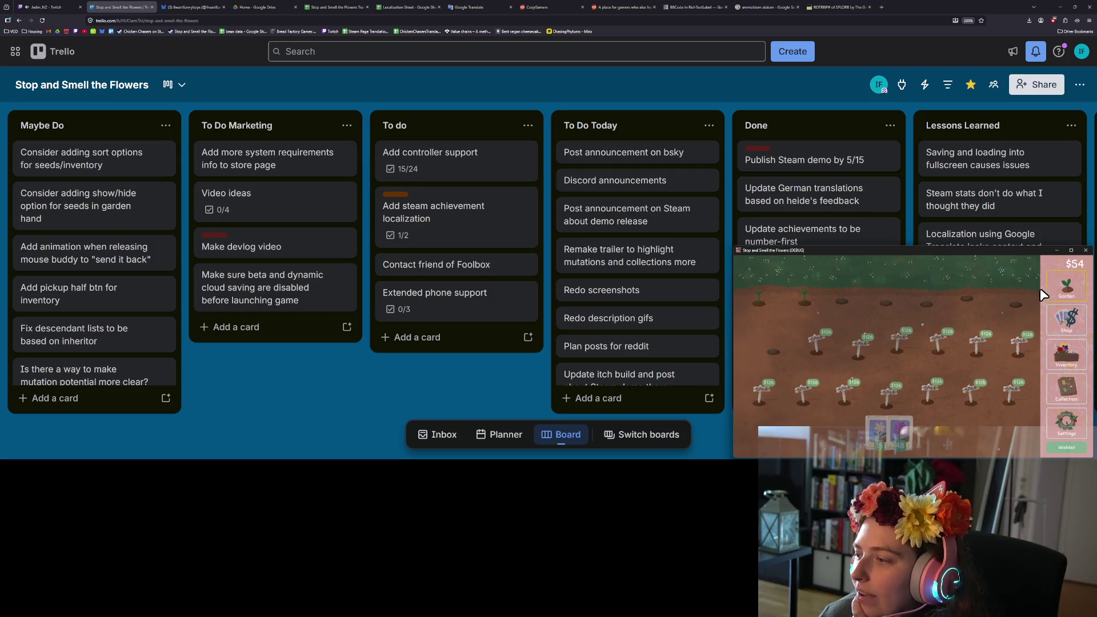
left_click(1072, 400)
scroll(1003, 408, "down", 2)
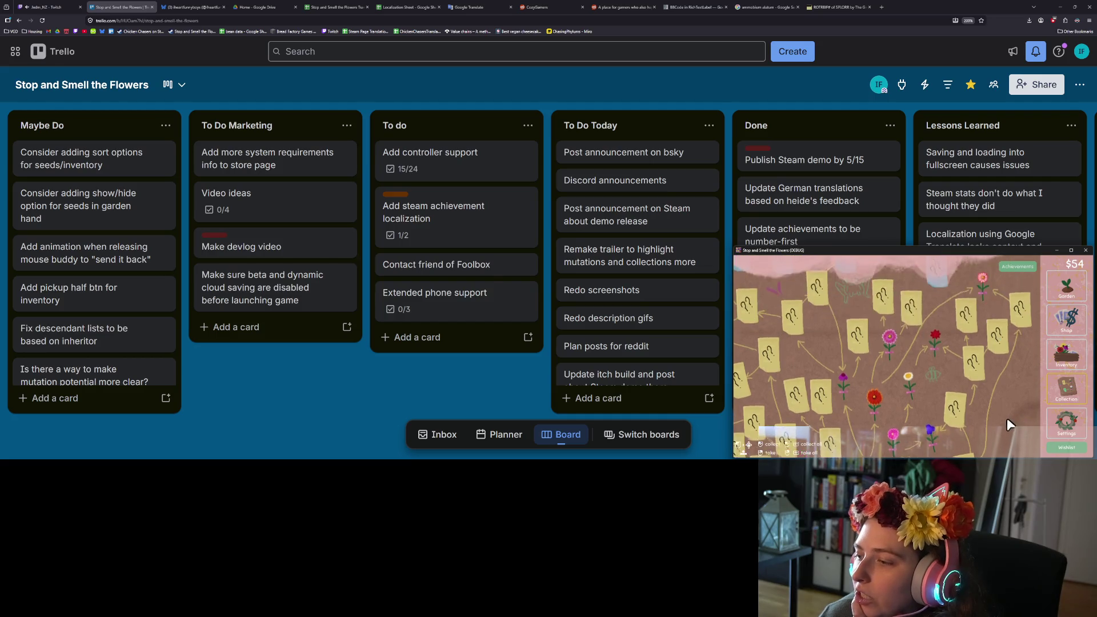
Turn another red flower into seeds and record the new purple flower in the collection.
left_click_drag(842, 391, 973, 361)
left_click_drag(785, 379, 846, 368)
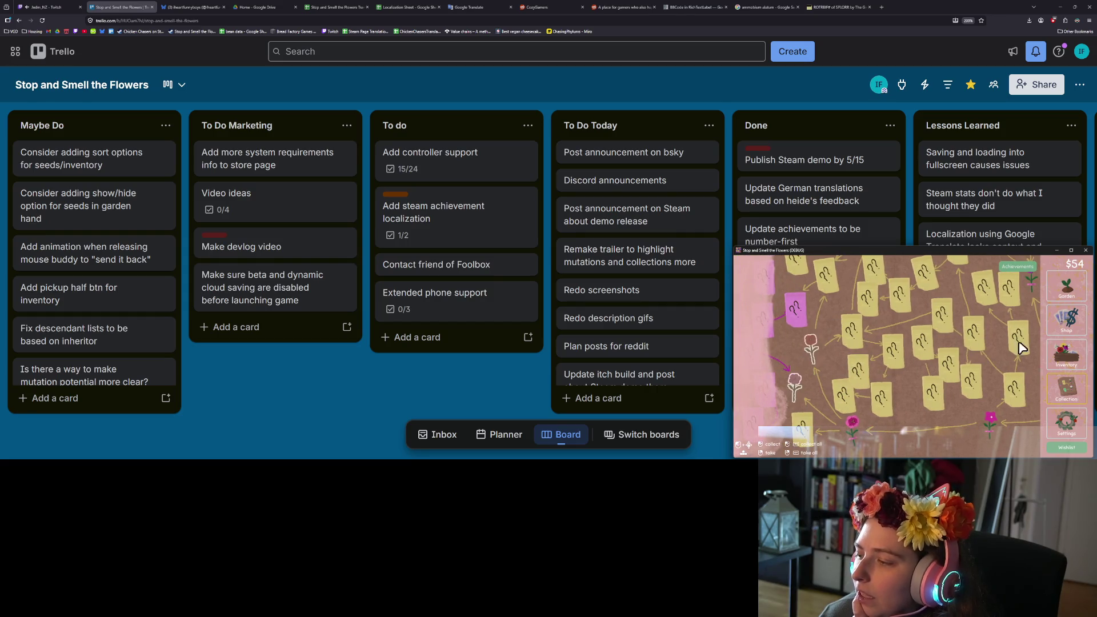
left_click(1066, 355)
left_click_drag(983, 353, 802, 344)
left_click(1054, 393)
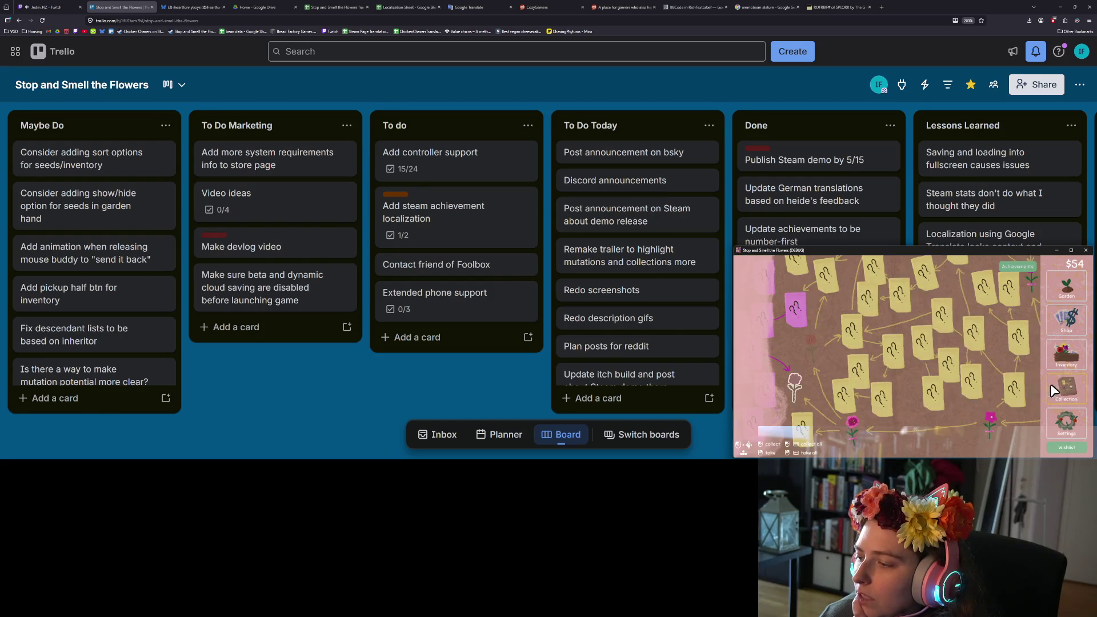
left_click(813, 393)
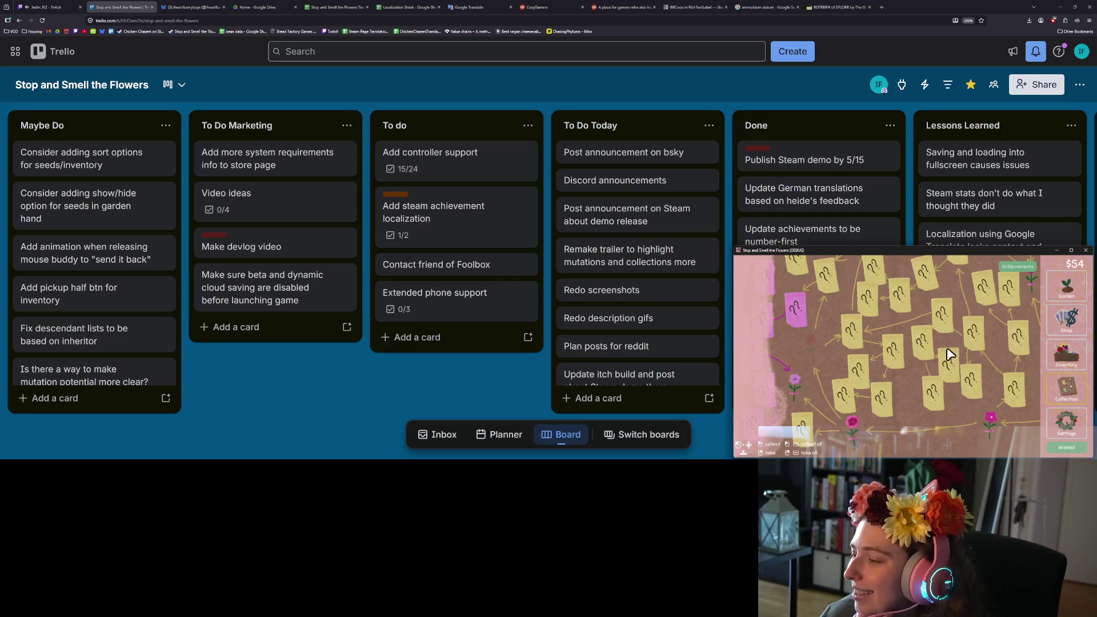
left_click(1062, 292)
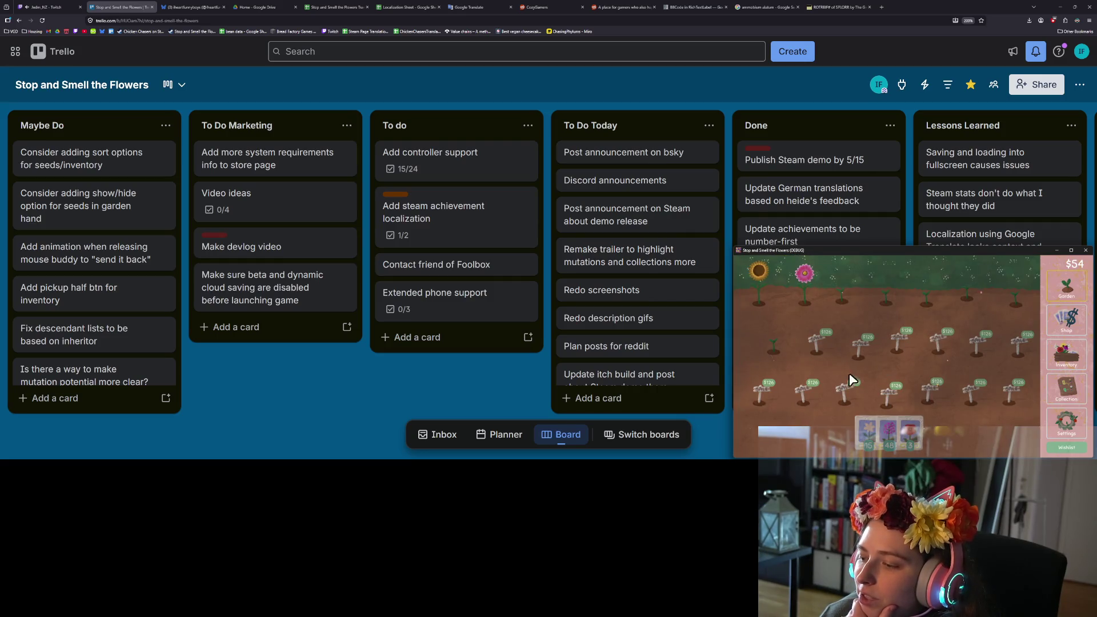
Harvest the sunflower, pink flower and white flowers in the top garden row.
left_click(757, 286)
left_click(804, 286)
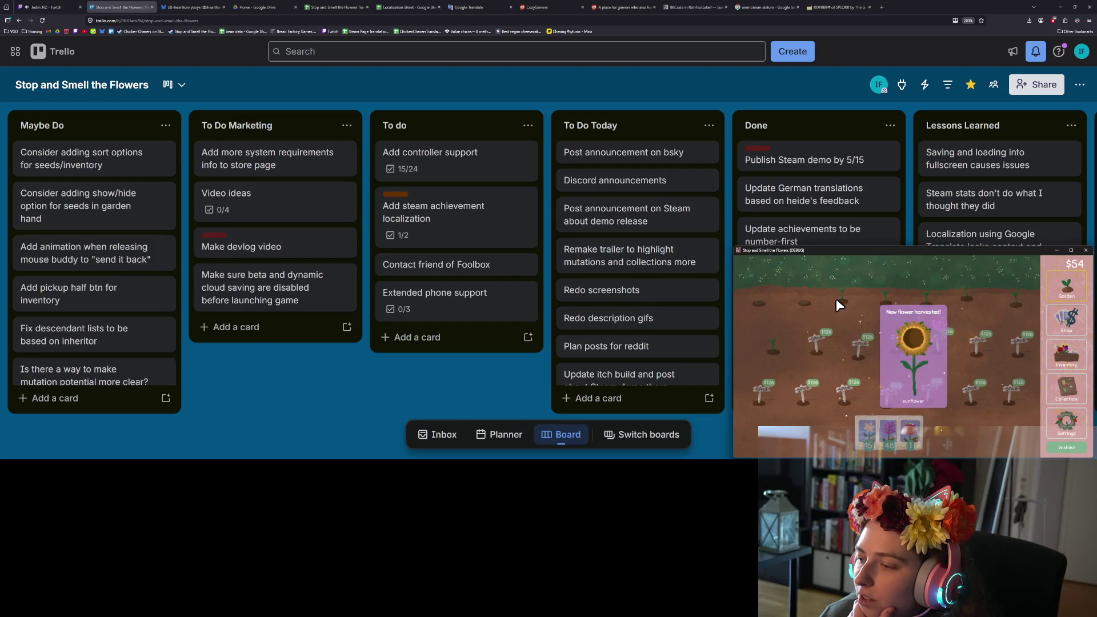
left_click(1064, 344)
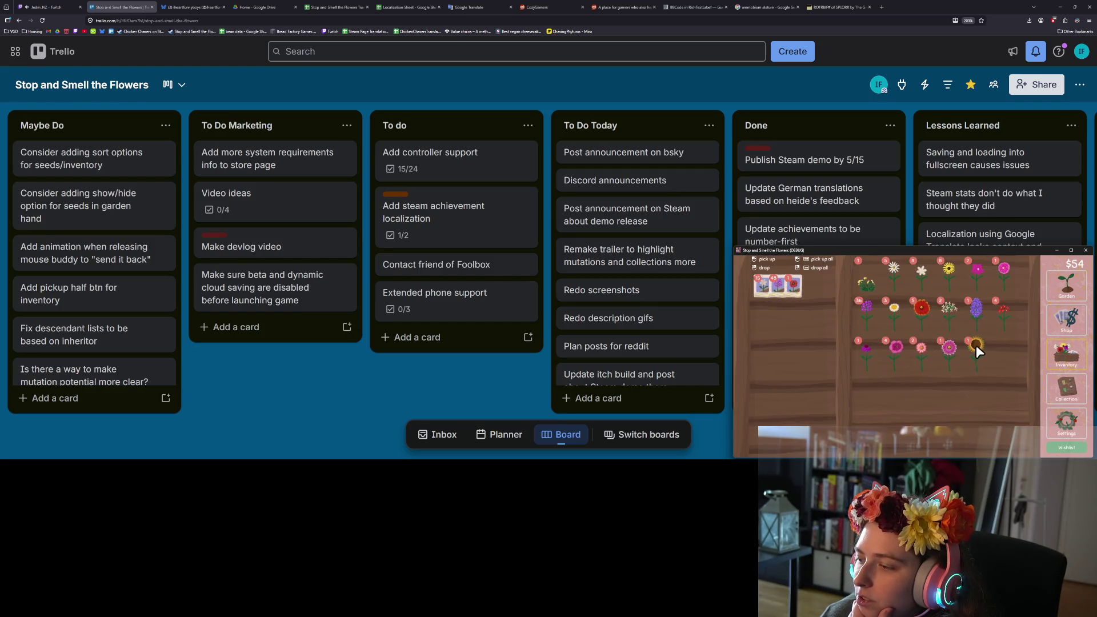
left_click(949, 346)
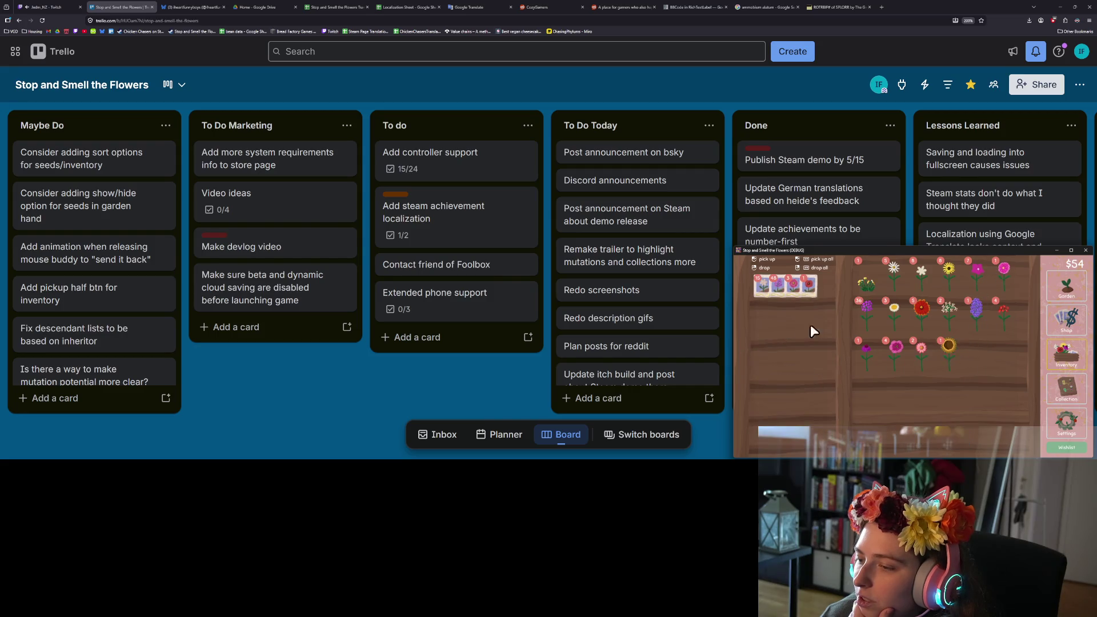
left_click(1084, 292)
mouse_move(899, 434)
left_mouse_down()
mouse_move(843, 276)
mouse_move(927, 280)
mouse_move(1011, 304)
left_mouse_up()
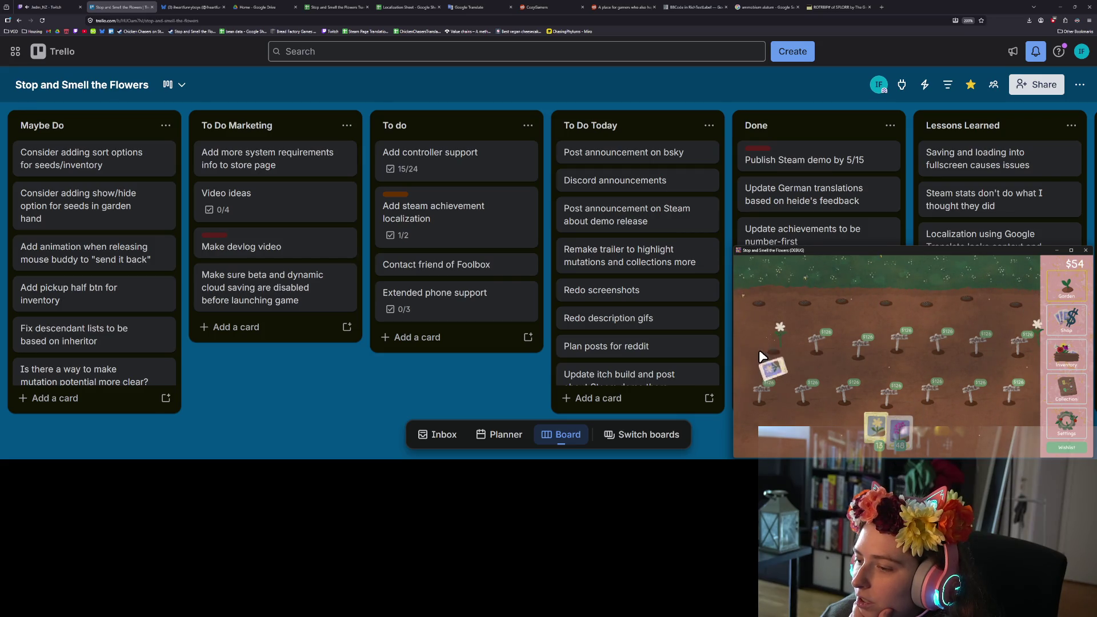
Check the flower collection, then move the Steam demo announcement card to the top in Trello.
left_click(1066, 387)
scroll(900, 384, "up", 5)
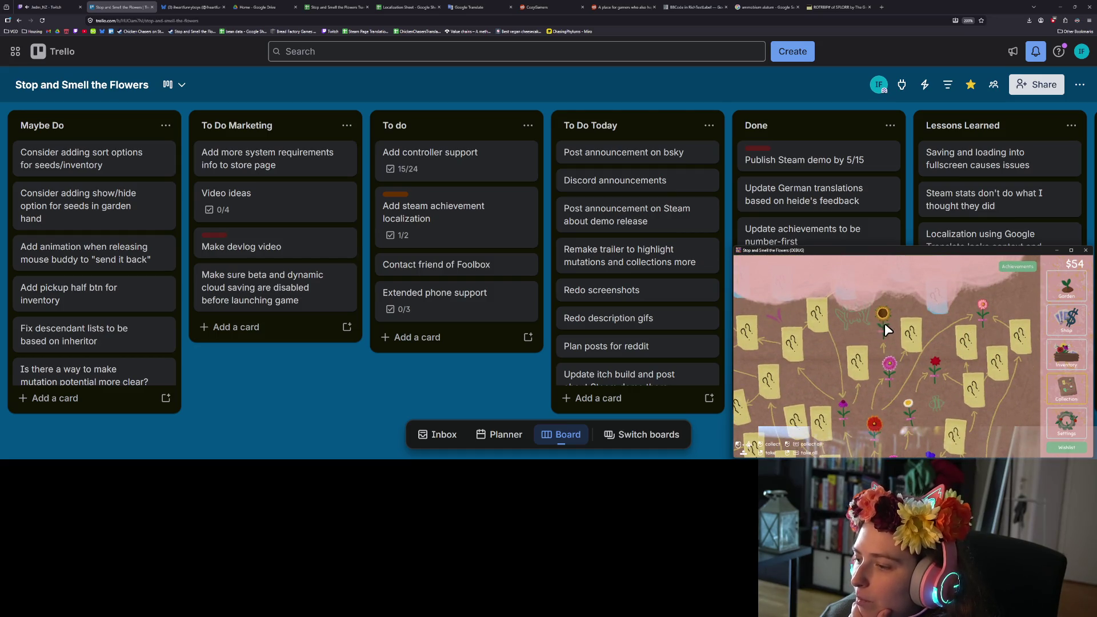
left_click(1066, 286)
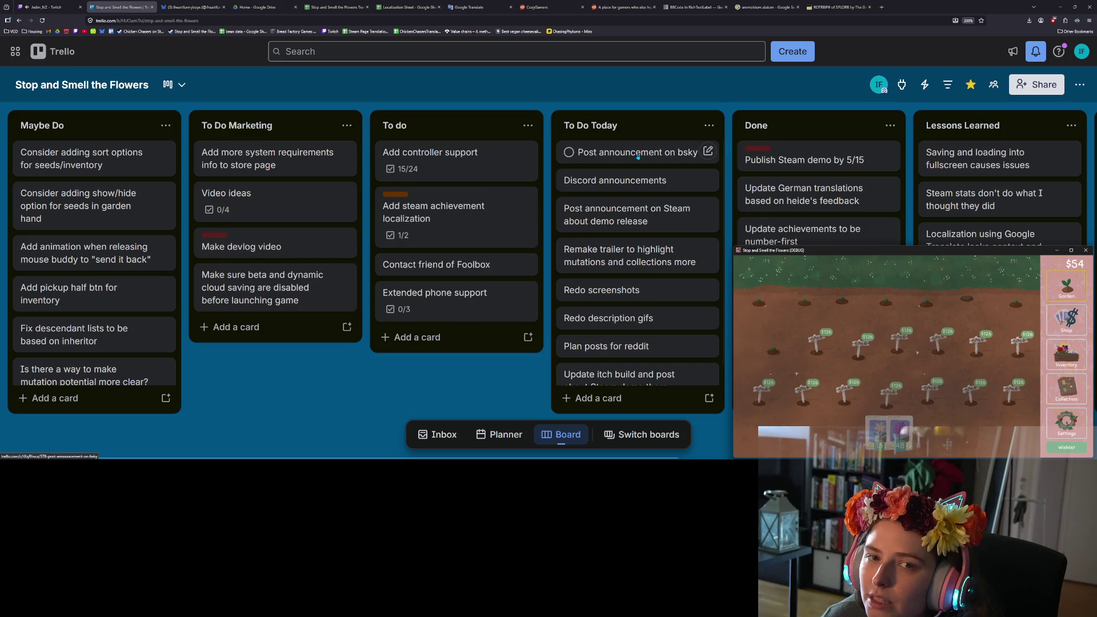
left_click_drag(657, 209, 657, 154)
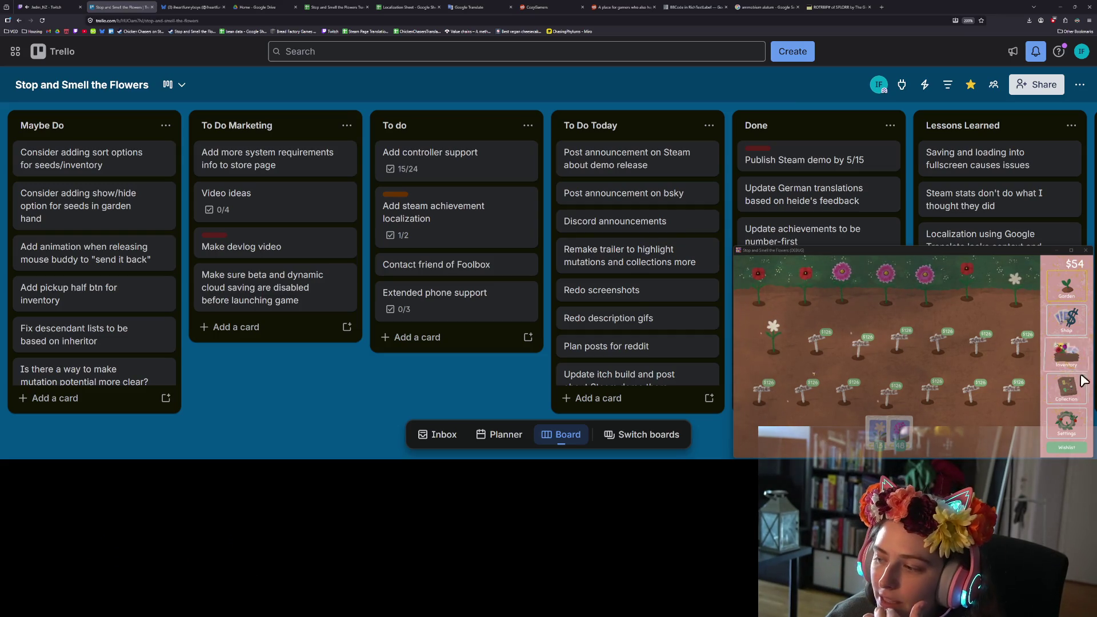
Show the game's audio volume sliders from its Settings screen.
left_click(1066, 421)
left_click(836, 270)
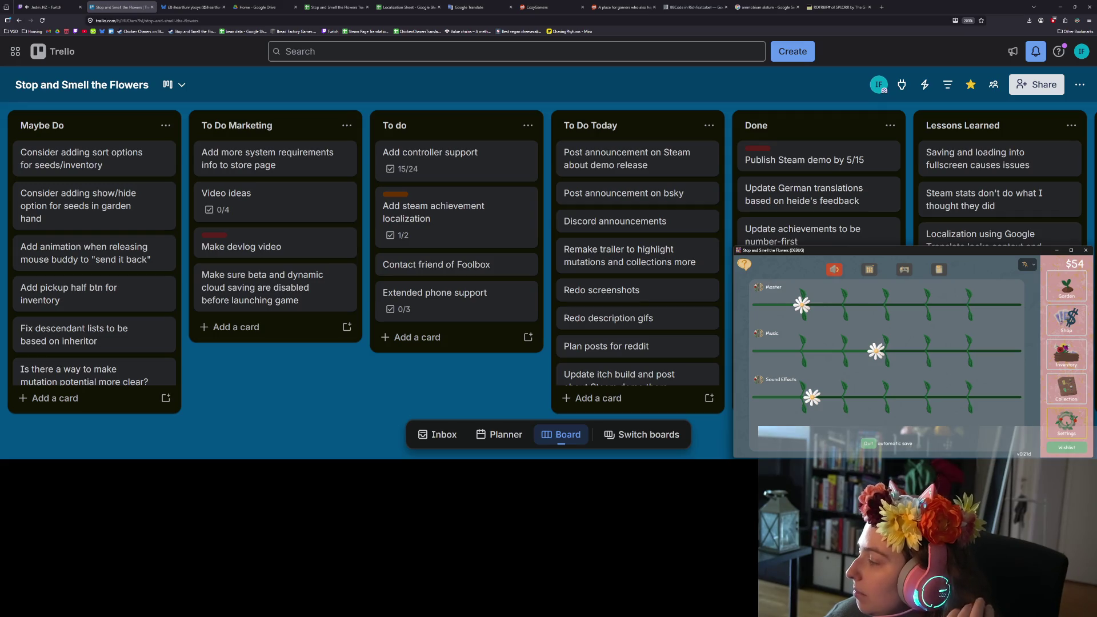
Return to the garden, harvest the top-row flowers, then open a blank Notepad tab.
left_click(1066, 287)
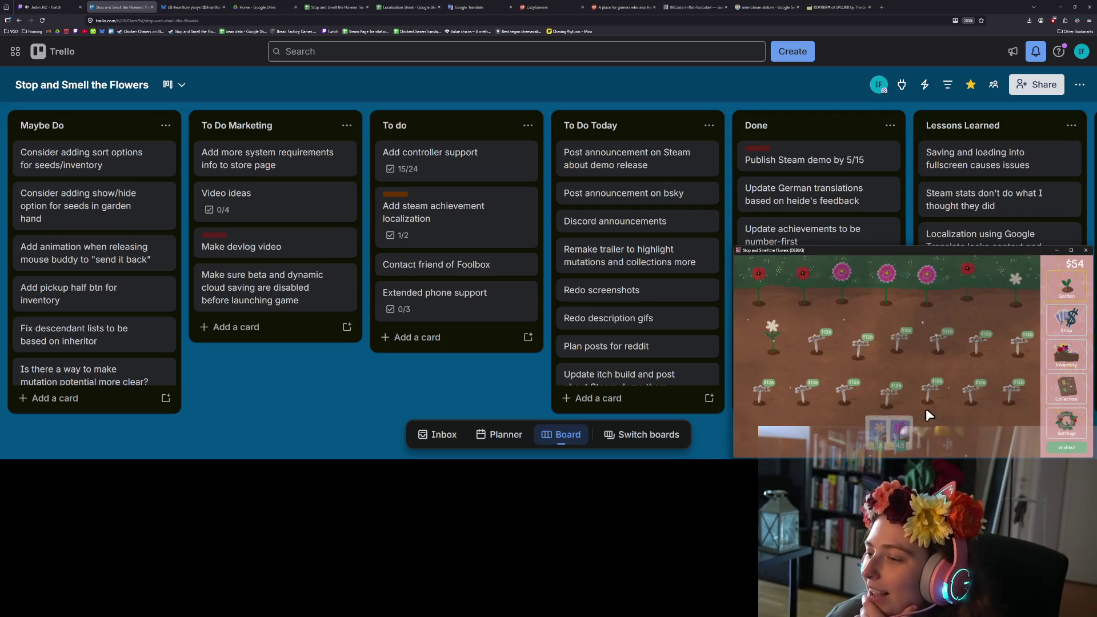
right_click(876, 437)
left_click(997, 284)
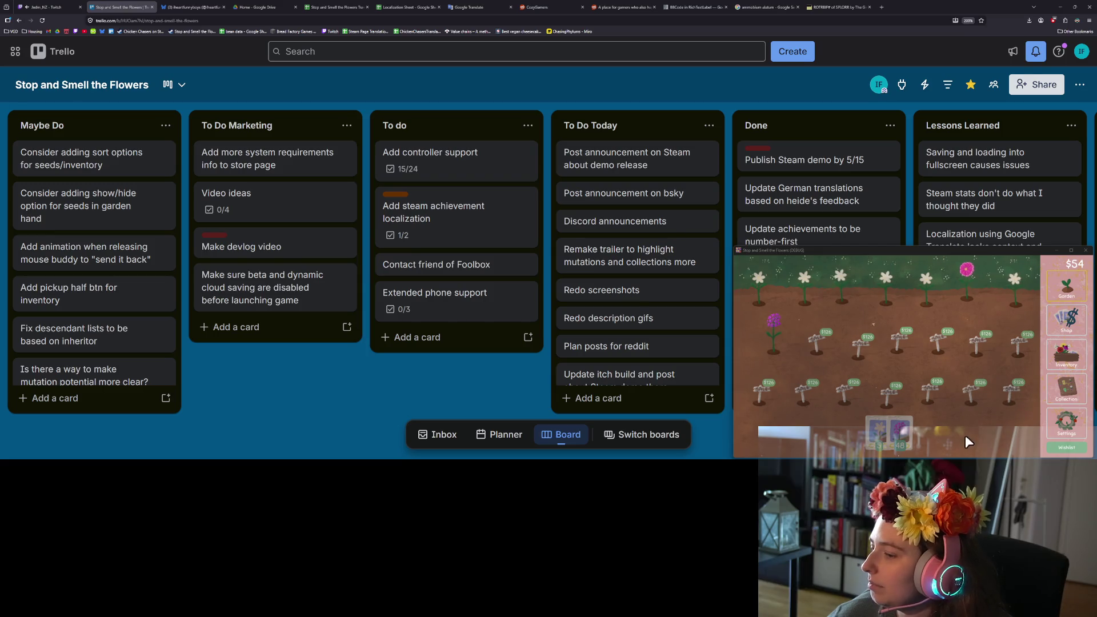
mouse_move(870, 433)
left_mouse_down()
mouse_move(780, 343)
mouse_move(766, 298)
mouse_move(908, 297)
mouse_move(955, 324)
left_mouse_up()
mouse_move(887, 430)
left_mouse_down()
mouse_move(996, 280)
mouse_move(1008, 282)
left_mouse_up()
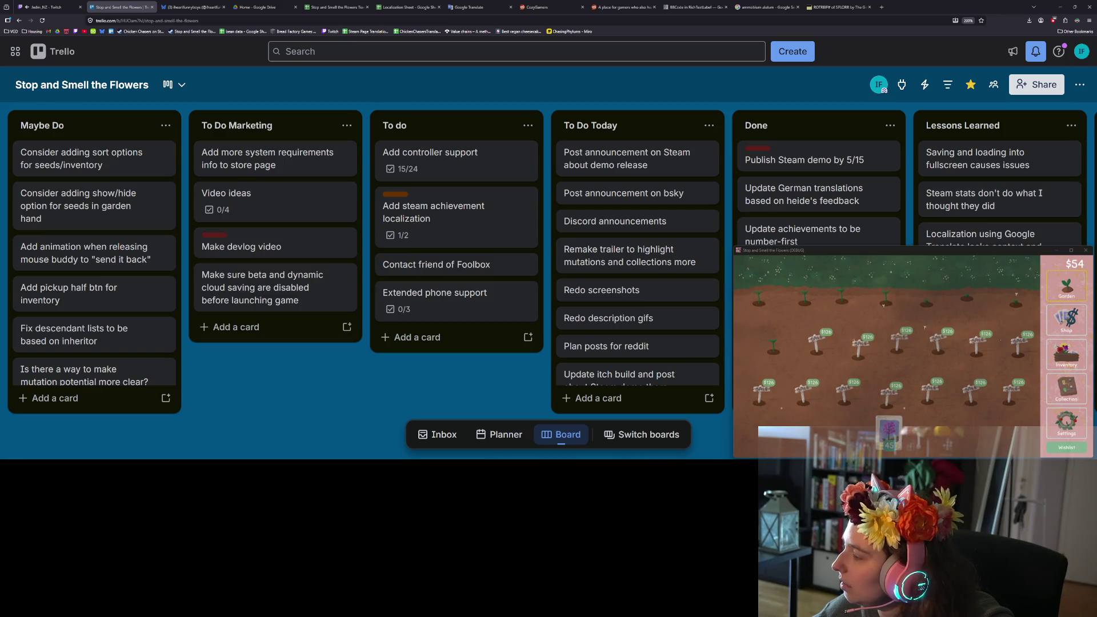
key("alt+Tab")
left_click(325, 107)
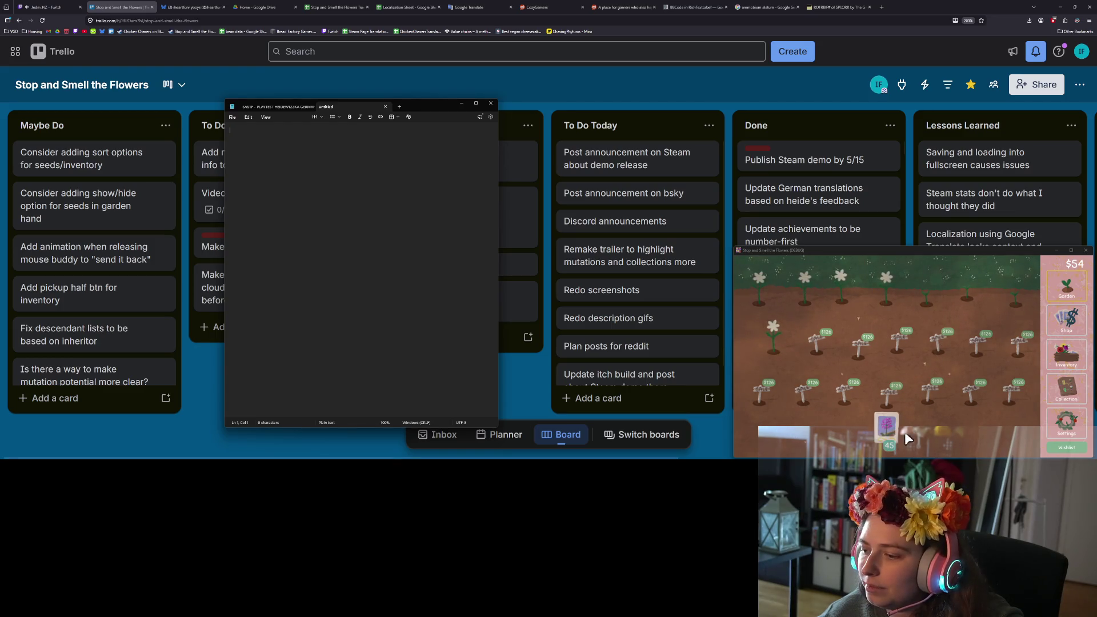
Harvest the remaining white flowers, then snap Notepad to the left half and enlarge its text.
left_click(760, 320)
left_click_drag(761, 288, 900, 290)
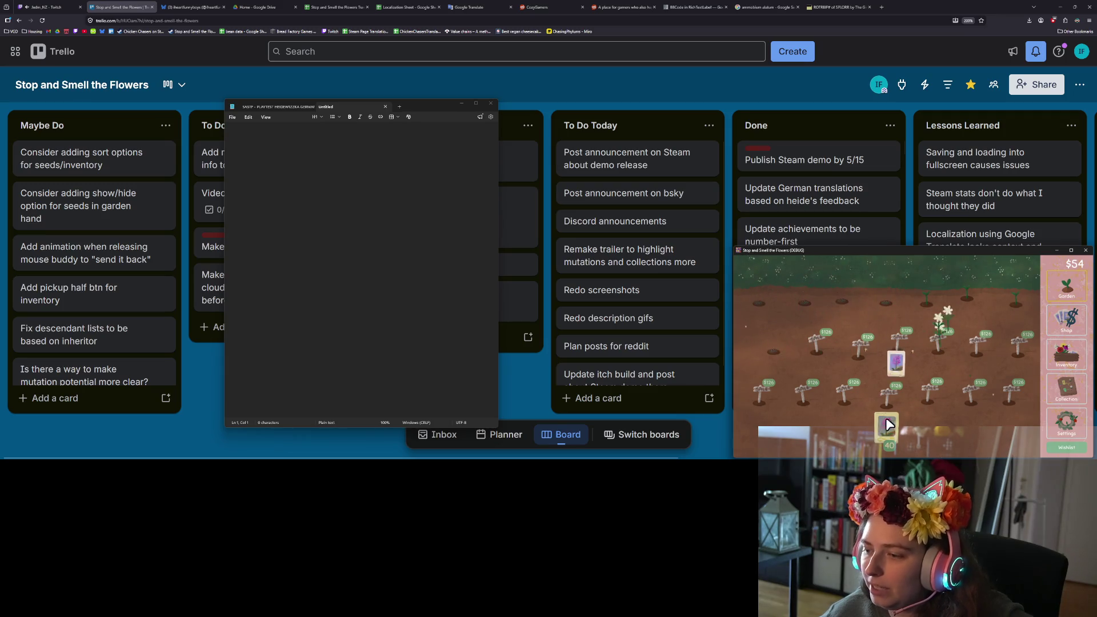
left_click(414, 182)
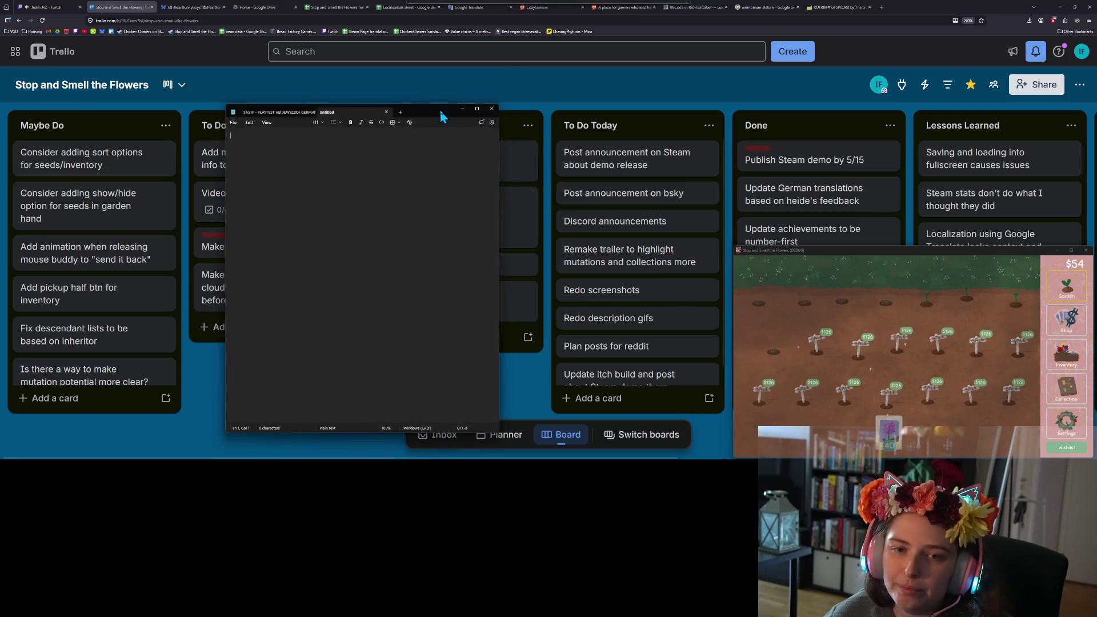
key("super+Left")
left_click(414, 182)
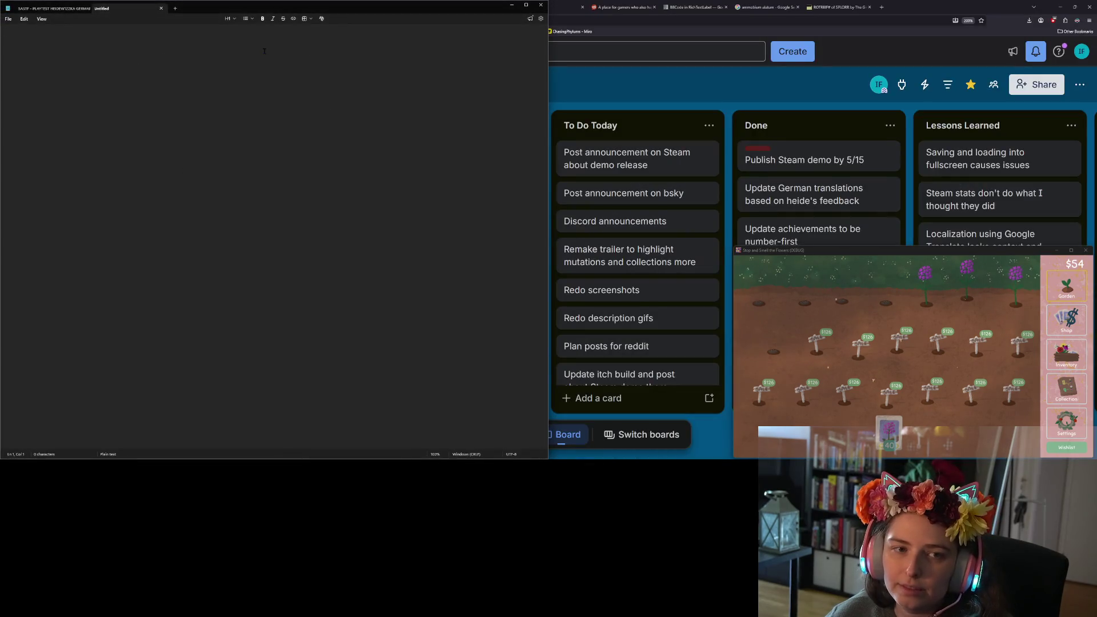
key("ctrl+plus")
key("ctrl+plus")
key("ctrl+plus")
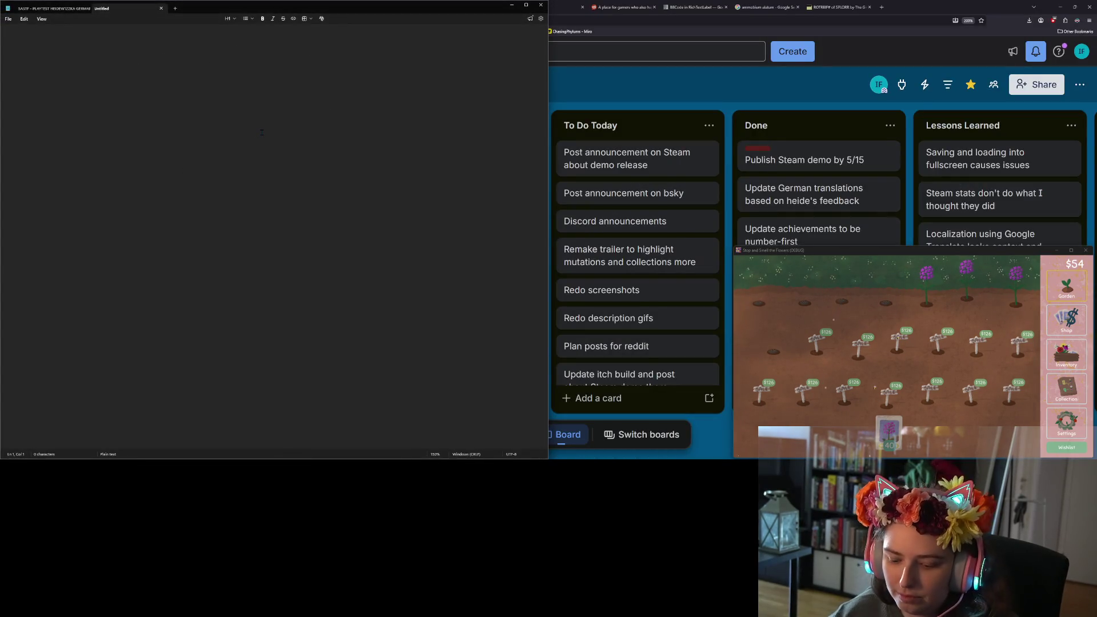
Type 'Steam Announcement' with 'April Playtests Bring May Demos' on a line below.
type("Steam Announcement")
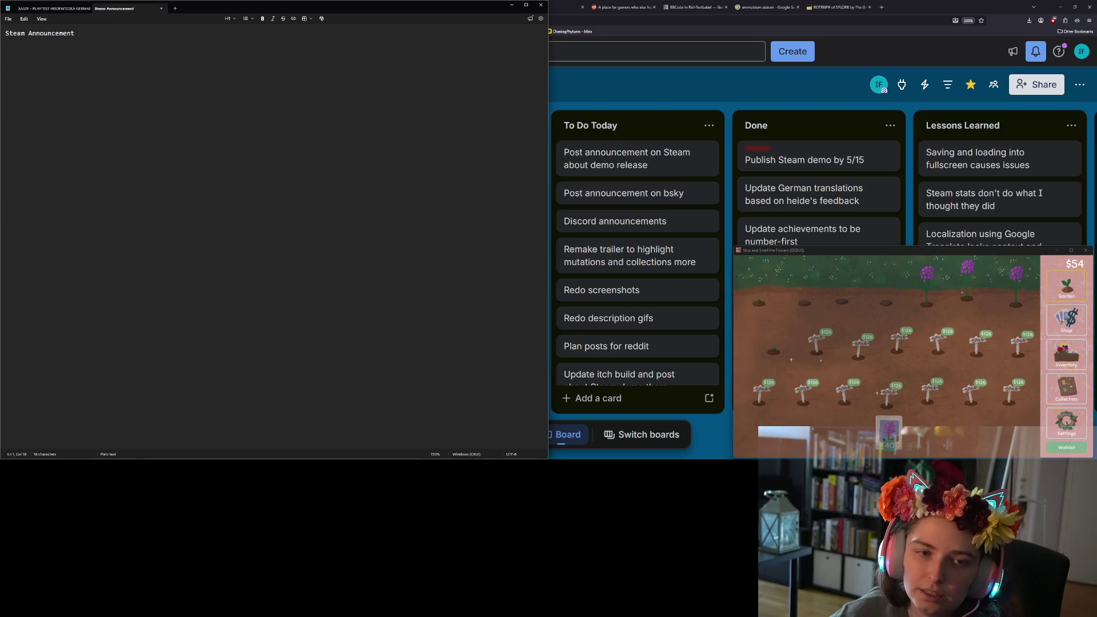
scroll(168, 254, "up", 5, "ctrl")
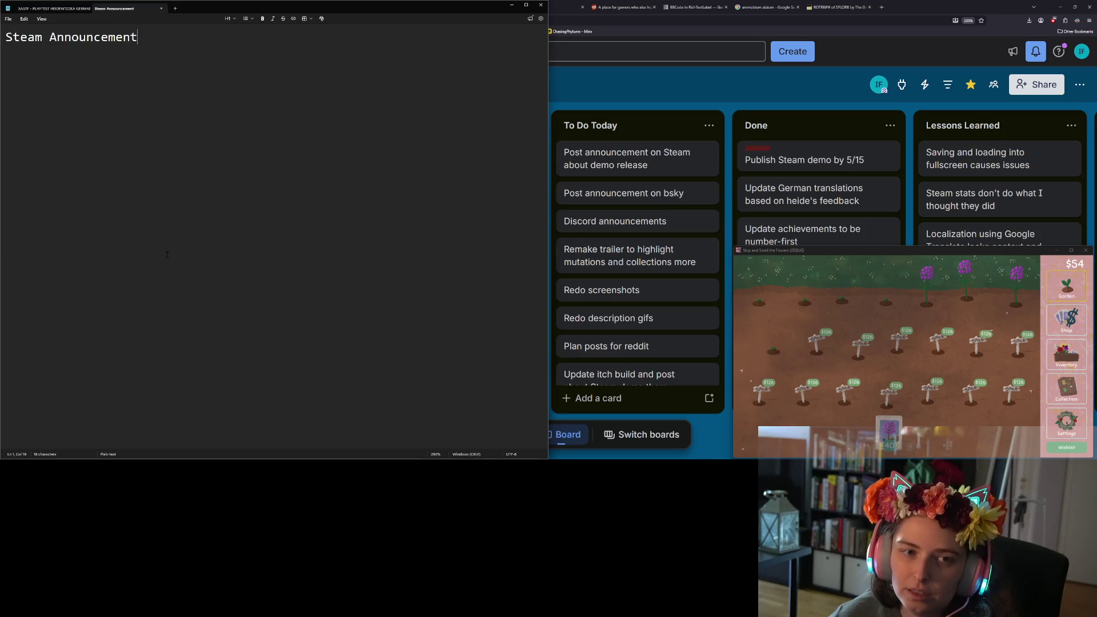
type("April Playtests ")
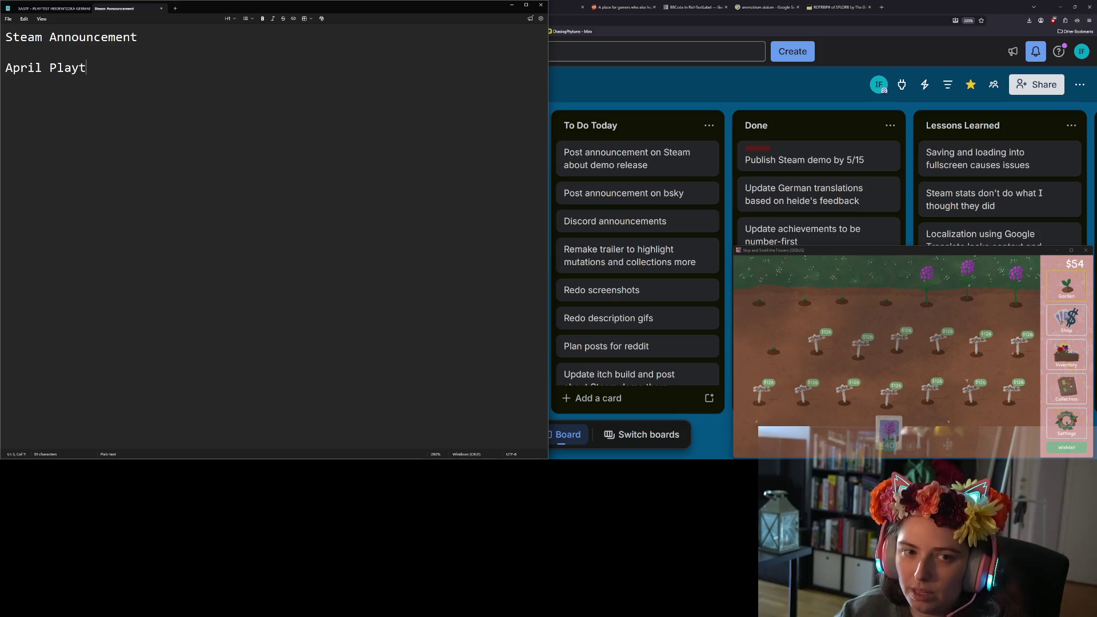
type("Bring May Demos")
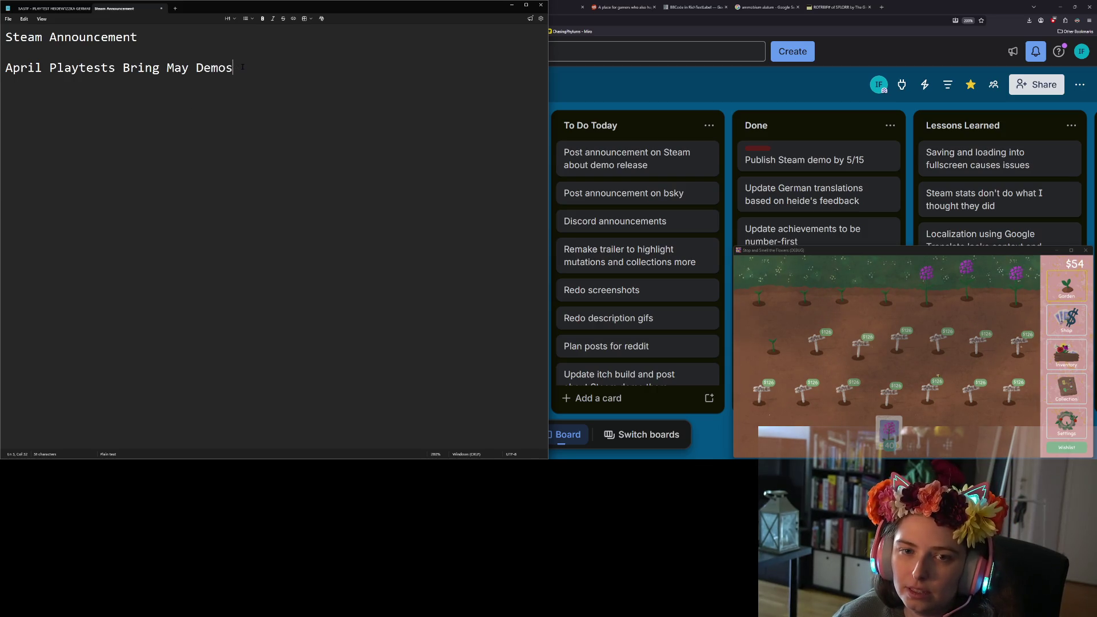
left_click_drag(242, 67, 8, 62)
Apply the Heading style to the 'April Playtests Bring May Demos' line.
left_click_drag(233, 68, 2, 80)
left_click(232, 20)
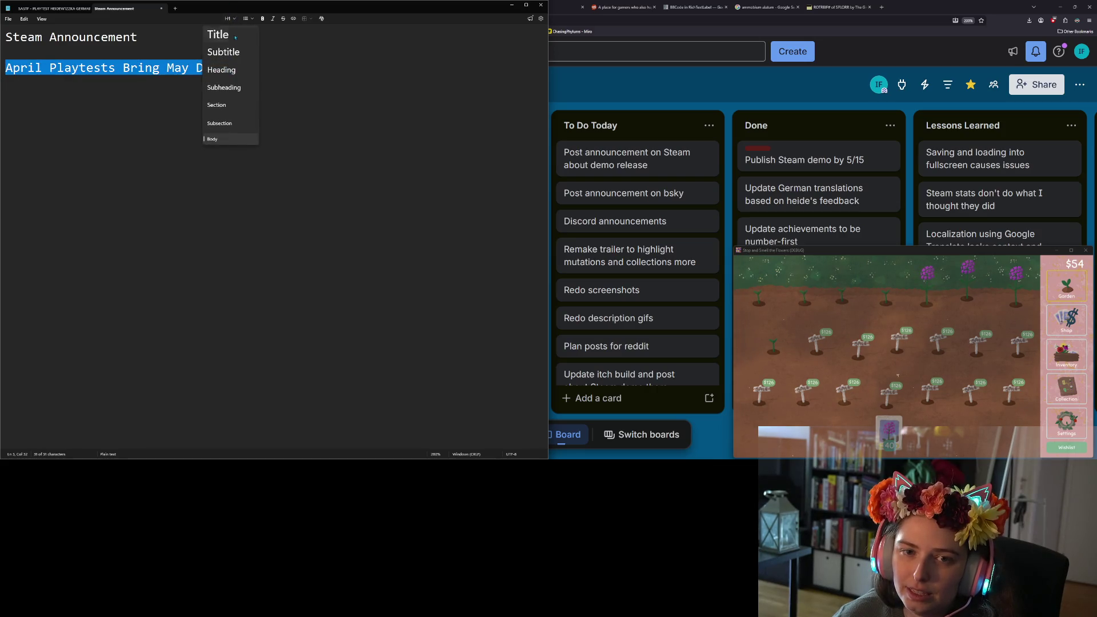
left_click(235, 69)
left_click(463, 104)
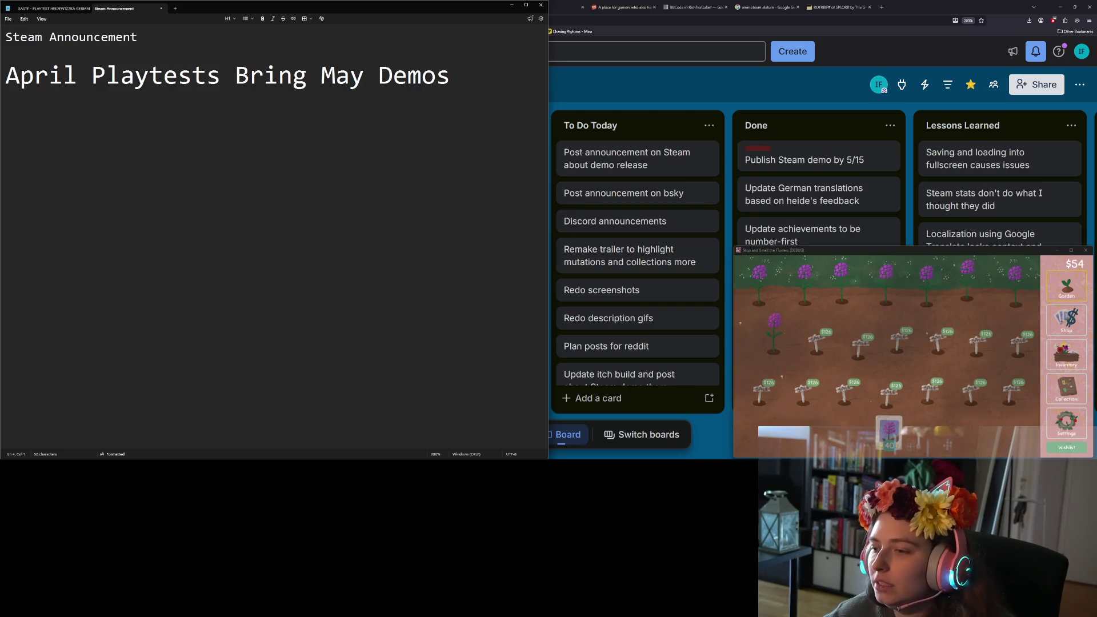
Harvest the game's top-row flowers, then type 'I'm happy to announce the Stop and Smell the Flowers'.
mouse_move(884, 427)
left_mouse_down()
mouse_move(807, 359)
mouse_move(767, 296)
mouse_move(1023, 300)
left_mouse_up()
left_click(419, 235)
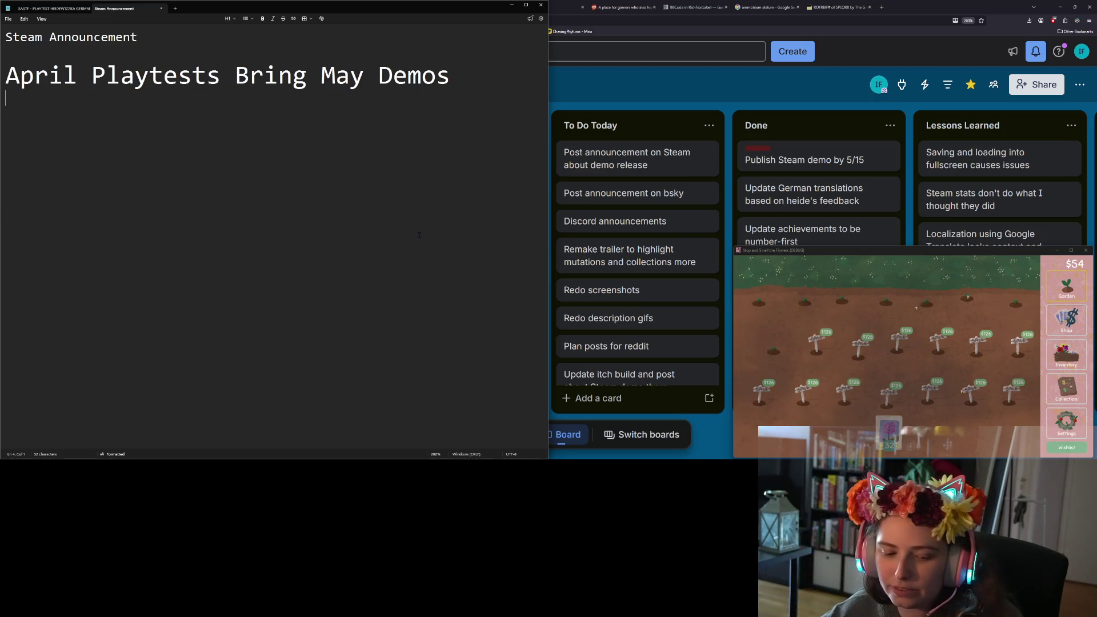
type("I'm happy to announce the Stop and Smell the Flowers")
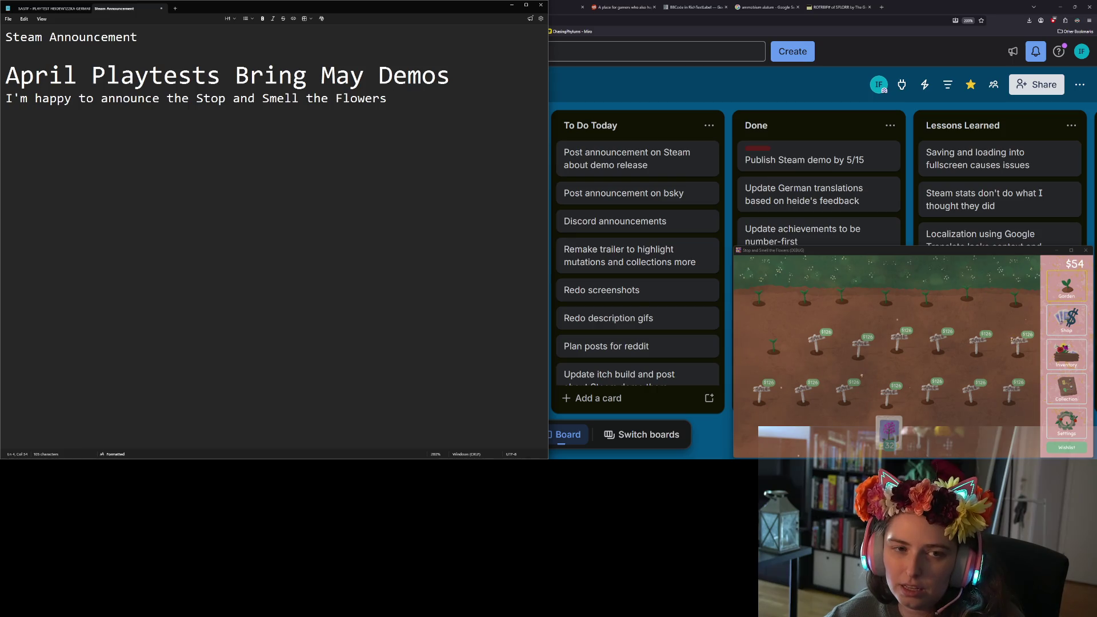
Continue the sentence with 'Demo is now public on Steam!'.
type("Demo is now public on Steam!")
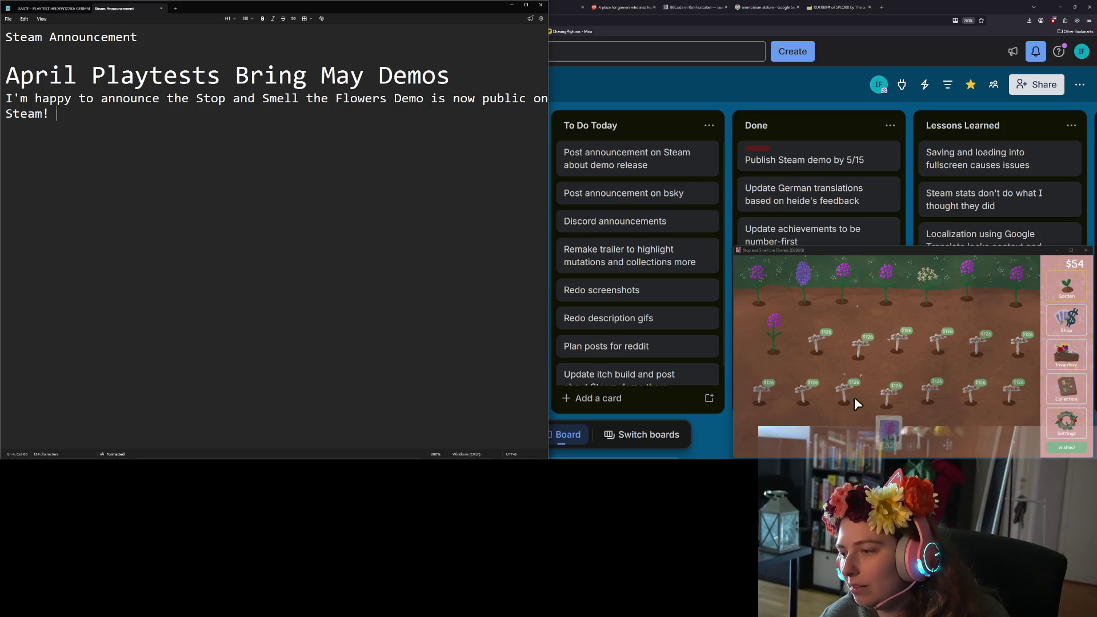
left_click(889, 430)
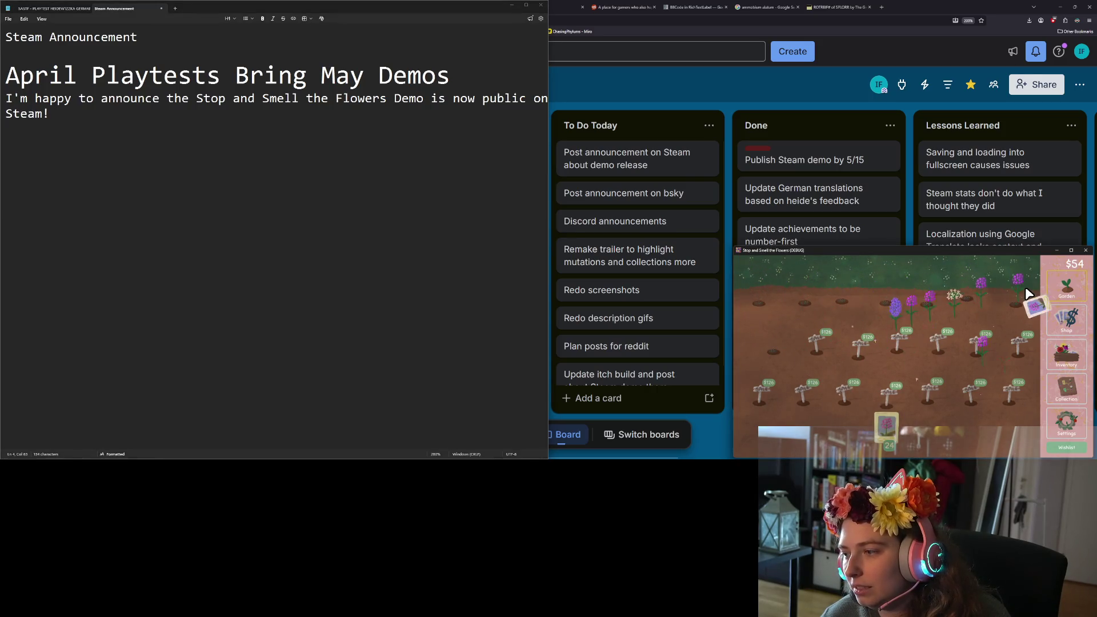
left_click(370, 178)
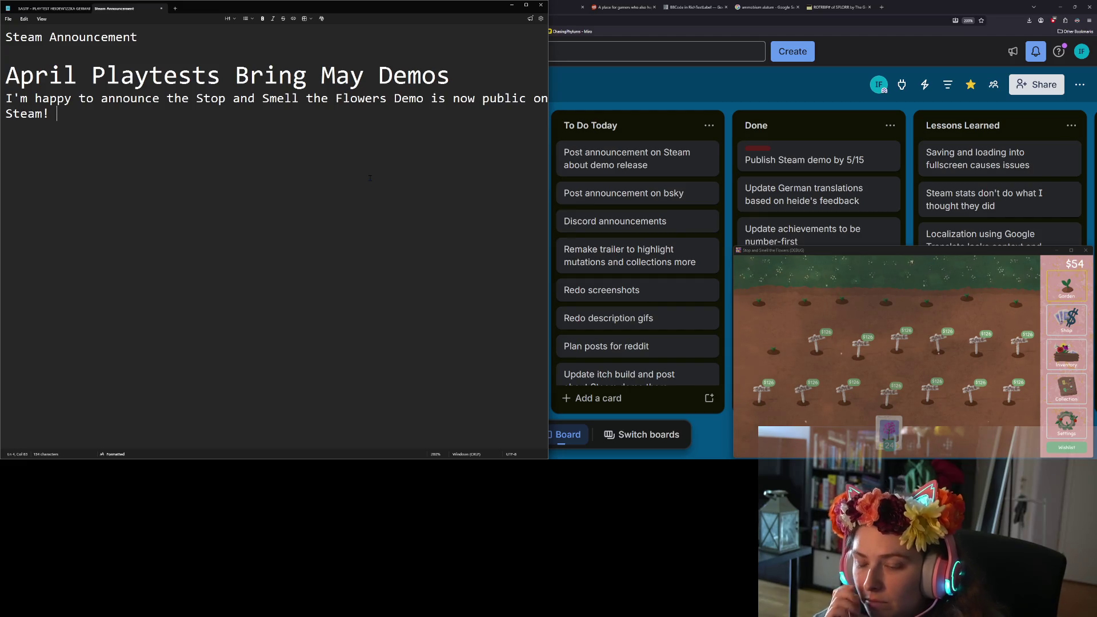
Add and then remove 'Please try it out and give feedback', starting a paragraph 'I hope you like it.'.
type("Please try it out ")
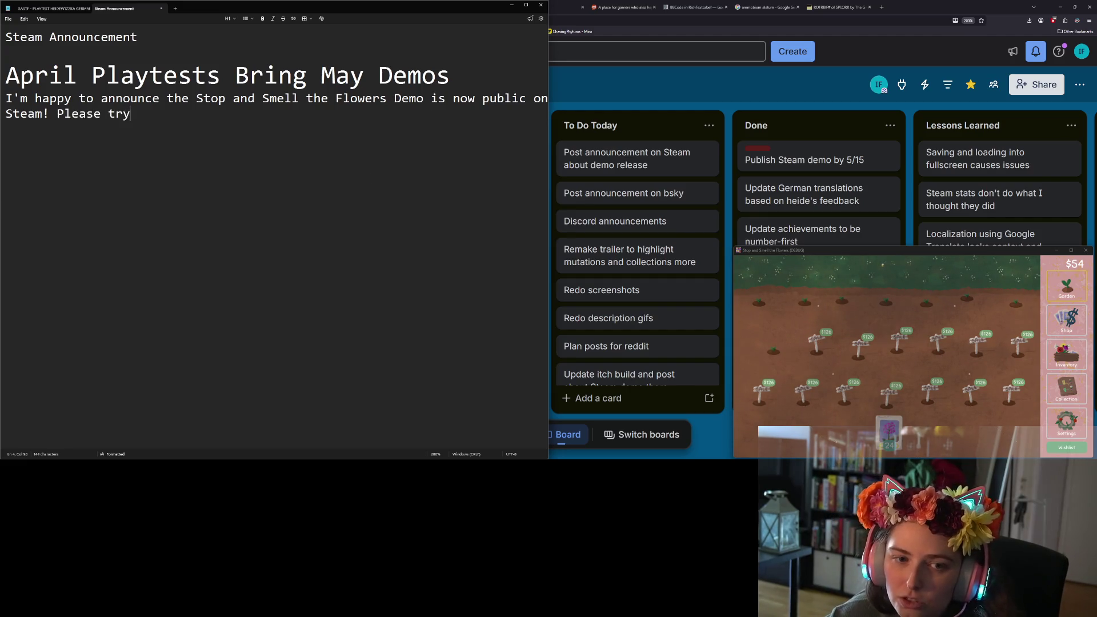
type("and give feebd")
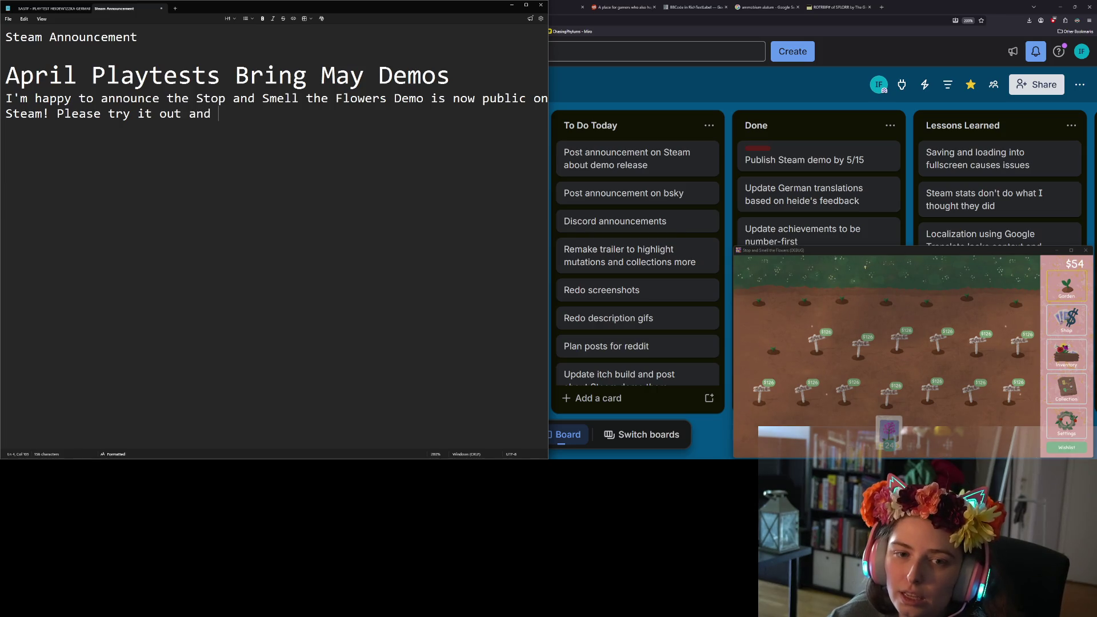
key("BackSpace")
key("BackSpace")
type("dback")
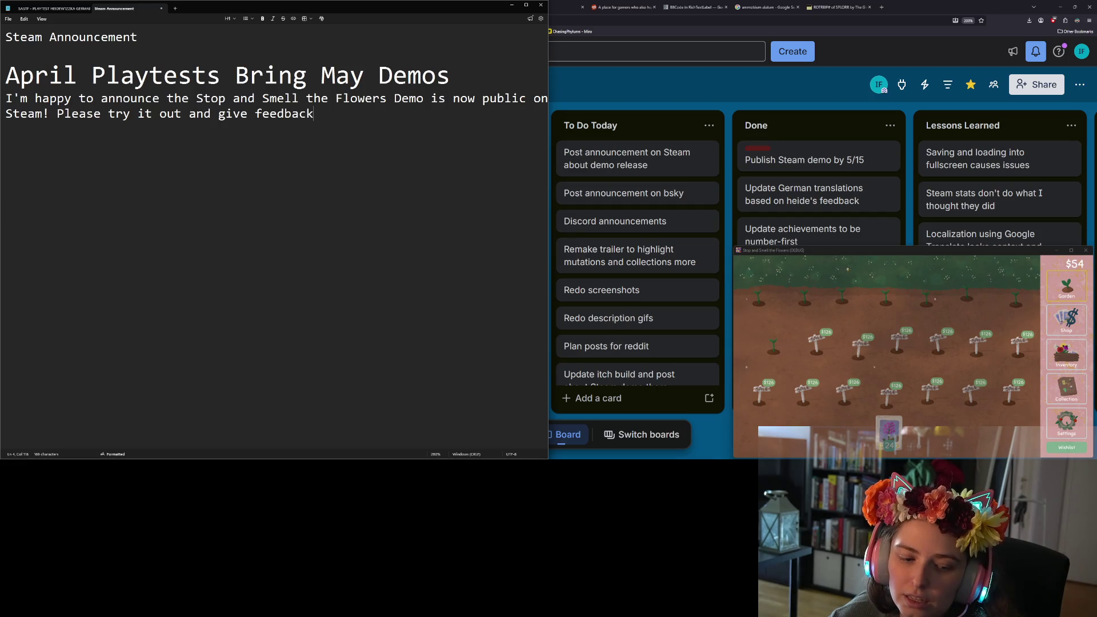
key("BackSpace")
key("BackSpace")
key("BackSpace")
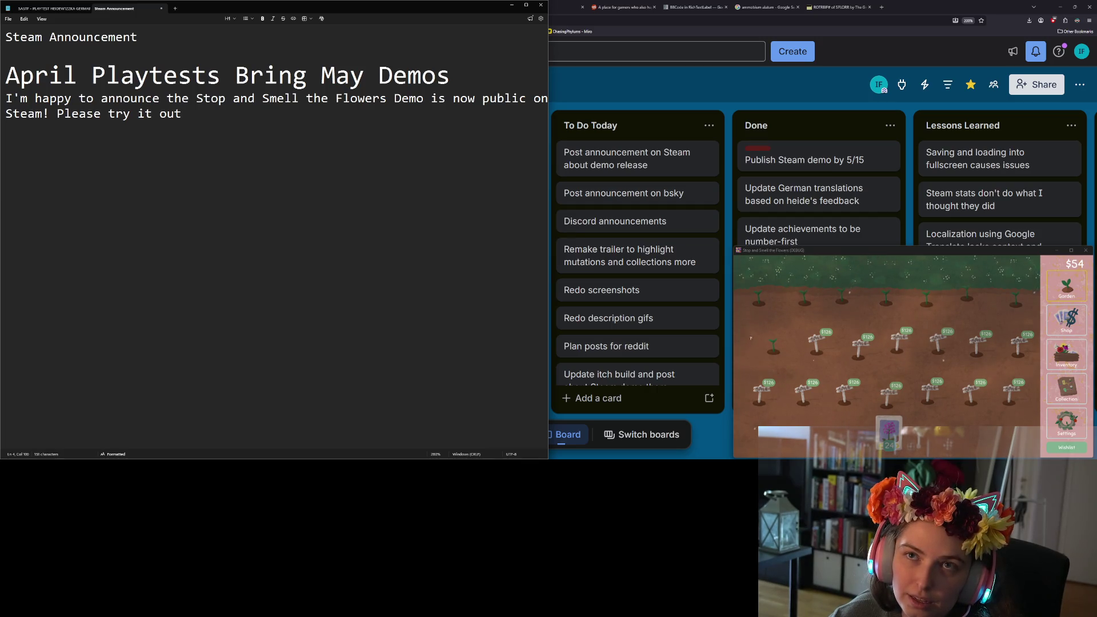
key("BackSpace")
key("BackSpace")
key("BackSpace")
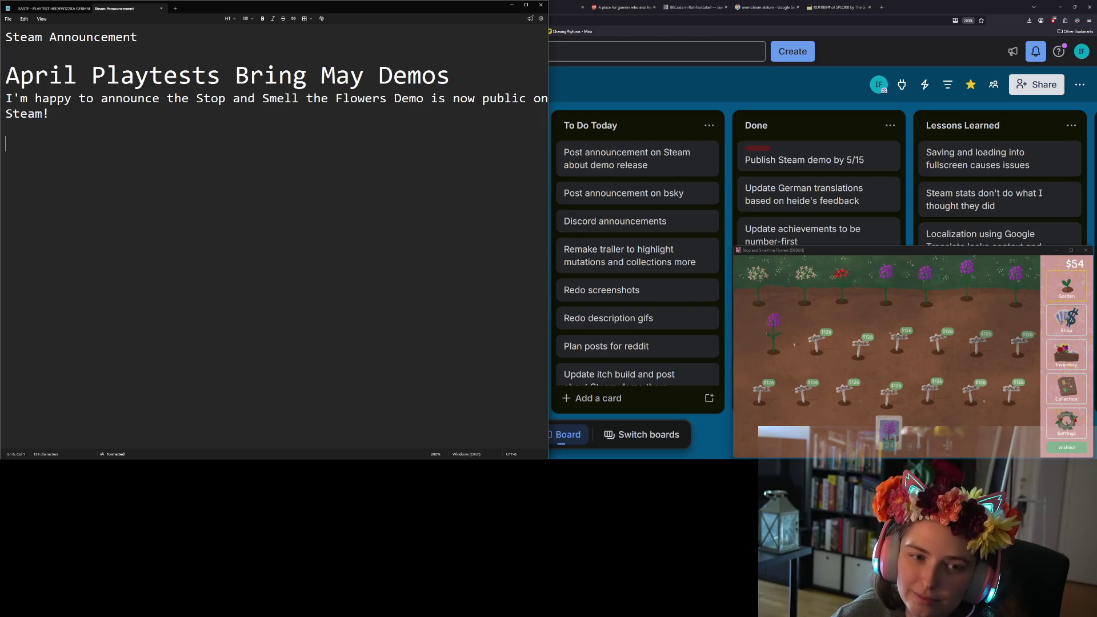
key("Return")
key("Return")
type("I hope you like it. ")
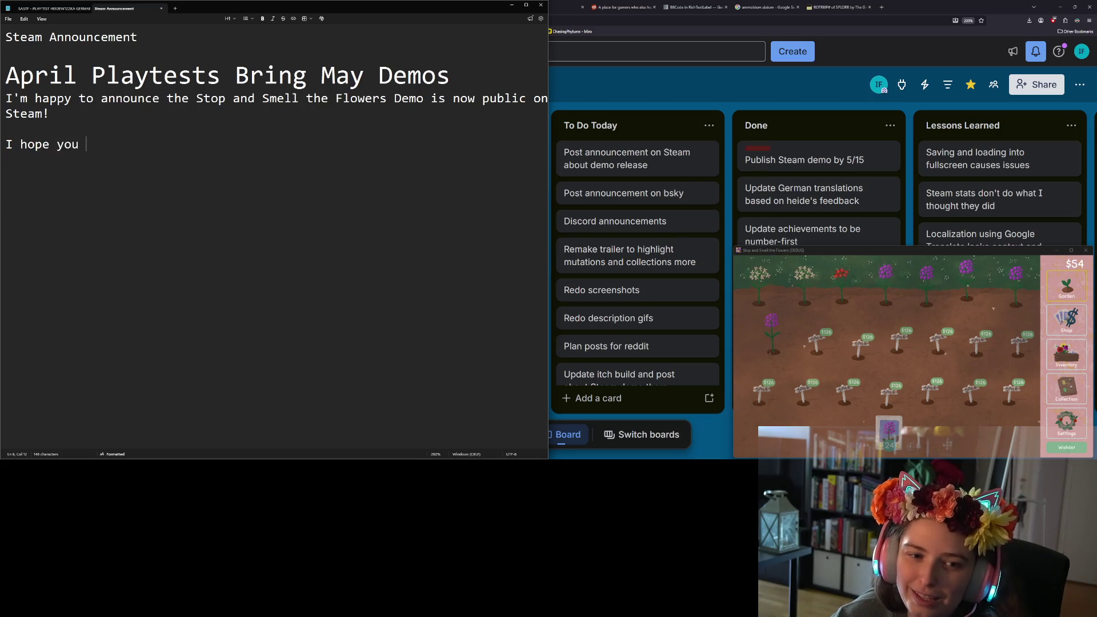
type(":)")
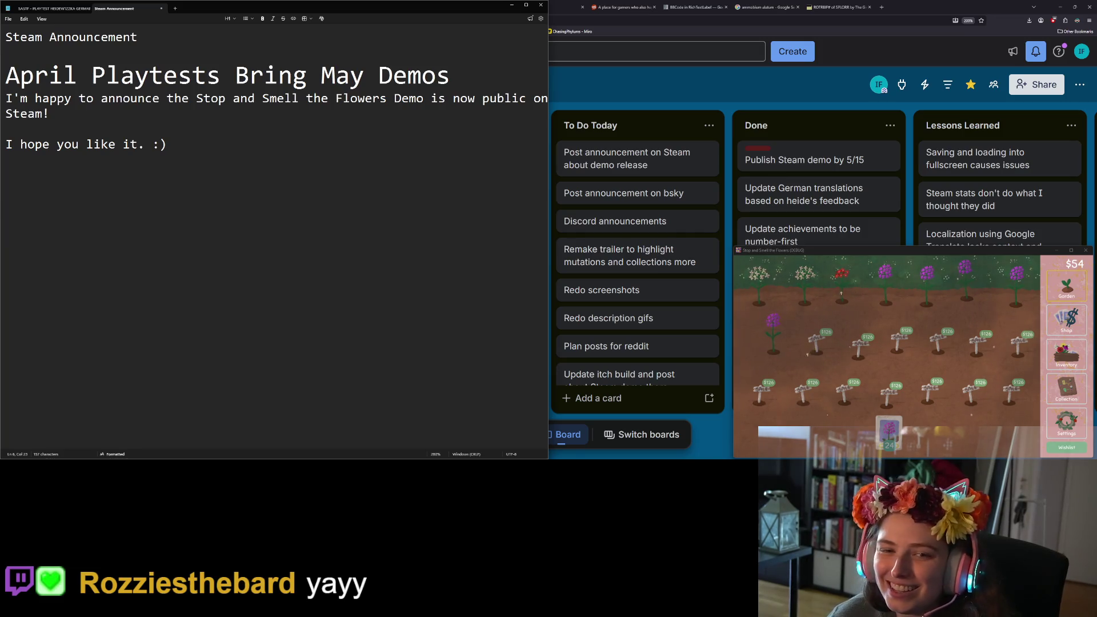
mouse_move(890, 430)
left_mouse_down()
mouse_move(795, 348)
mouse_move(782, 283)
mouse_move(1018, 280)
mouse_move(932, 280)
left_mouse_up()
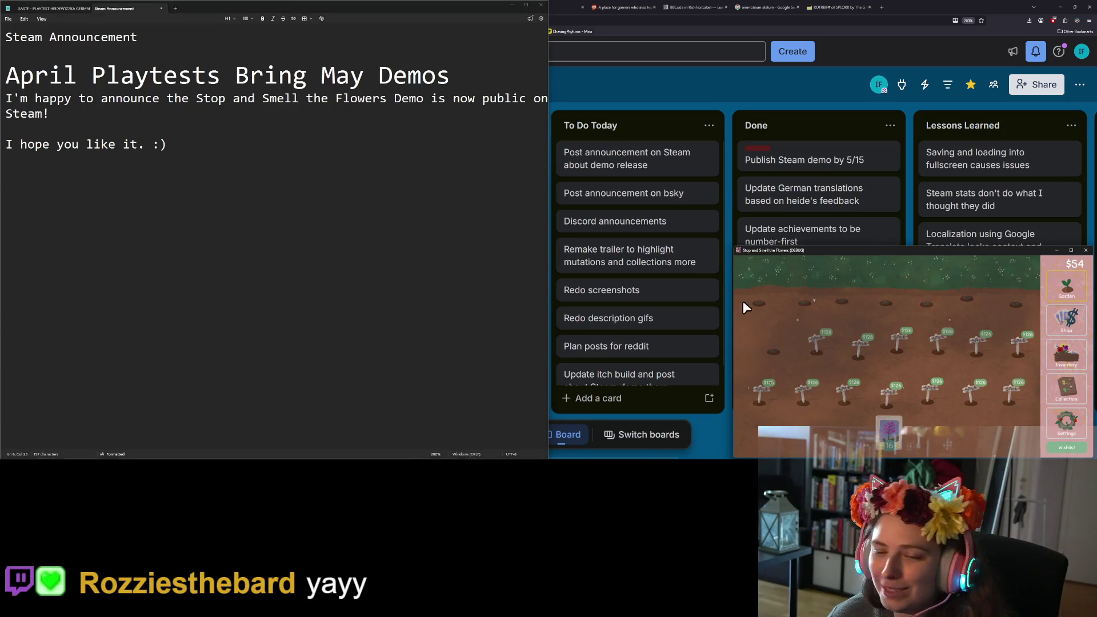
left_click(187, 148)
key("BackSpace")
type("3")
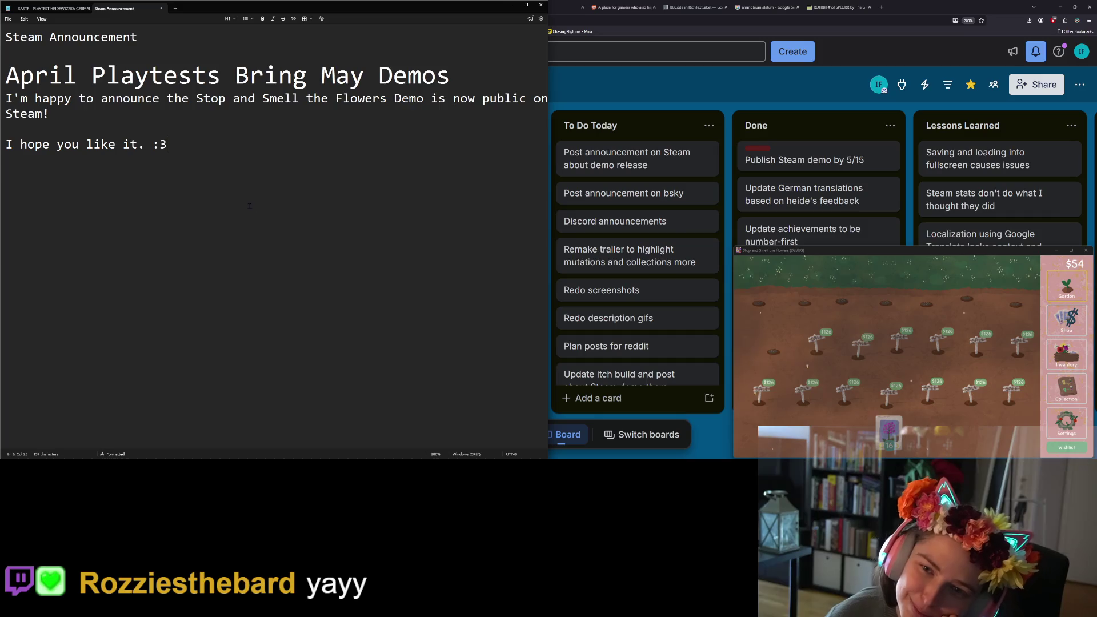
left_click(152, 111)
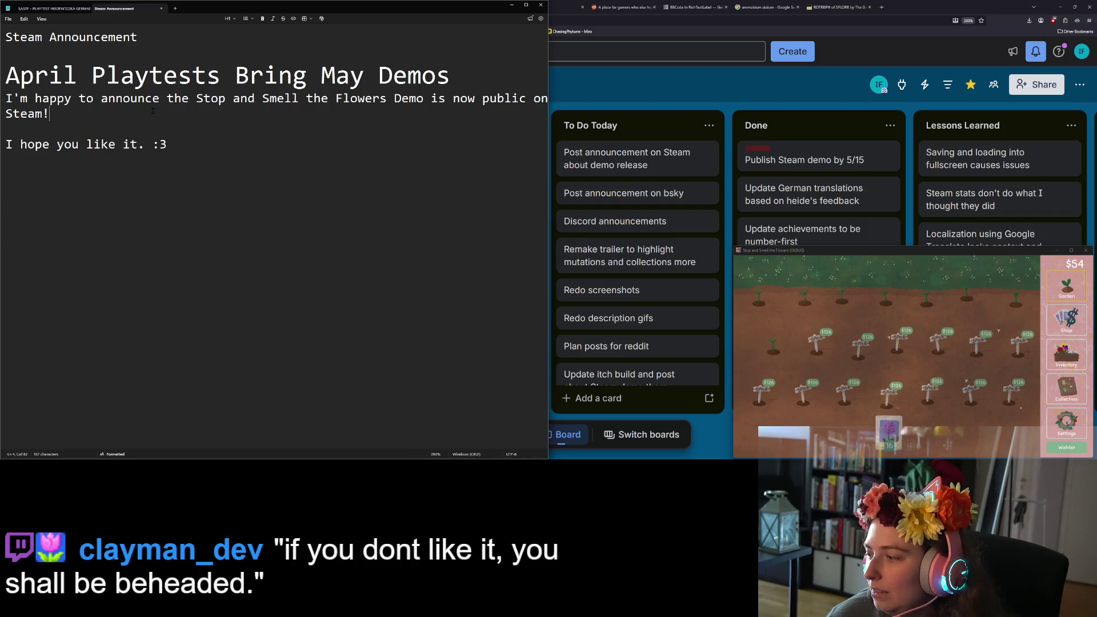
left_click(169, 144)
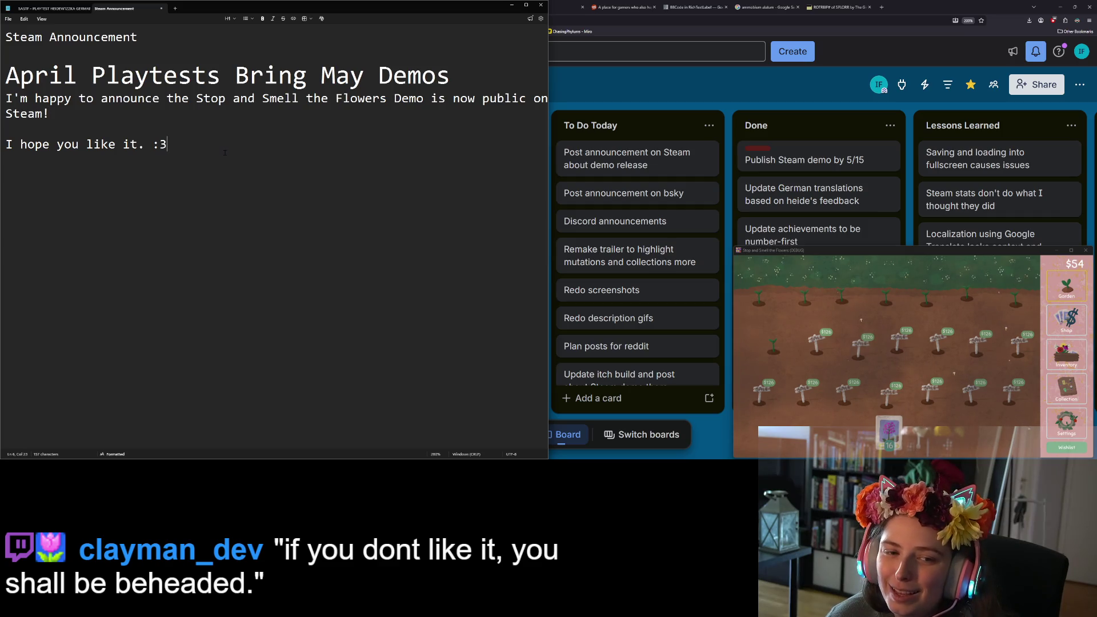
key("Return")
key("Return")
type("If y")
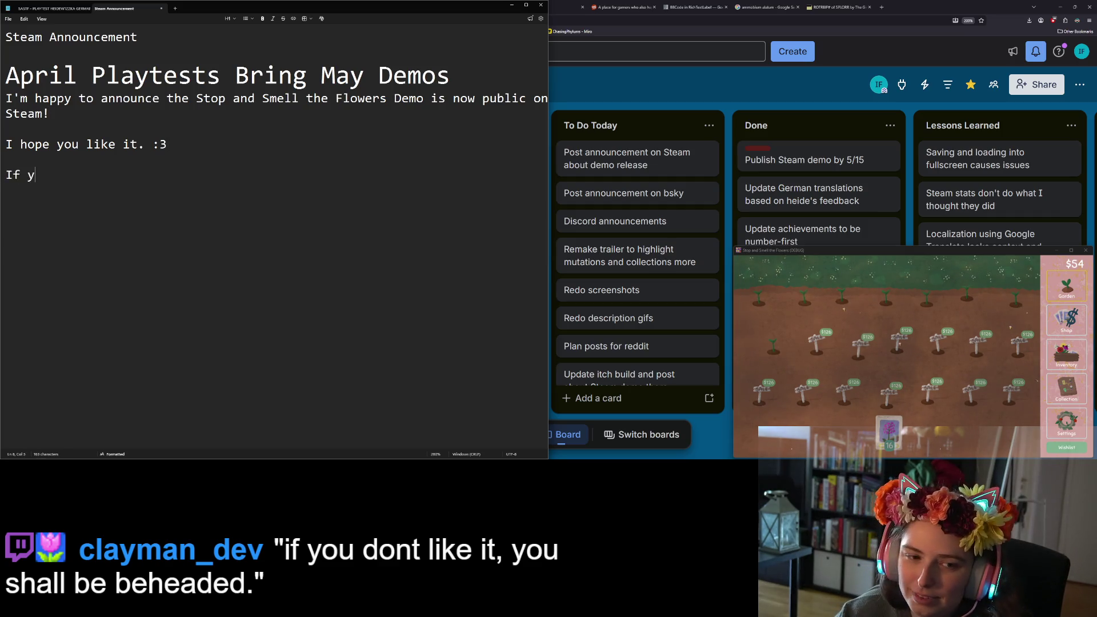
type("ou don't like,")
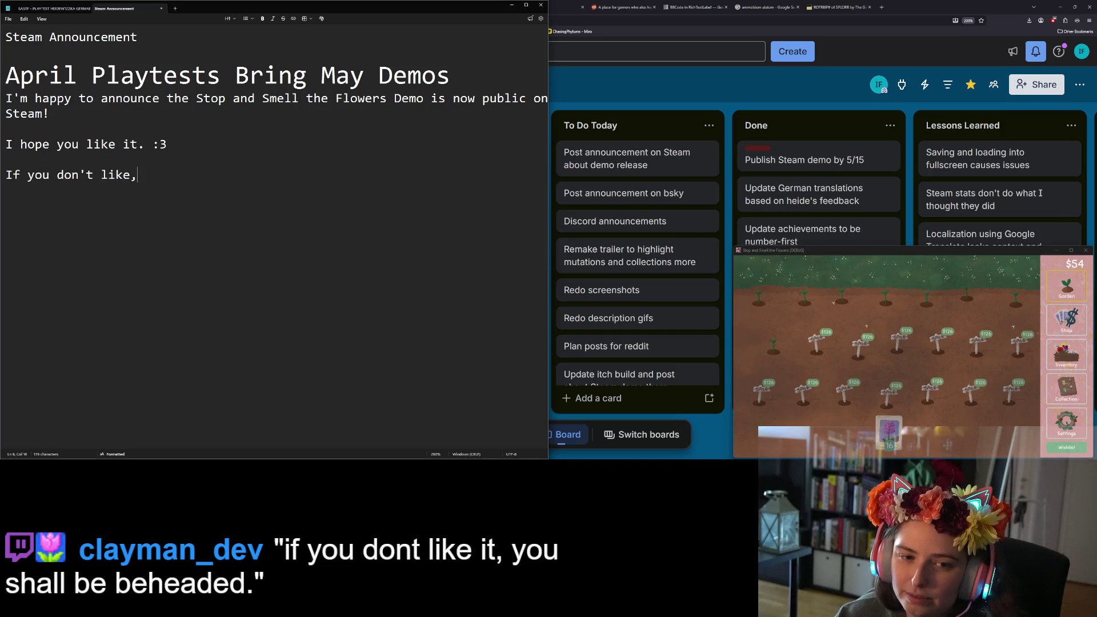
type(" you are wrong. :0")
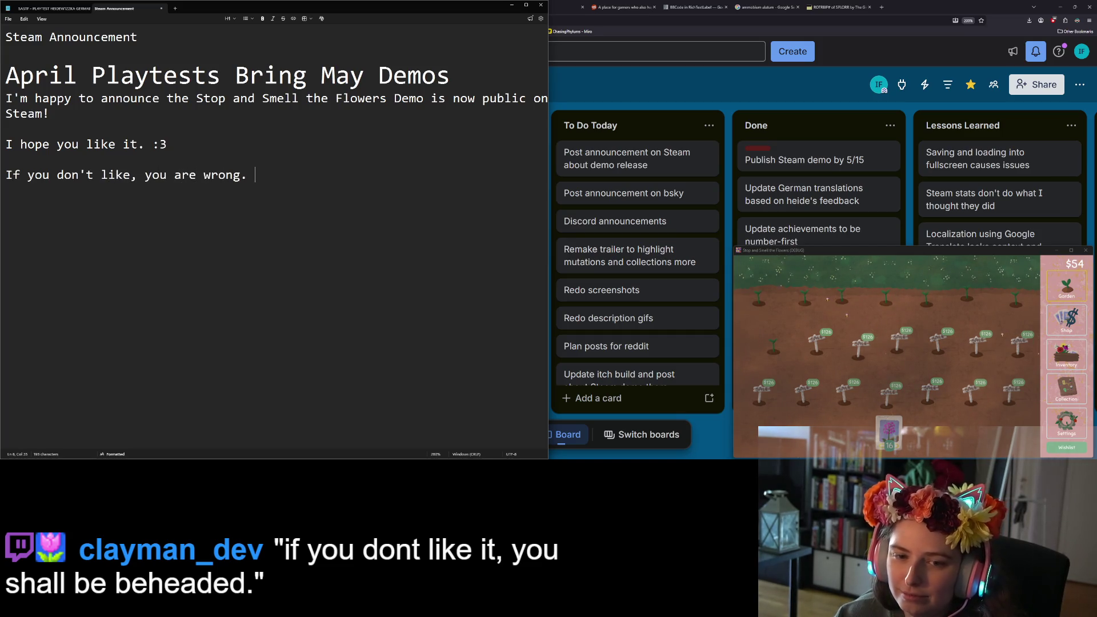
key("BackSpace")
type(")")
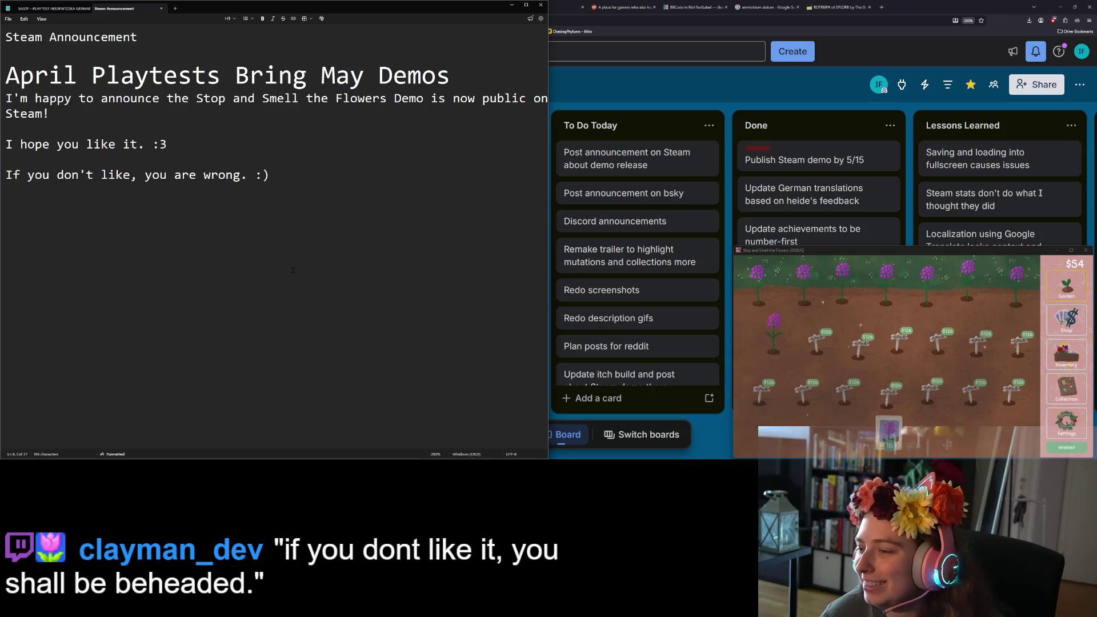
left_click(764, 336)
mouse_move(764, 335)
left_mouse_down()
mouse_move(783, 291)
mouse_move(1019, 292)
mouse_move(900, 303)
left_mouse_up()
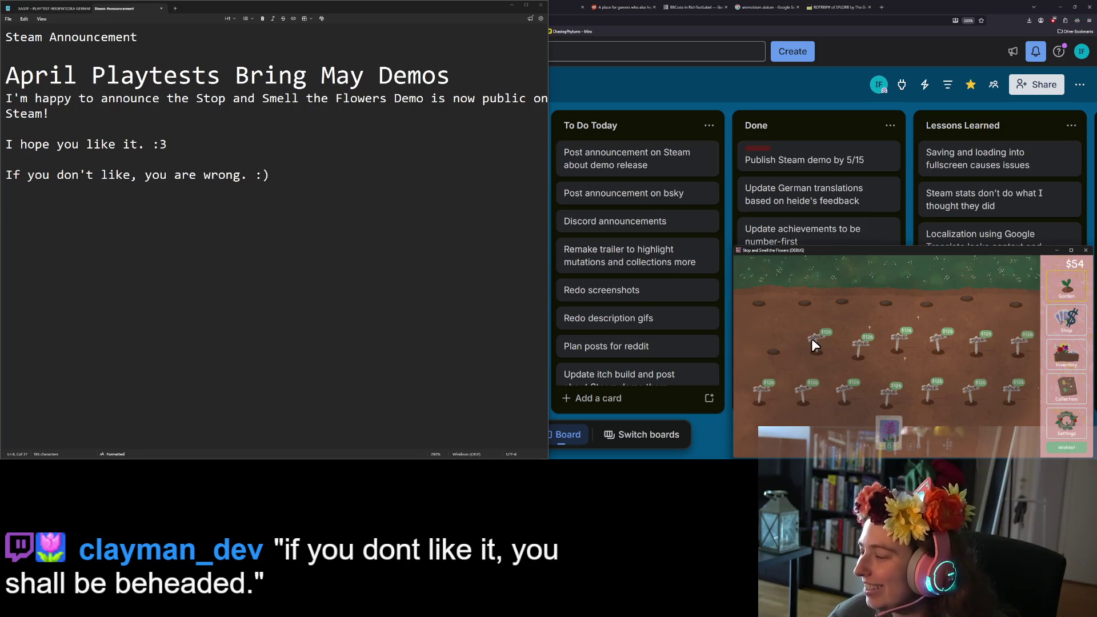
left_click(324, 178)
key("shift+Home")
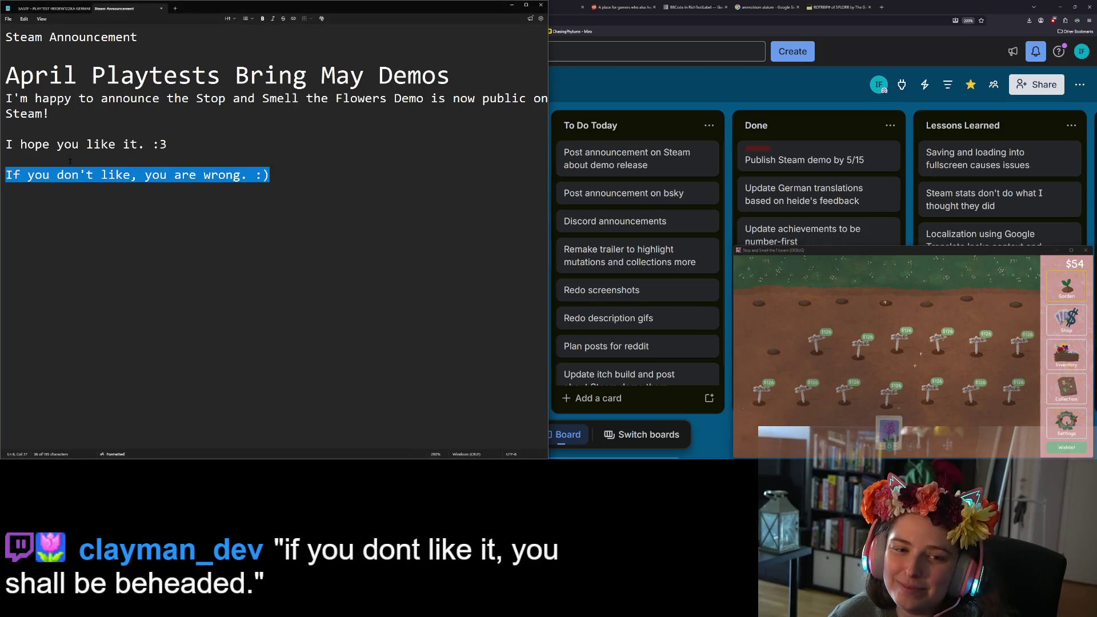
key("BackSpace")
key("BackSpace")
key("BackSpace")
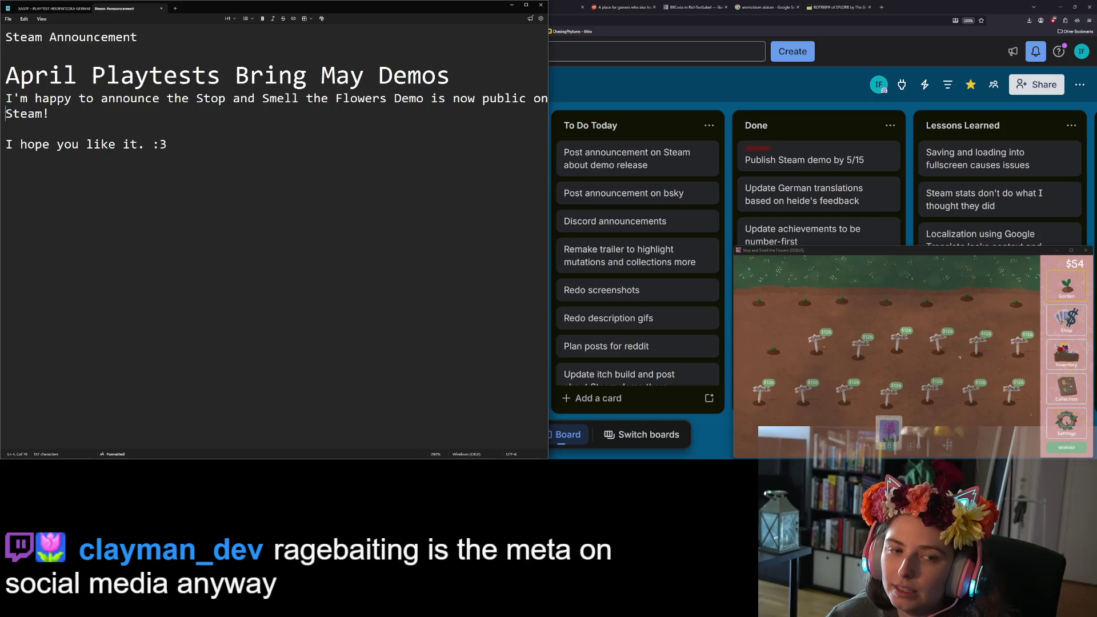
Insert and delete 'After' at the start, then type a closing line 'Demo is out now!'.
left_click(6, 99)
type("After")
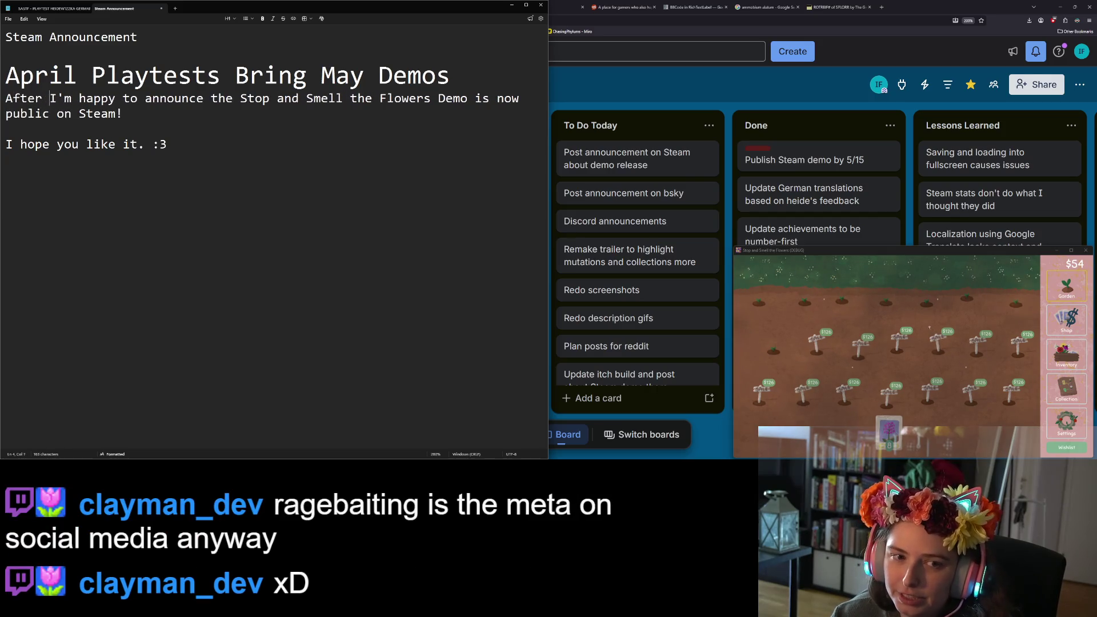
key("BackSpace")
key("BackSpace")
key("BackSpace")
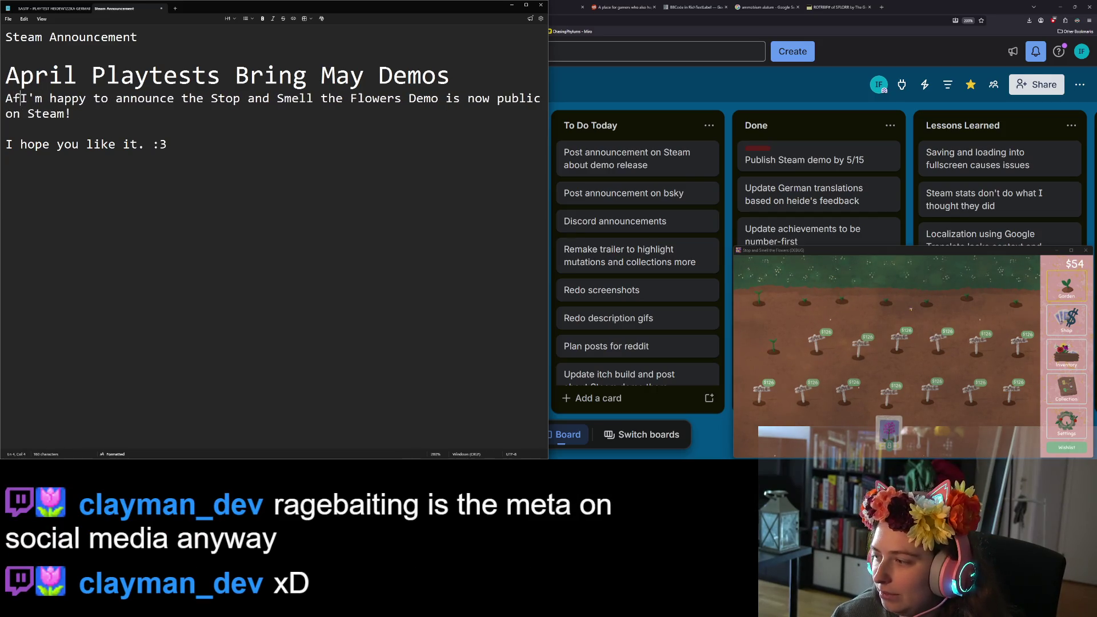
key("BackSpace")
key("BackSpace")
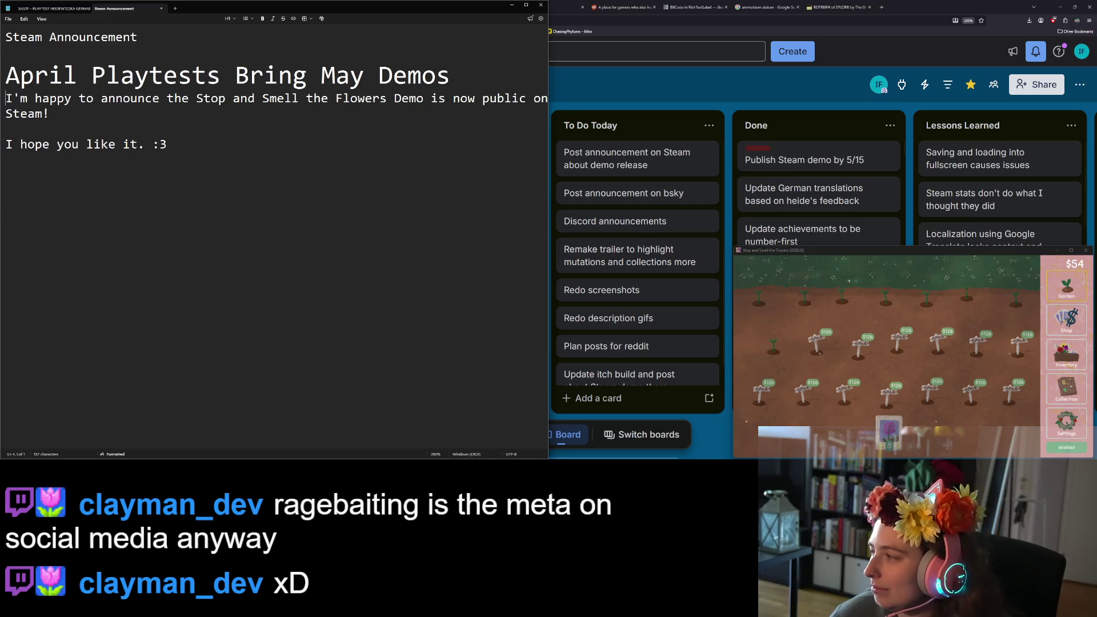
left_click(793, 275)
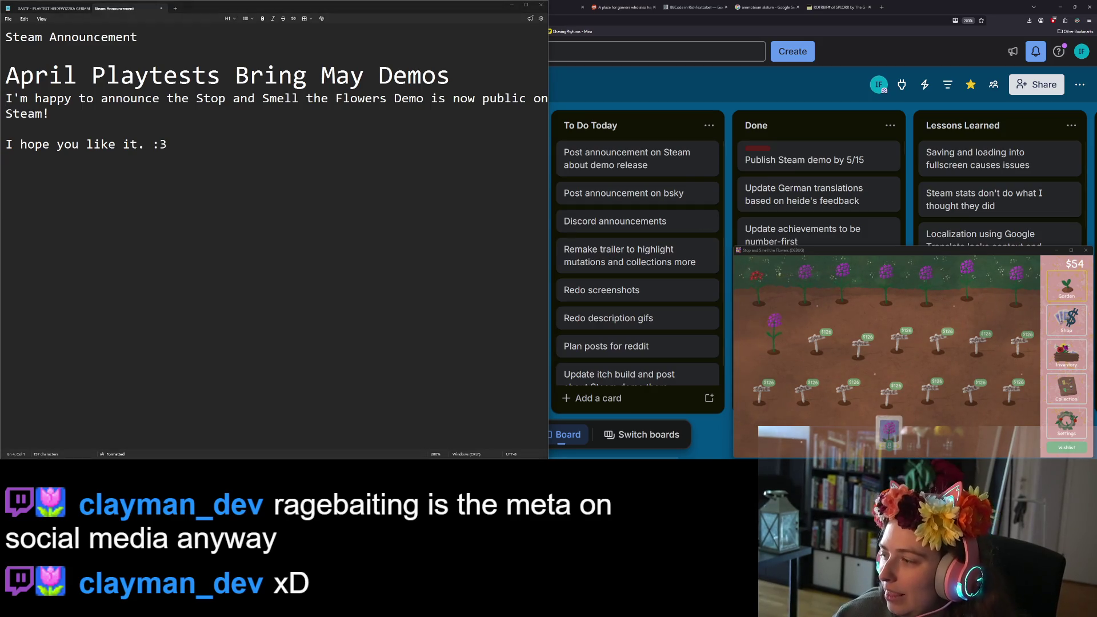
left_click(175, 229)
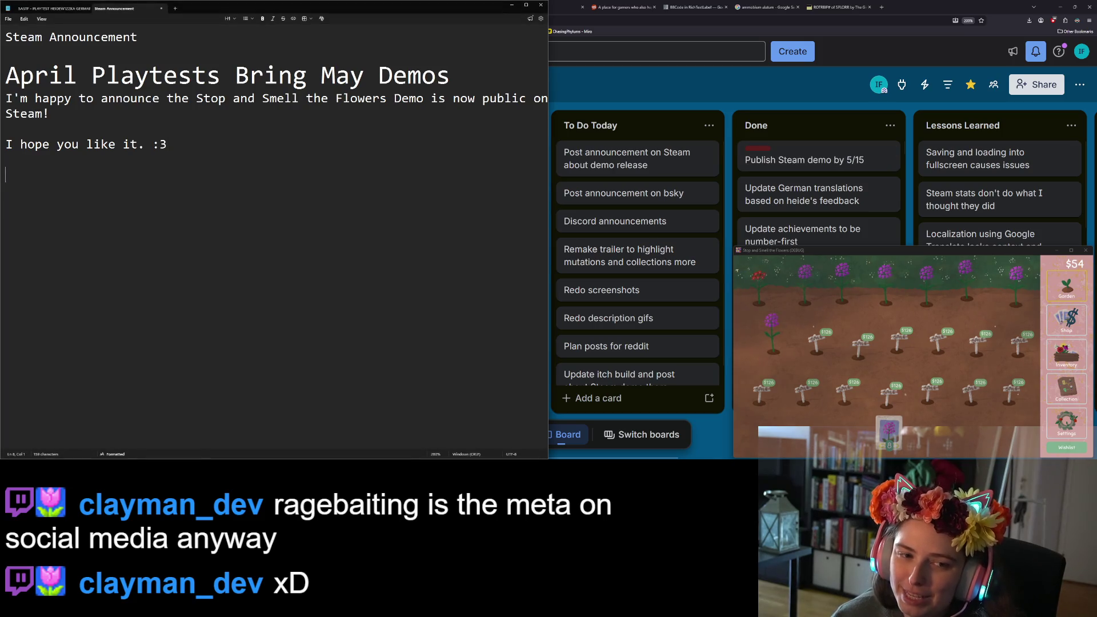
type("Demo")
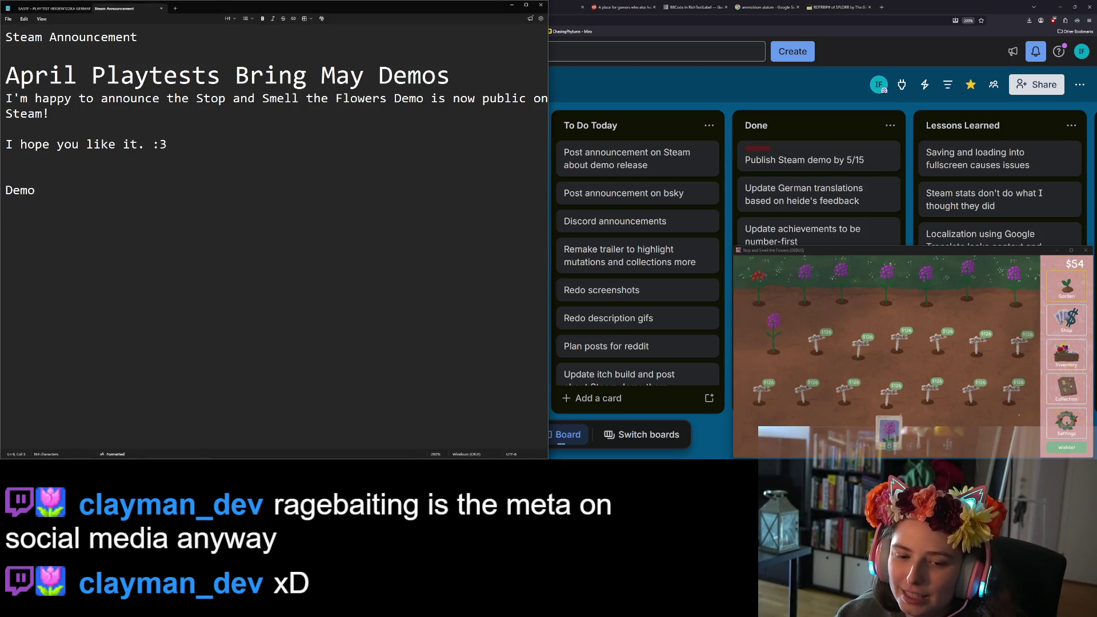
type(" is out now")
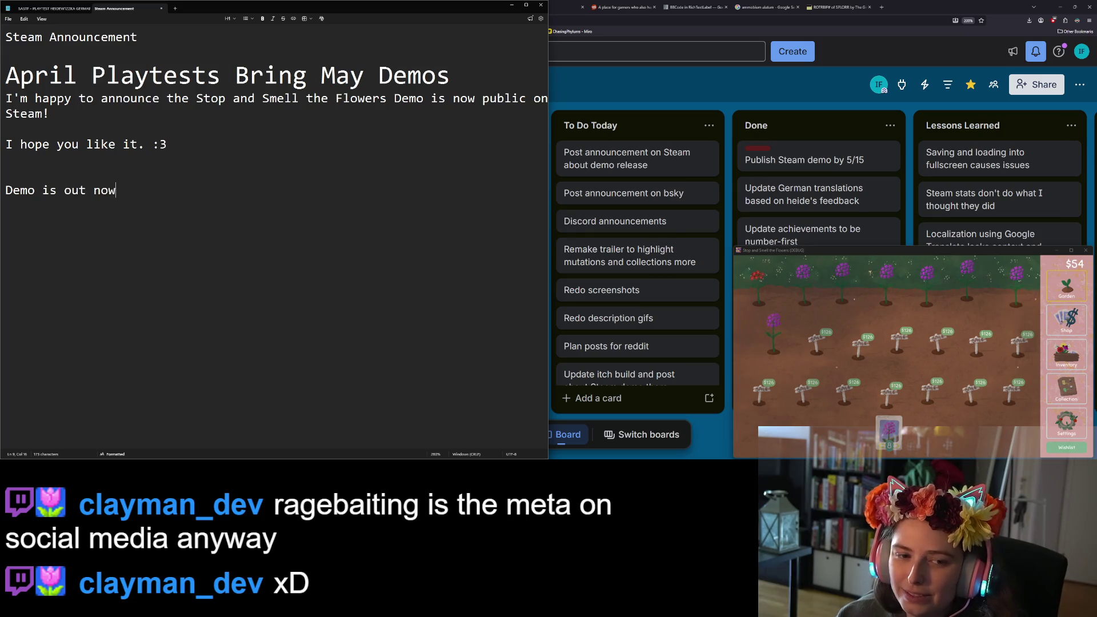
type("!")
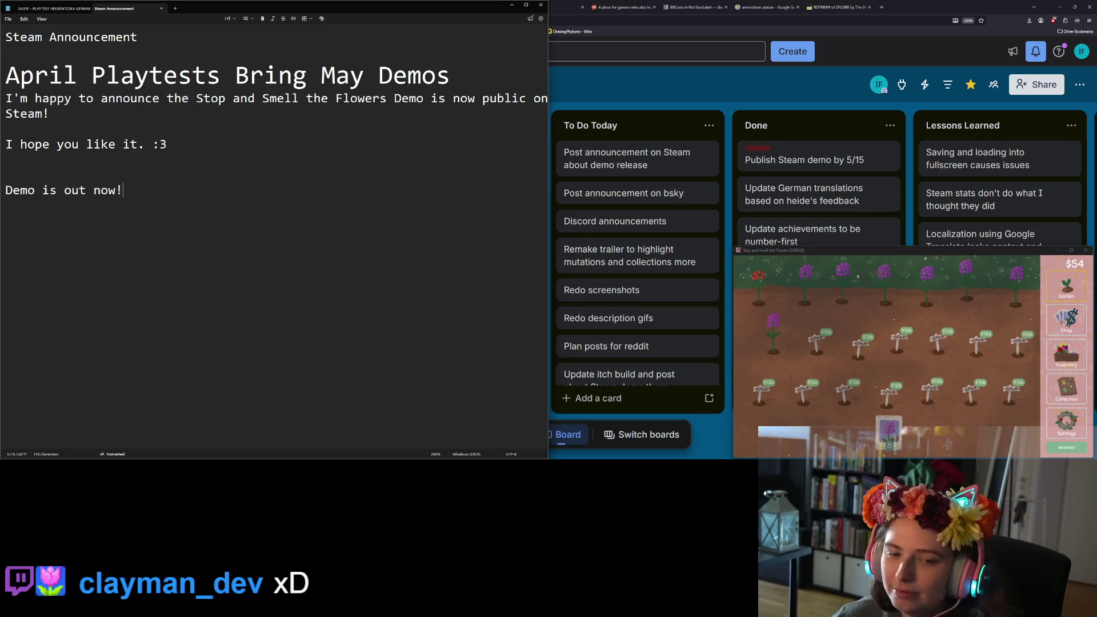
Reword the closing line to 'The demo is live!'.
triple_click(155, 190)
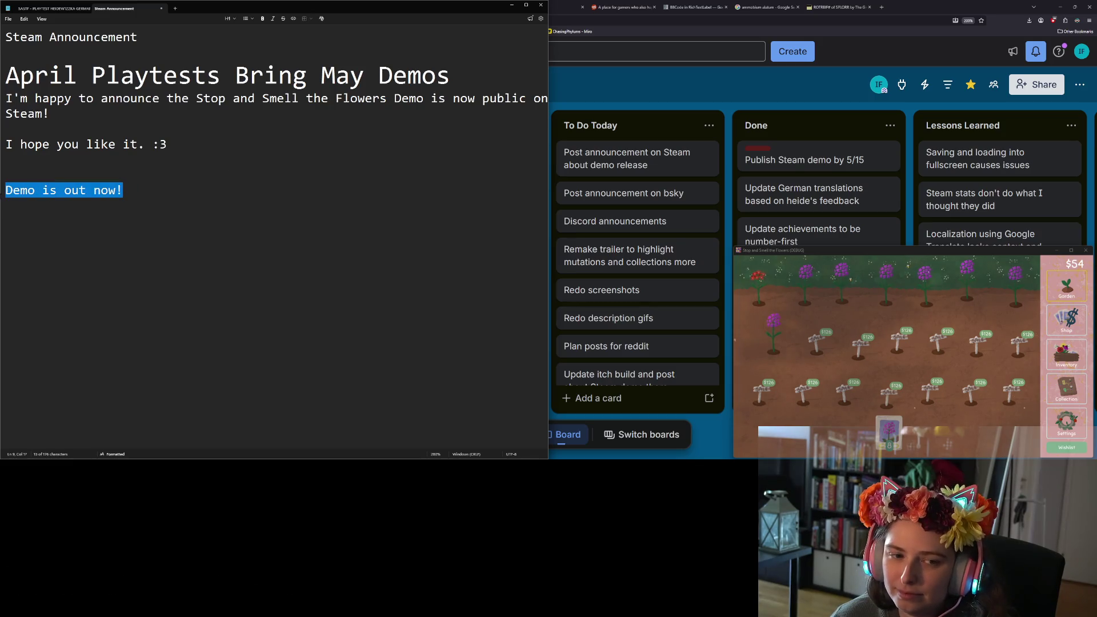
left_click(84, 194)
double_click(84, 194)
left_click(131, 196)
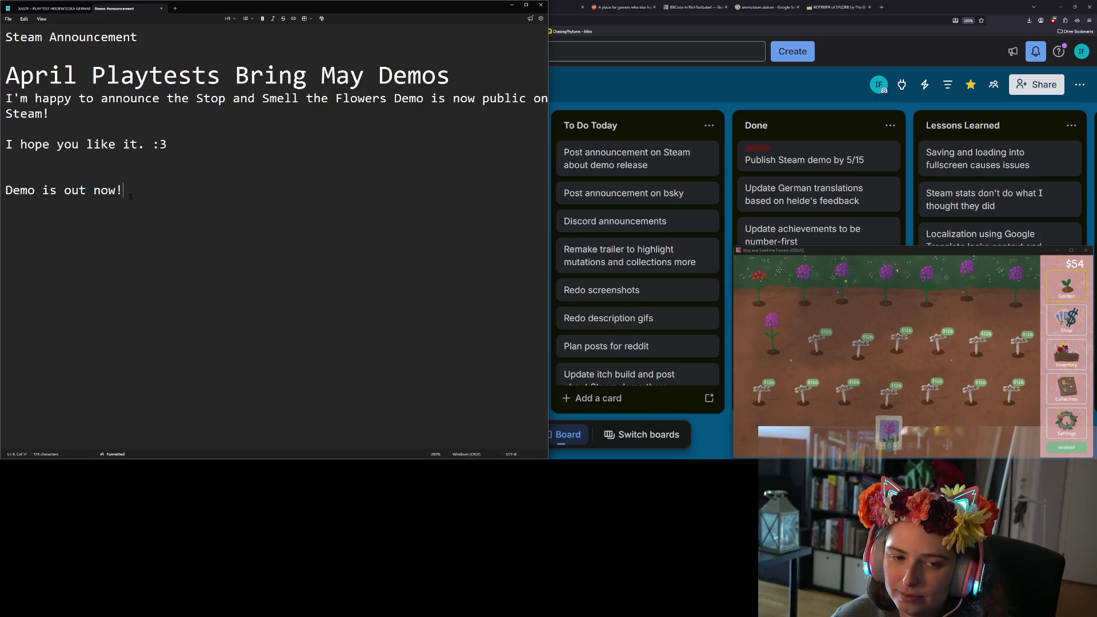
left_click_drag(64, 190, 116, 190)
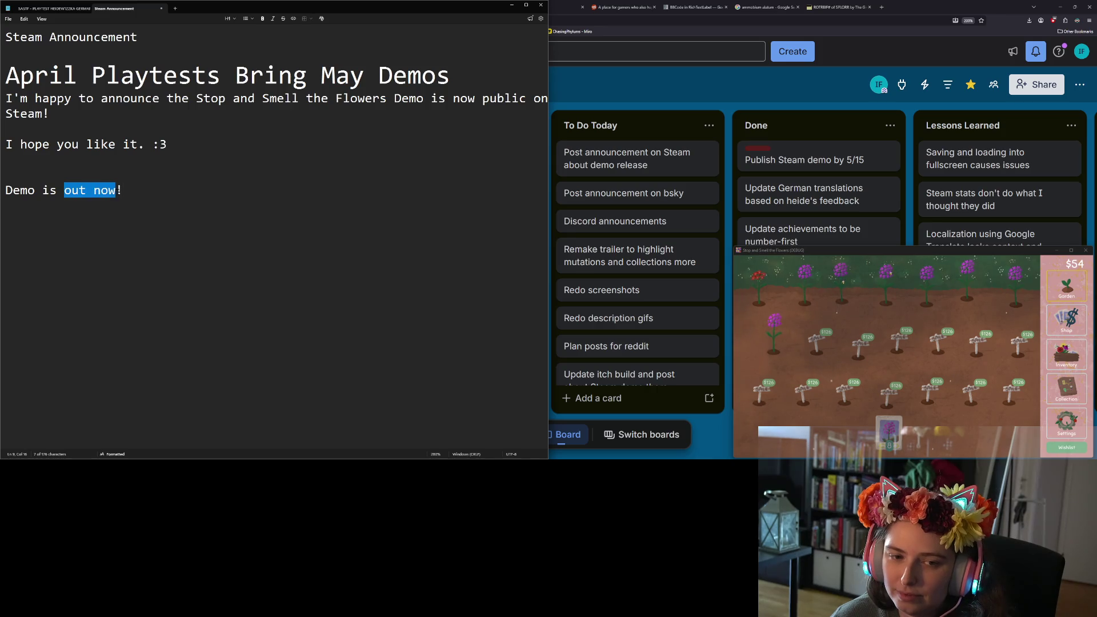
type("live")
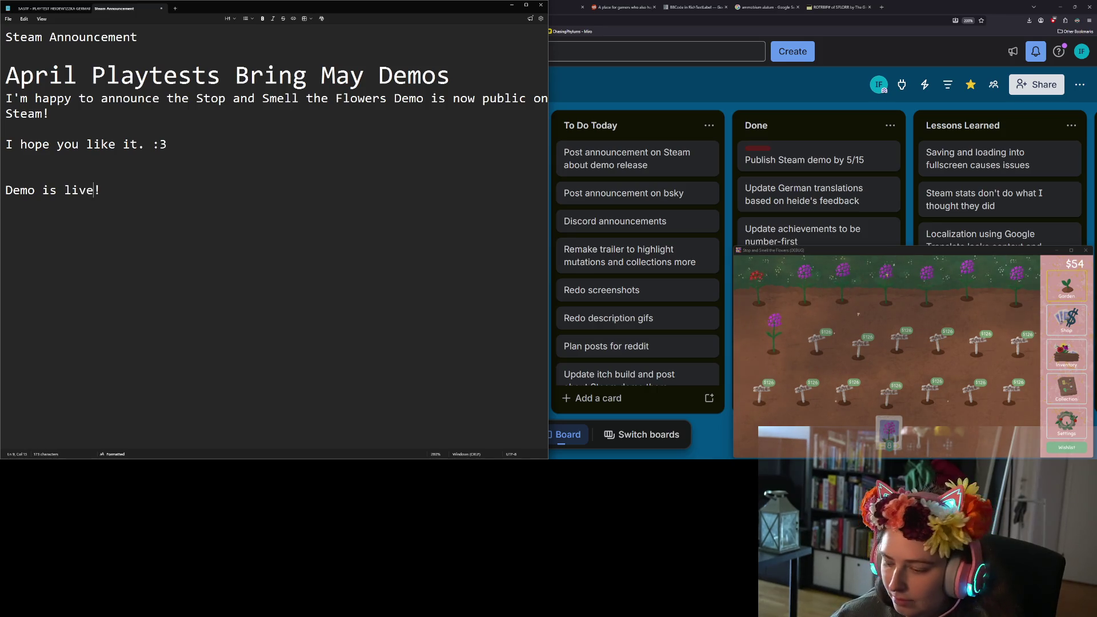
key("Delete")
type("The d")
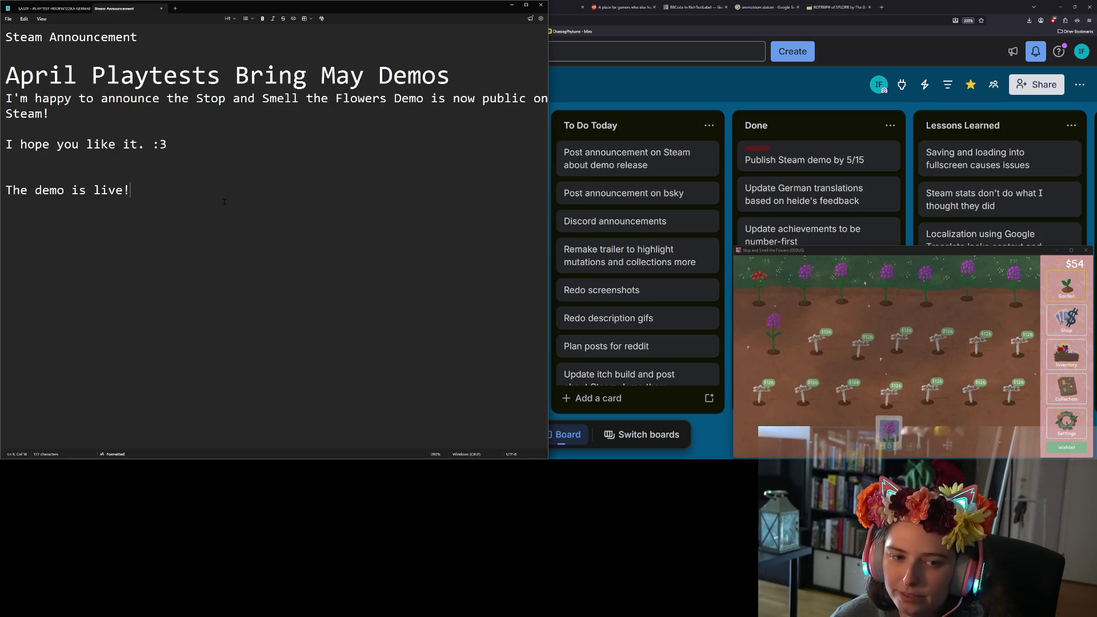
Change 'live' to 'out now' so the line reads 'The demo is out now!', then minimize Notepad.
left_click_drag(224, 201, 2, 190)
left_click(70, 194)
double_click(109, 191)
type("out now")
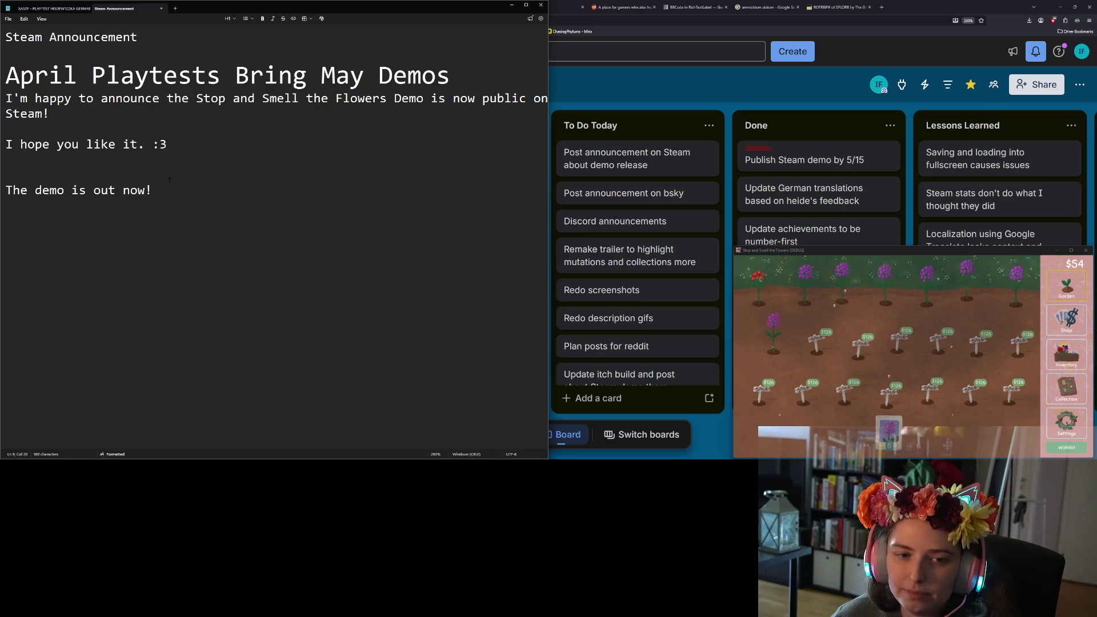
left_click_drag(153, 191, 1, 195)
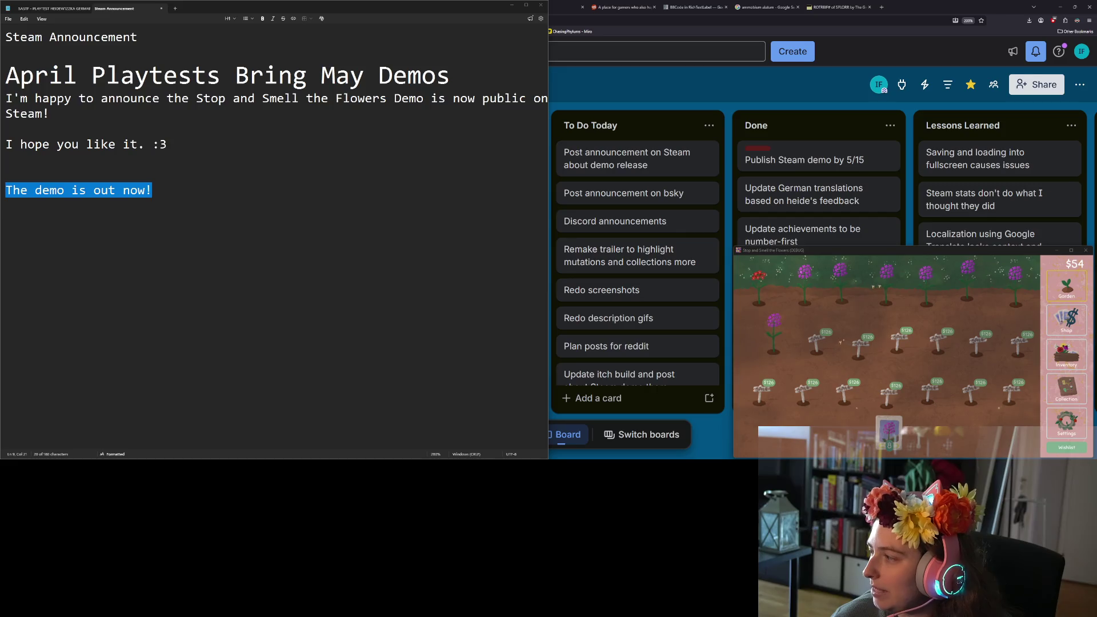
left_click_drag(173, 145, 6, 98)
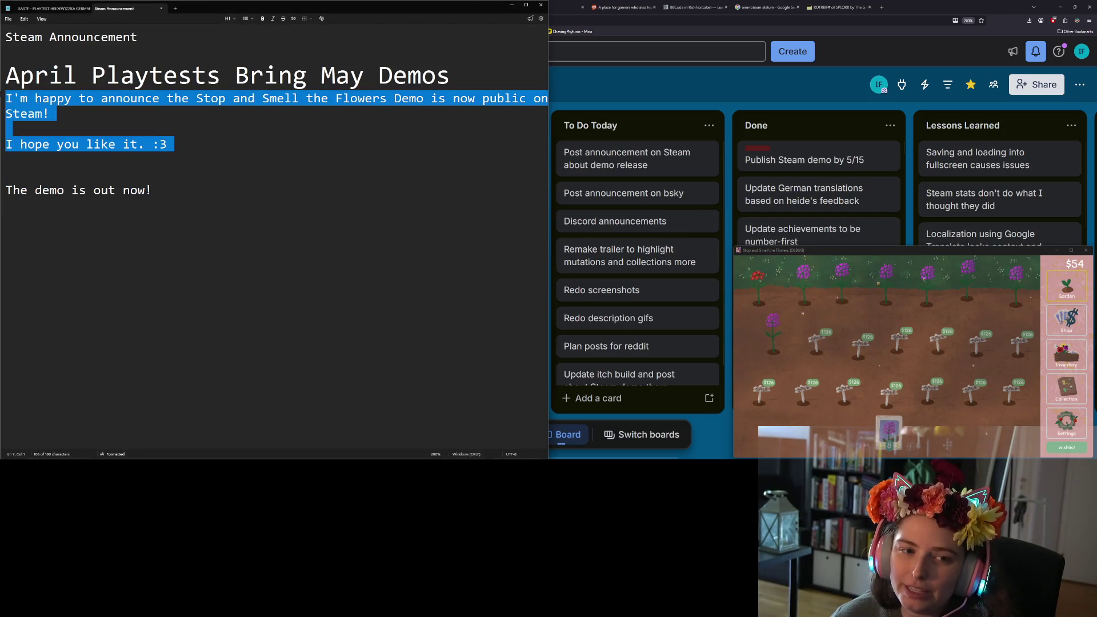
left_click(294, 143)
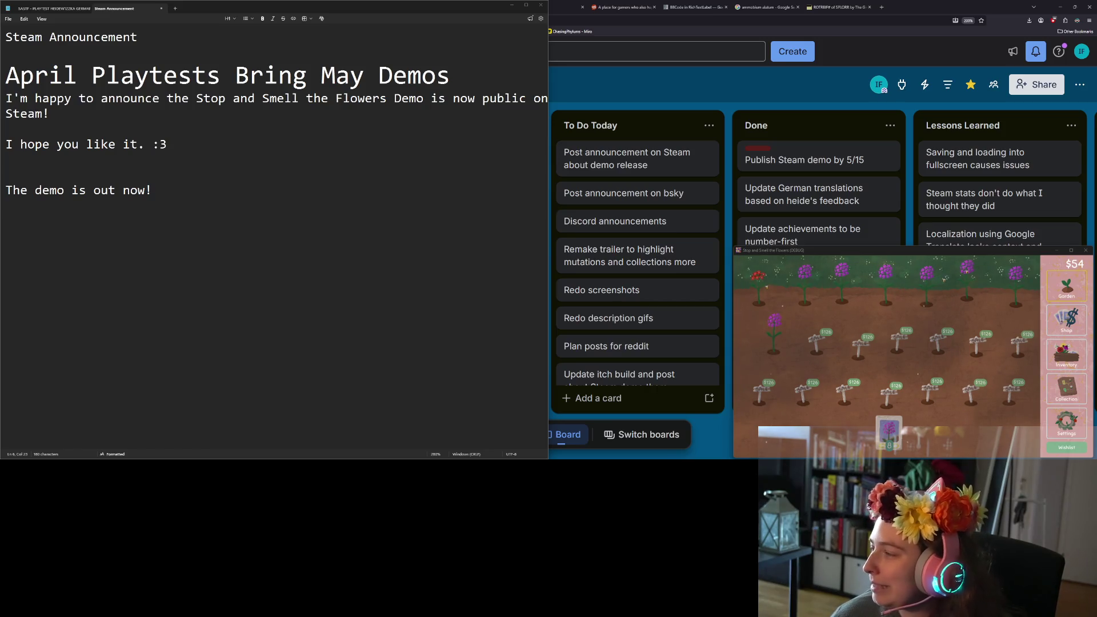
left_click(511, 5)
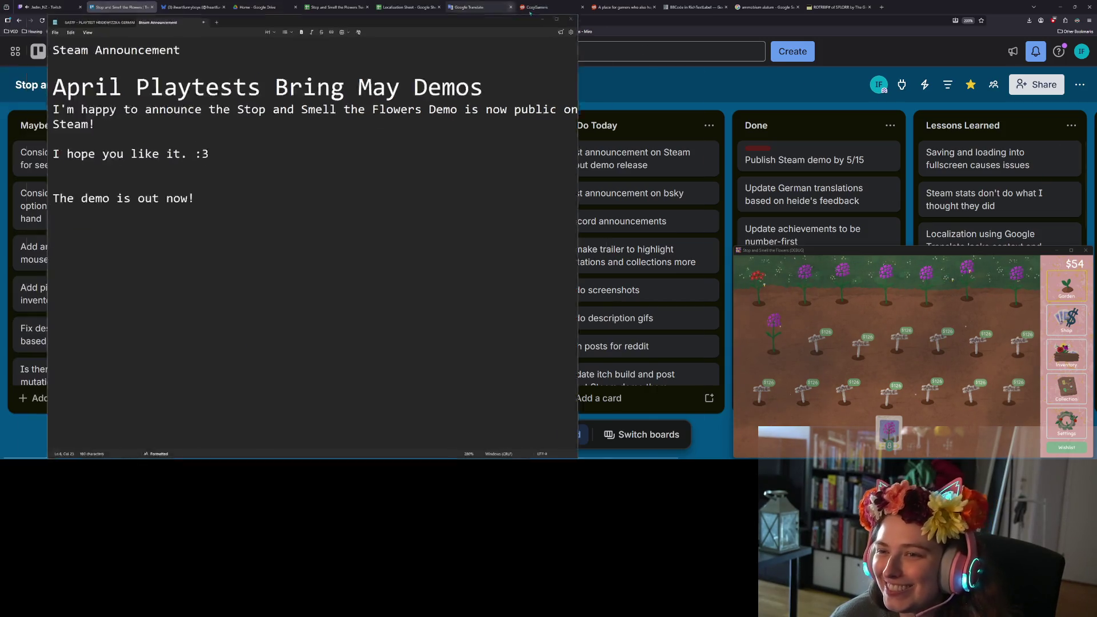
Switch the game to full screen in its display settings and return to the garden.
left_click(1071, 250)
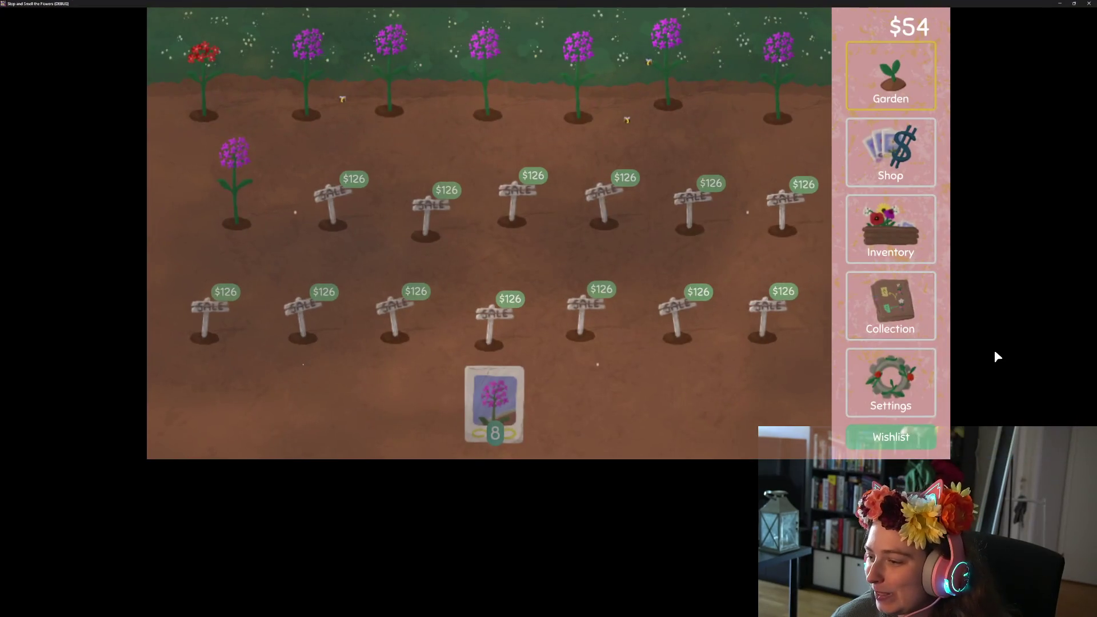
left_click(889, 377)
left_click(452, 39)
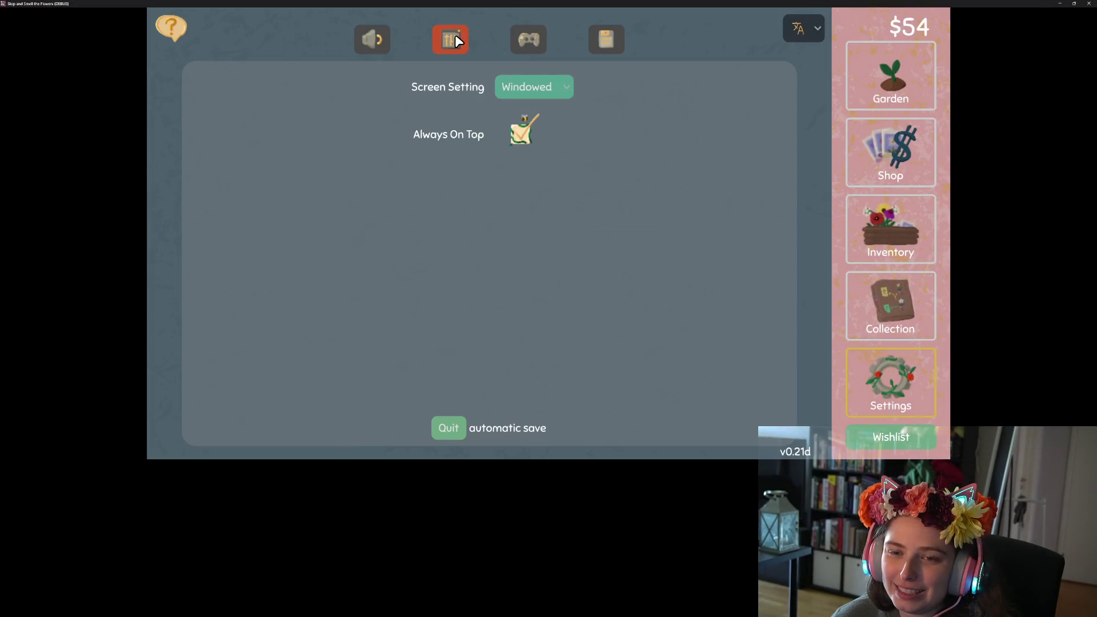
left_click(521, 87)
left_click(543, 128)
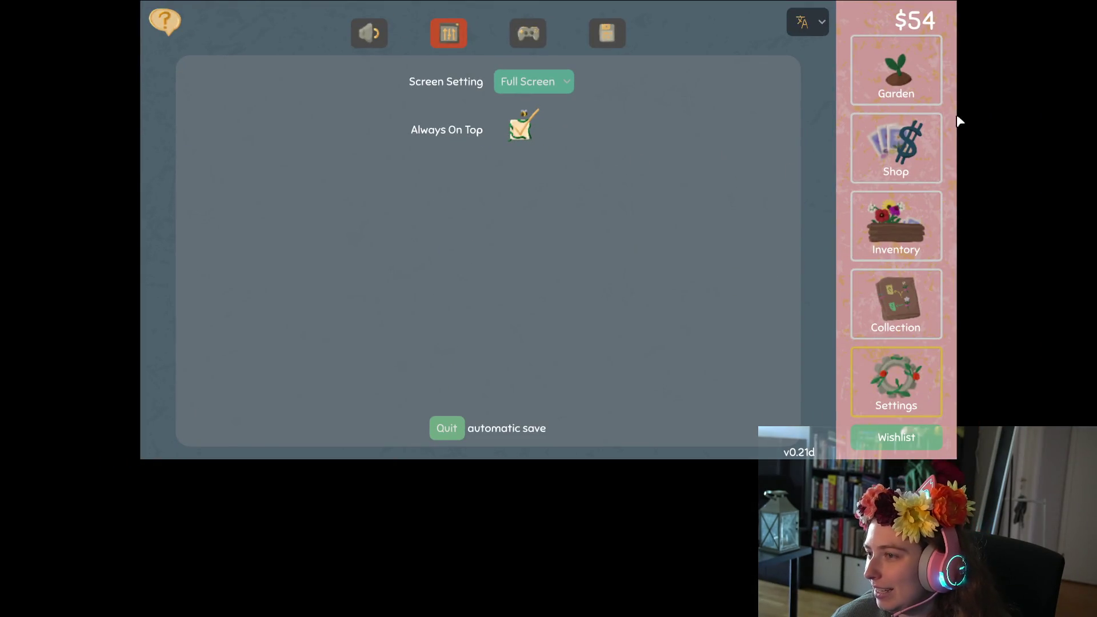
left_click(926, 98)
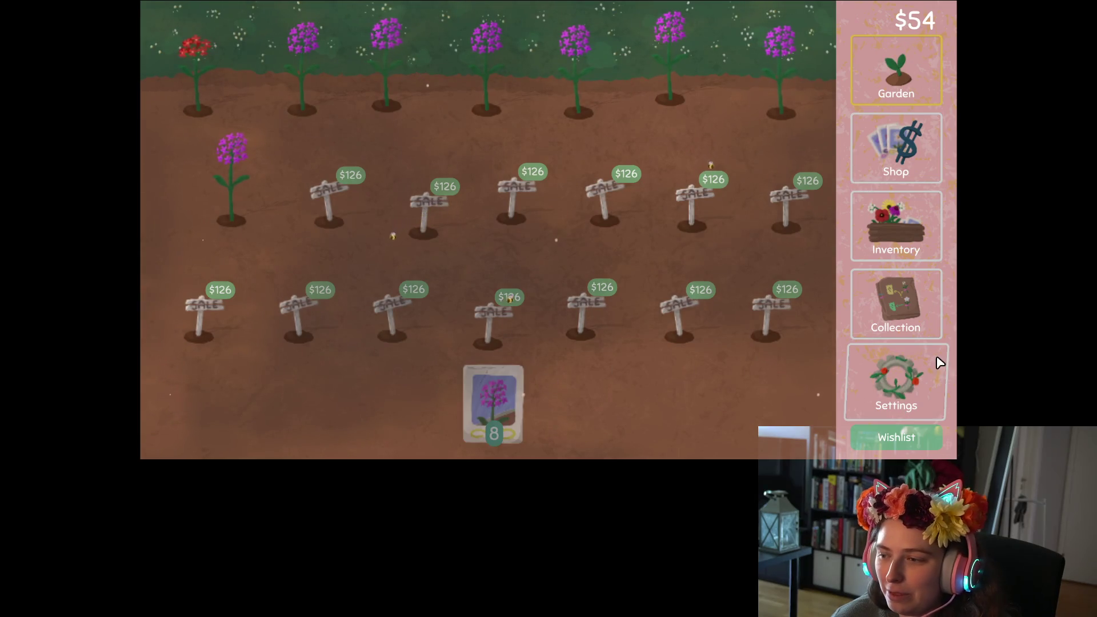
Pan the flower collection map and capture two screen snips of the game area.
left_click(896, 298)
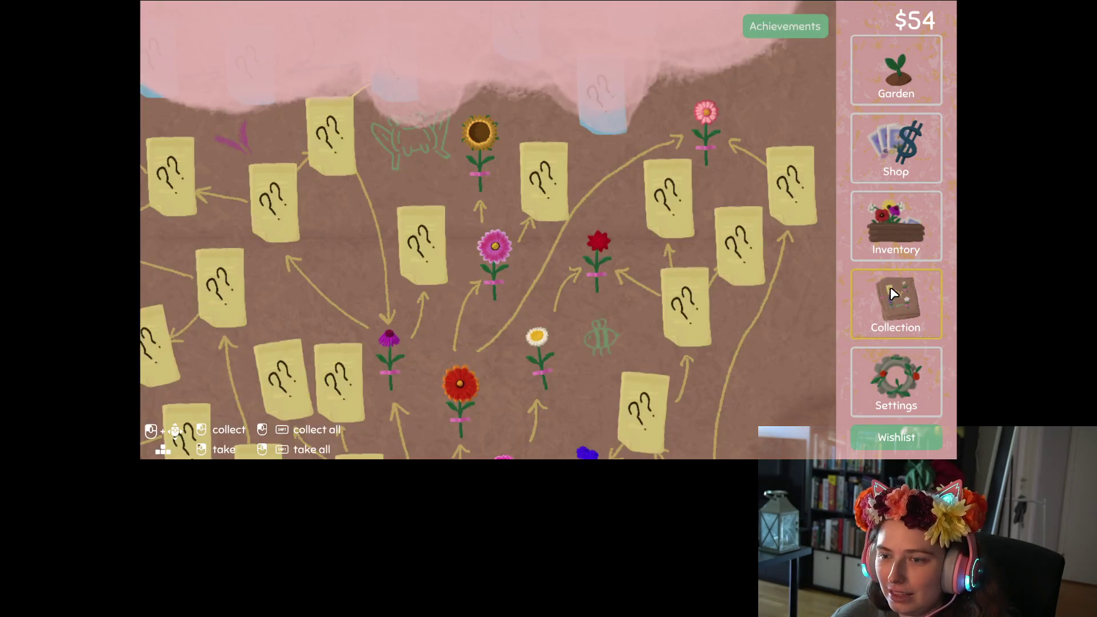
mouse_move(874, 268)
left_mouse_down()
mouse_move(821, 297)
mouse_move(784, 342)
mouse_move(802, 323)
mouse_move(775, 327)
left_mouse_up()
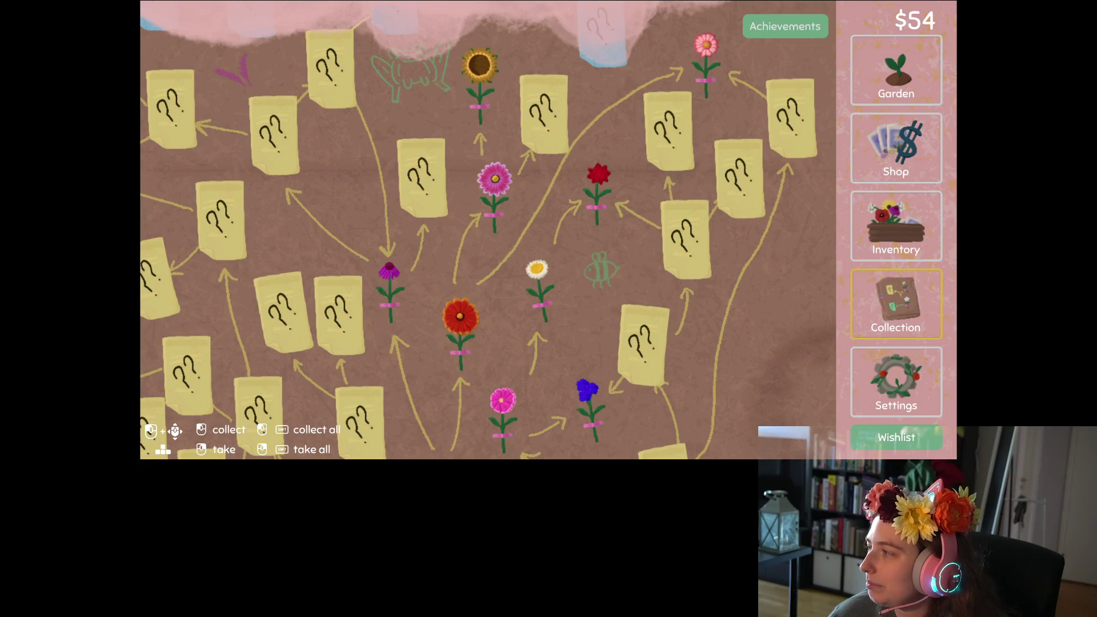
key("Escape")
mouse_move(140, 1)
left_mouse_down()
mouse_move(485, 207)
mouse_move(916, 425)
mouse_move(960, 464)
left_mouse_up()
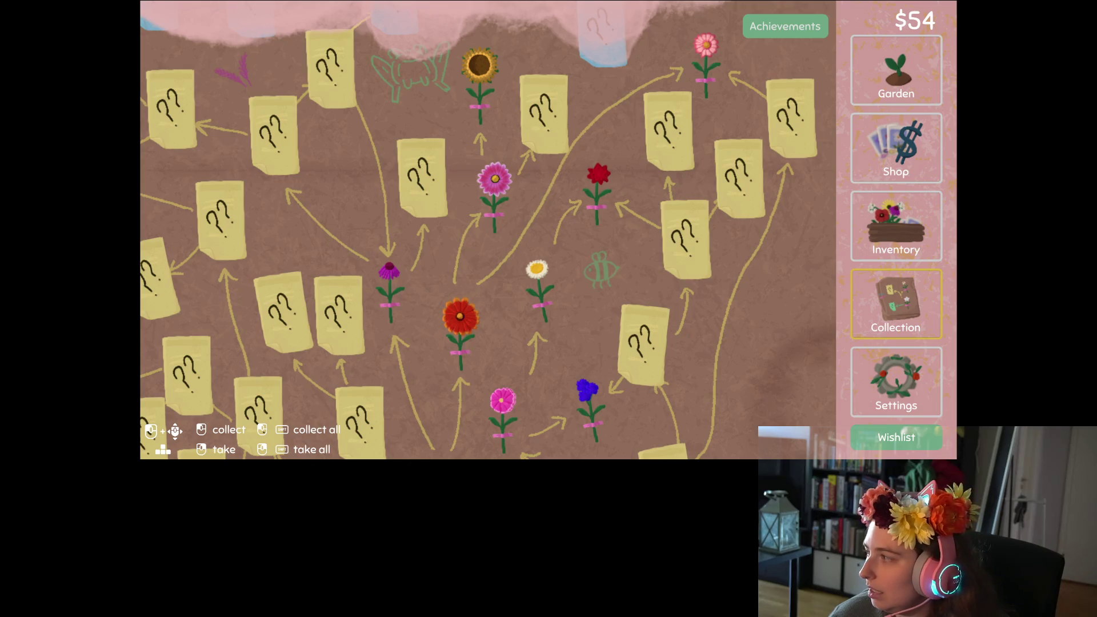
key("super+shift+s")
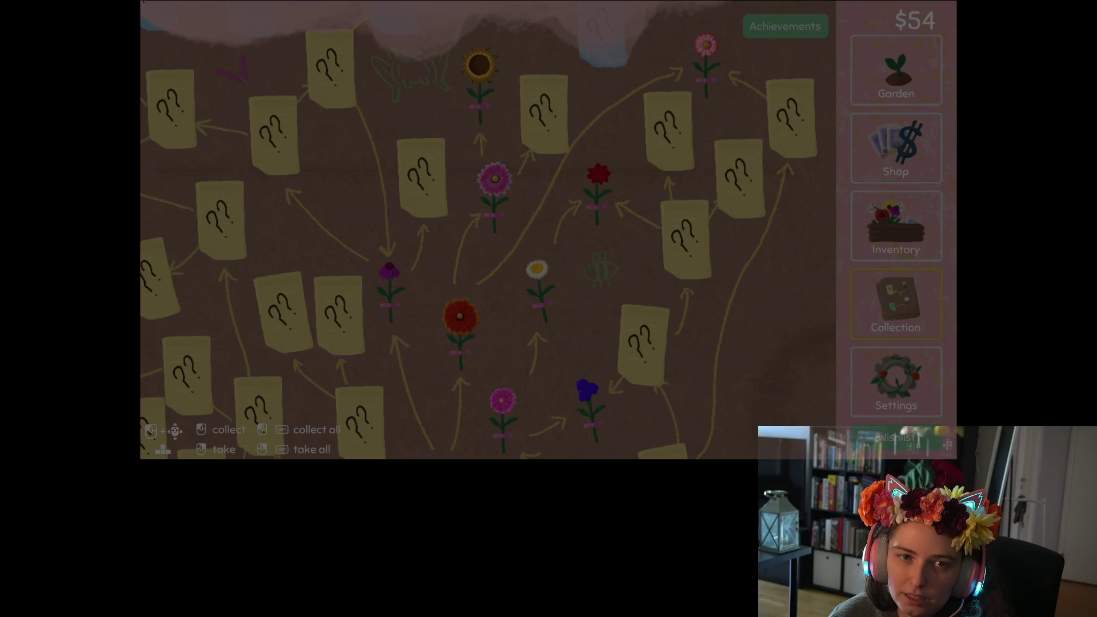
mouse_move(142, 2)
left_mouse_down()
mouse_move(427, 214)
mouse_move(814, 452)
mouse_move(960, 465)
left_mouse_up()
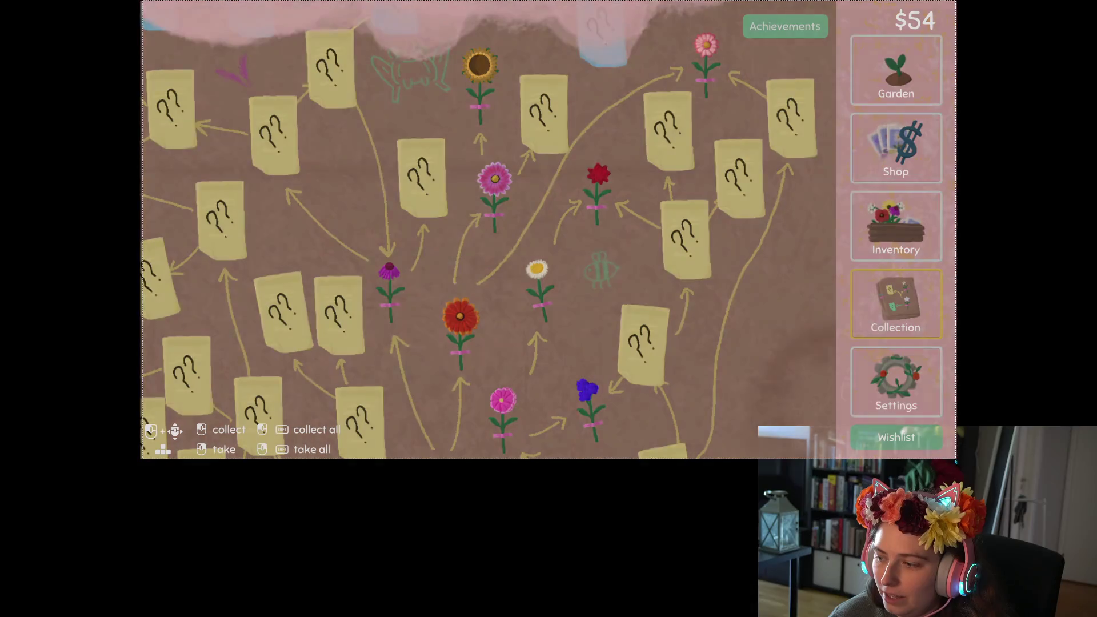
Look at the game's Controls settings page, then go back to the flower collection.
left_click(928, 392)
left_click(528, 33)
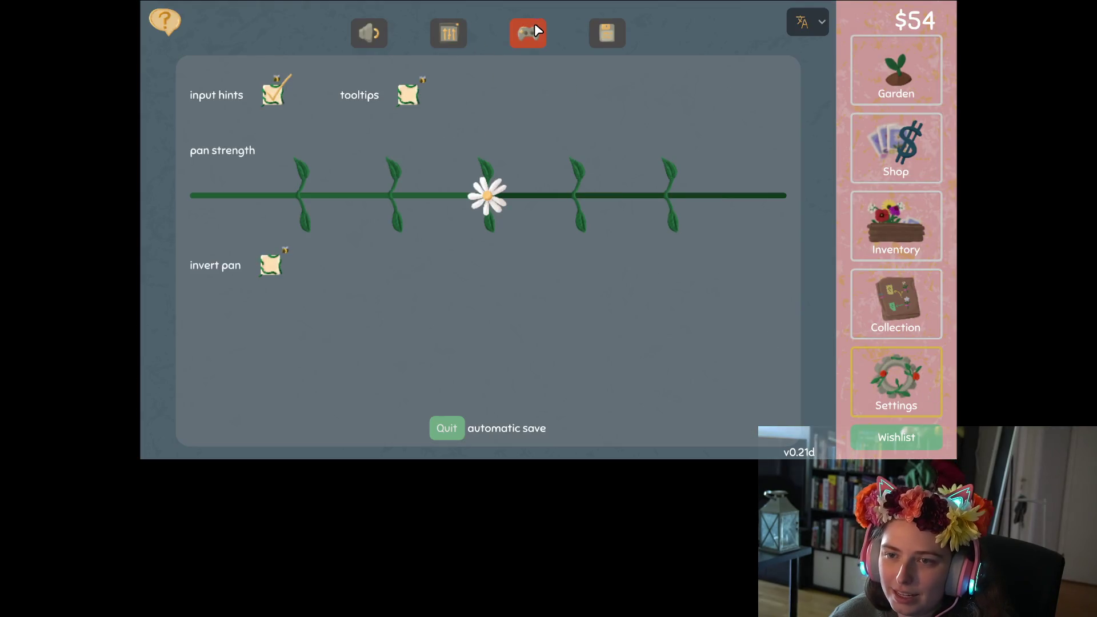
left_click(896, 298)
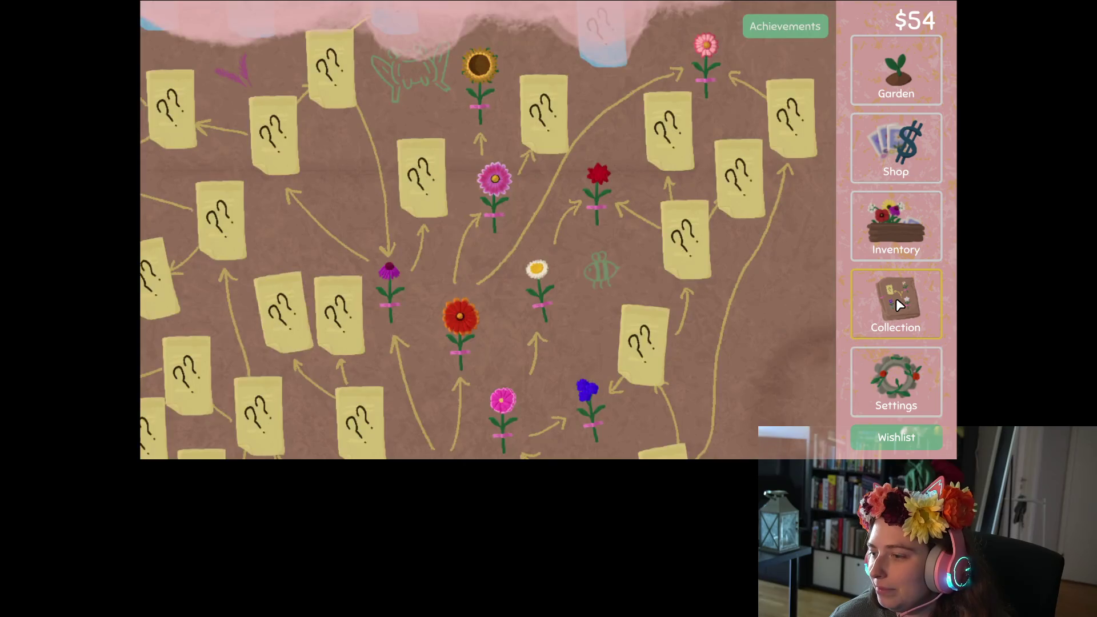
Scroll and pan across the flower collection map for more entries, then return to the garden plots.
scroll(743, 263, "down", 5)
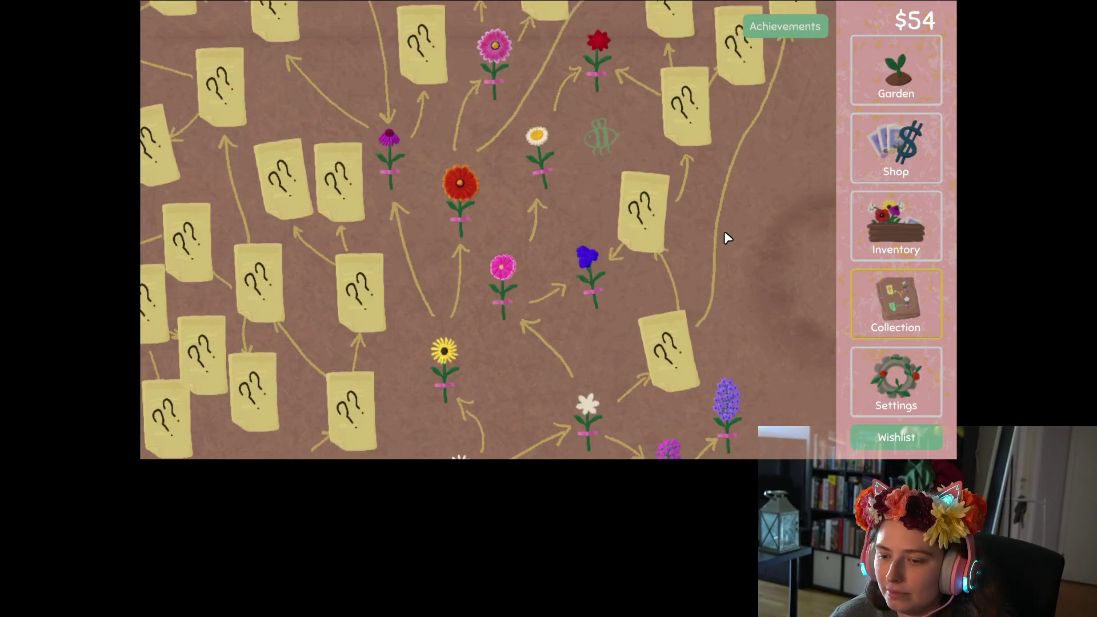
mouse_move(620, 229)
left_mouse_down()
mouse_move(705, 247)
mouse_move(707, 237)
mouse_move(676, 235)
left_mouse_up()
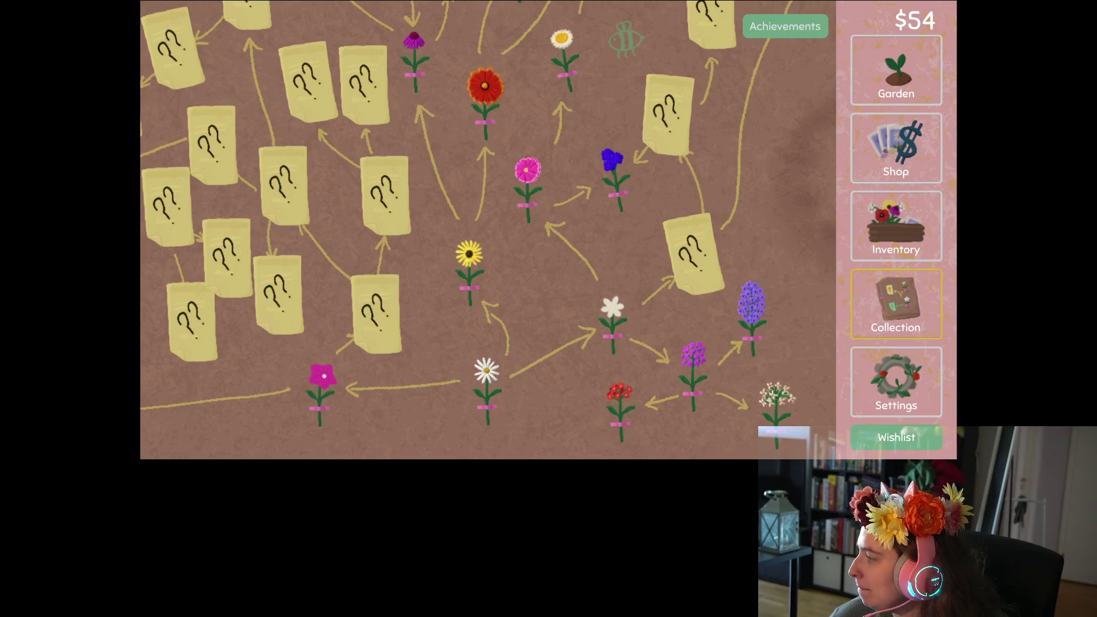
left_click(900, 68)
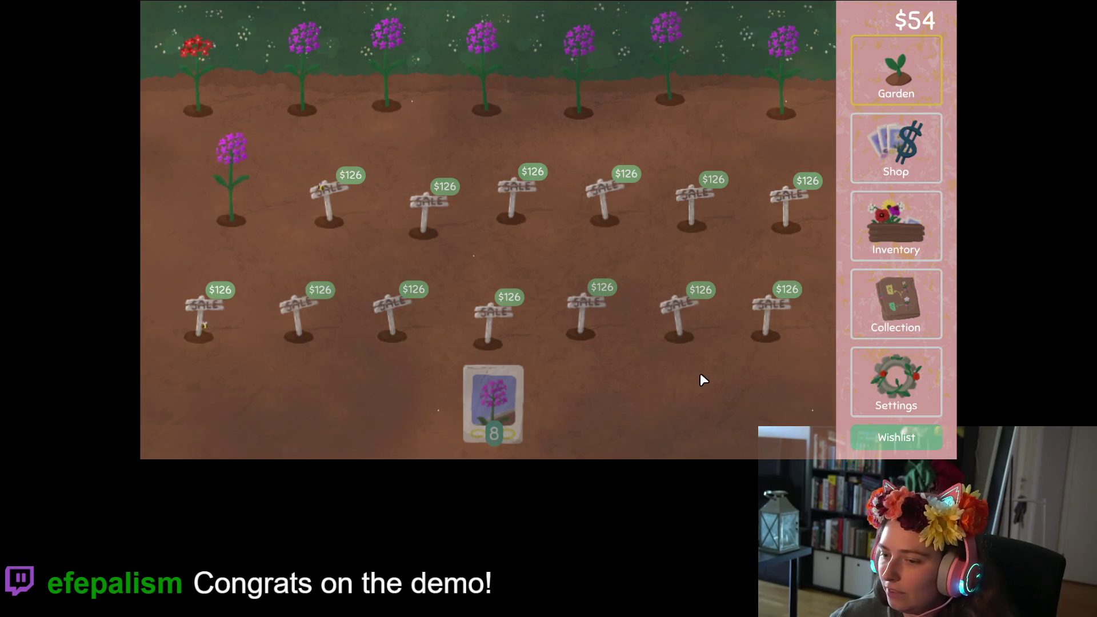
Add $100,000 with the money cheat and buy all eleven for-sale plots.
key("m")
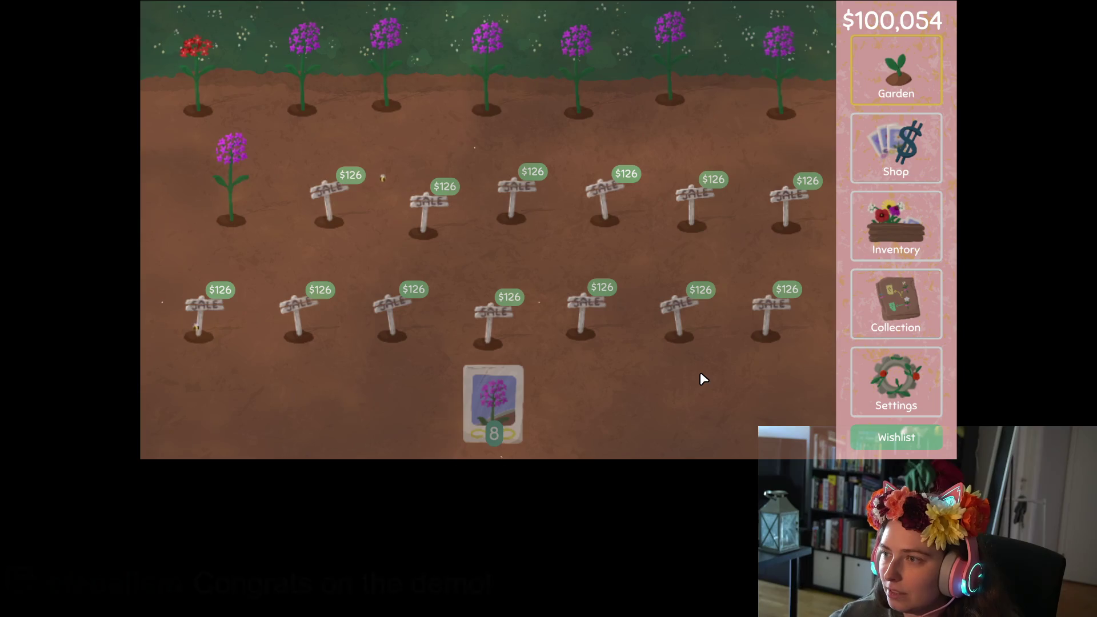
left_click(426, 212)
left_click(512, 206)
left_click(605, 205)
left_click(692, 208)
left_click(786, 209)
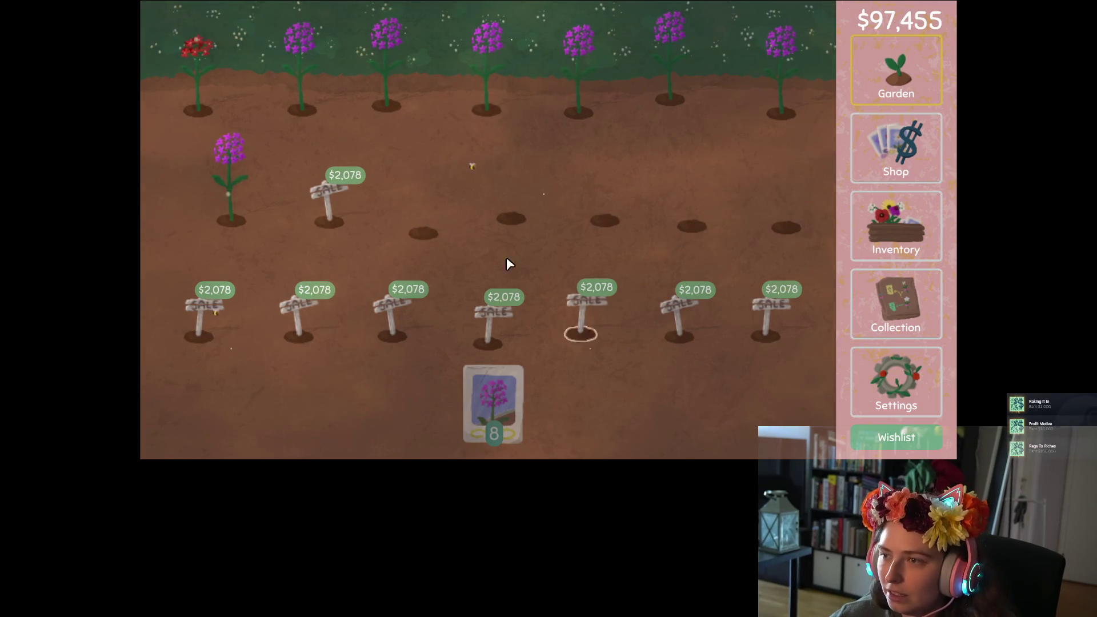
left_click(343, 204)
left_click(200, 315)
left_click(299, 314)
left_click(392, 314)
left_click(489, 322)
left_click(581, 320)
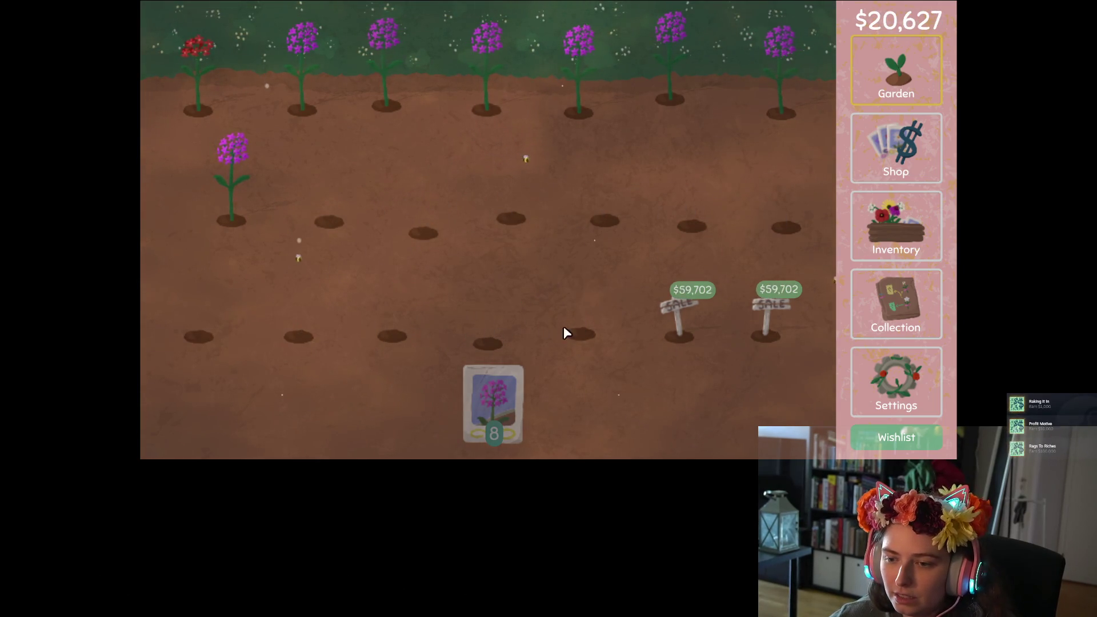
Plant lavender in the six middle-row plots, then turn daisies, sunflowers and a coneflower into seed packets.
left_click(484, 388)
mouse_move(485, 387)
left_mouse_down()
mouse_move(322, 213)
mouse_move(788, 188)
mouse_move(336, 296)
mouse_move(910, 222)
left_mouse_up()
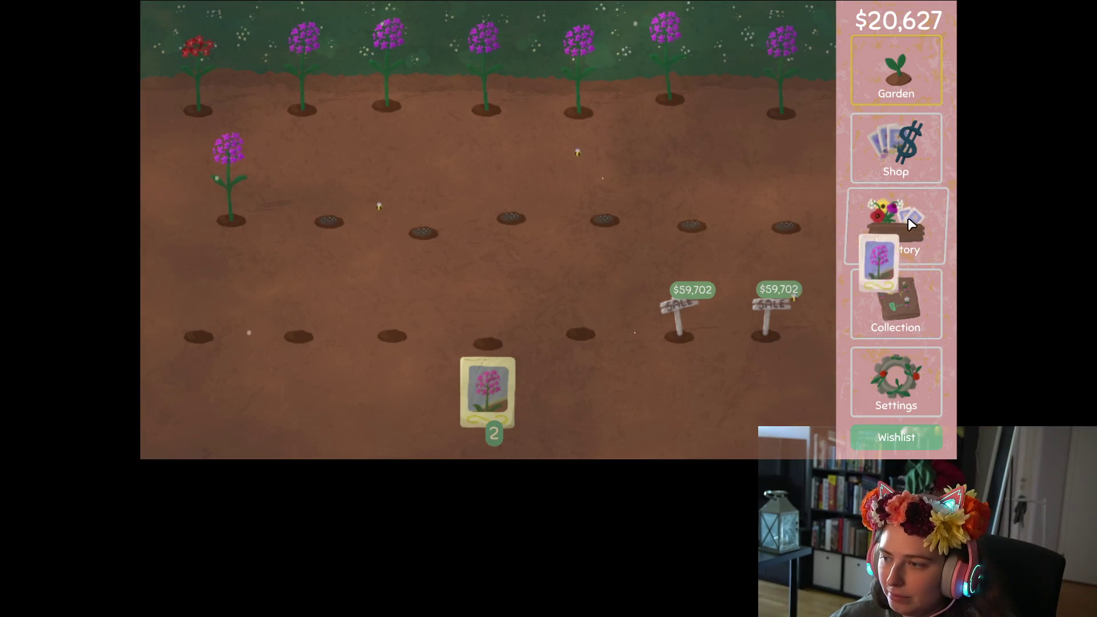
left_click(910, 221)
mouse_move(693, 142)
left_mouse_down()
mouse_move(404, 161)
mouse_move(433, 166)
left_mouse_up()
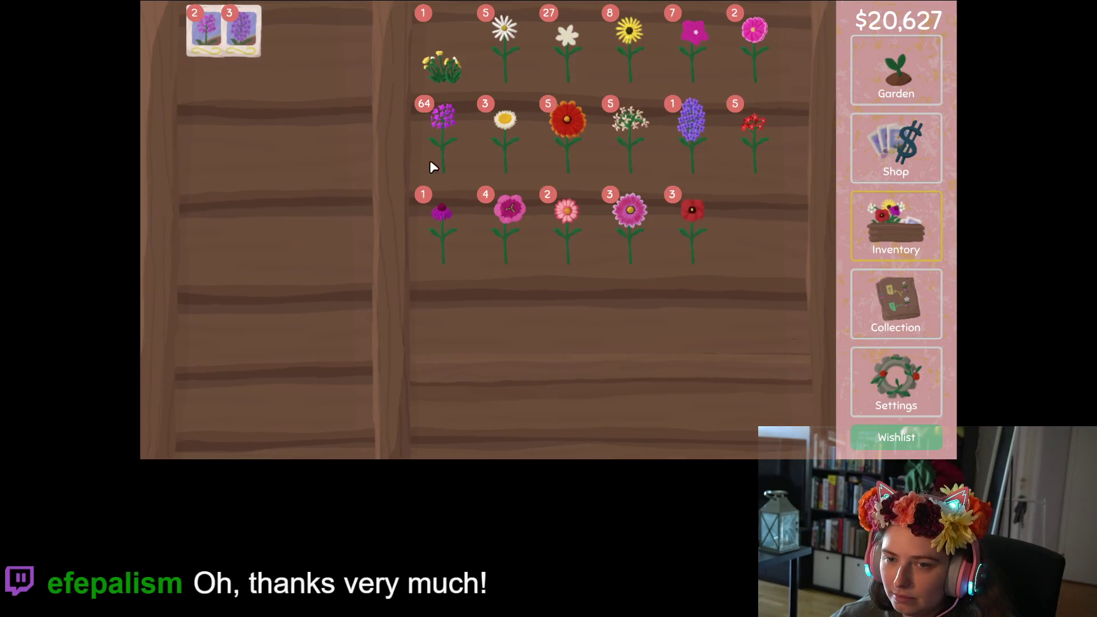
left_click_drag(505, 126, 302, 190)
mouse_move(506, 74)
left_mouse_down()
mouse_move(323, 169)
mouse_move(320, 183)
left_mouse_up()
mouse_move(629, 52)
left_mouse_down()
mouse_move(634, 70)
mouse_move(291, 234)
left_mouse_up()
left_click_drag(502, 59, 280, 240)
left_click_drag(640, 58, 285, 331)
mouse_move(443, 237)
left_mouse_down()
mouse_move(421, 262)
mouse_move(297, 268)
left_mouse_up()
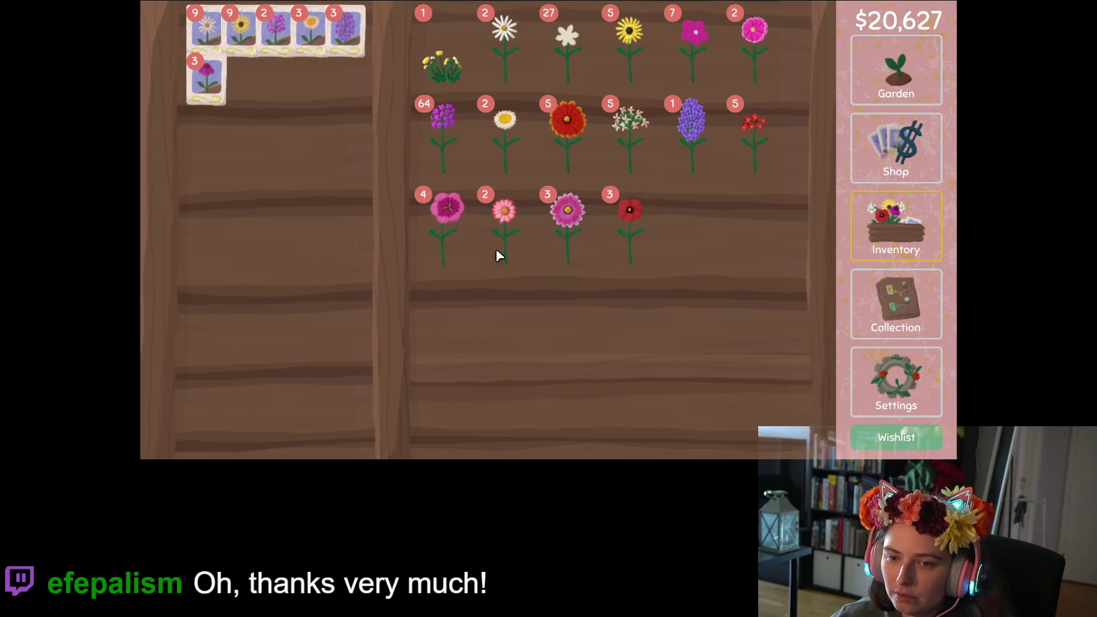
Reroll the shop's mystery seed card many times, then carry a lavender seed card to a garden plot.
left_click(894, 171)
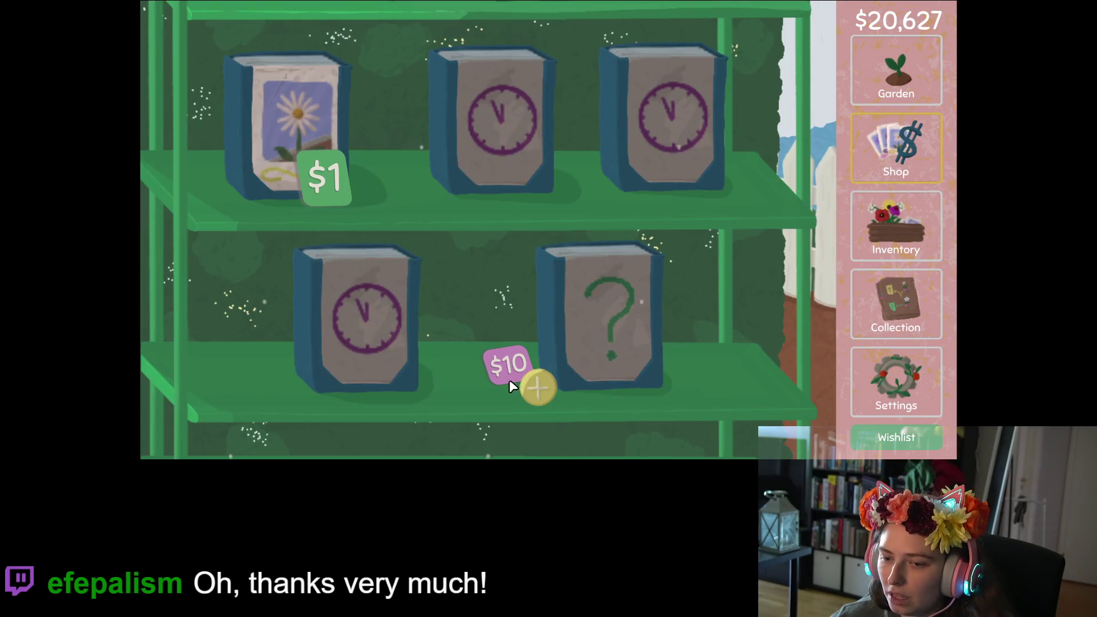
left_click(536, 387)
left_click(536, 386)
left_click(536, 387)
left_click(536, 387)
left_click(536, 387)
left_click(539, 387)
triple_click(539, 386)
triple_click(539, 386)
double_click(539, 387)
double_click(539, 387)
triple_click(545, 382)
triple_click(545, 382)
triple_click(545, 381)
triple_click(545, 382)
triple_click(545, 384)
left_click(545, 384)
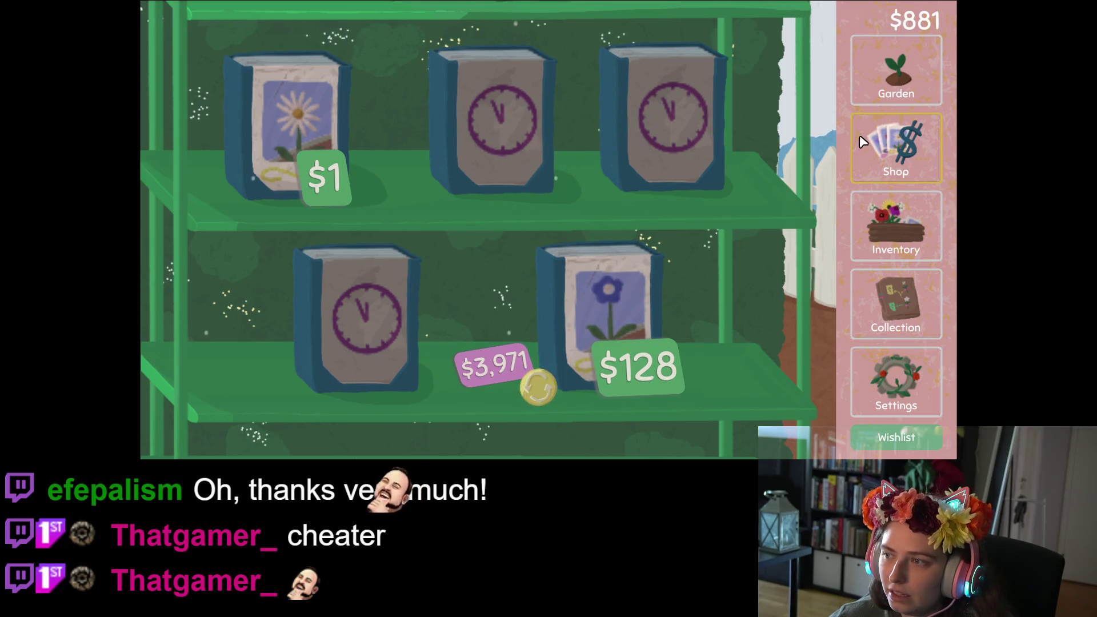
left_click(884, 97)
left_click_drag(559, 395, 323, 293)
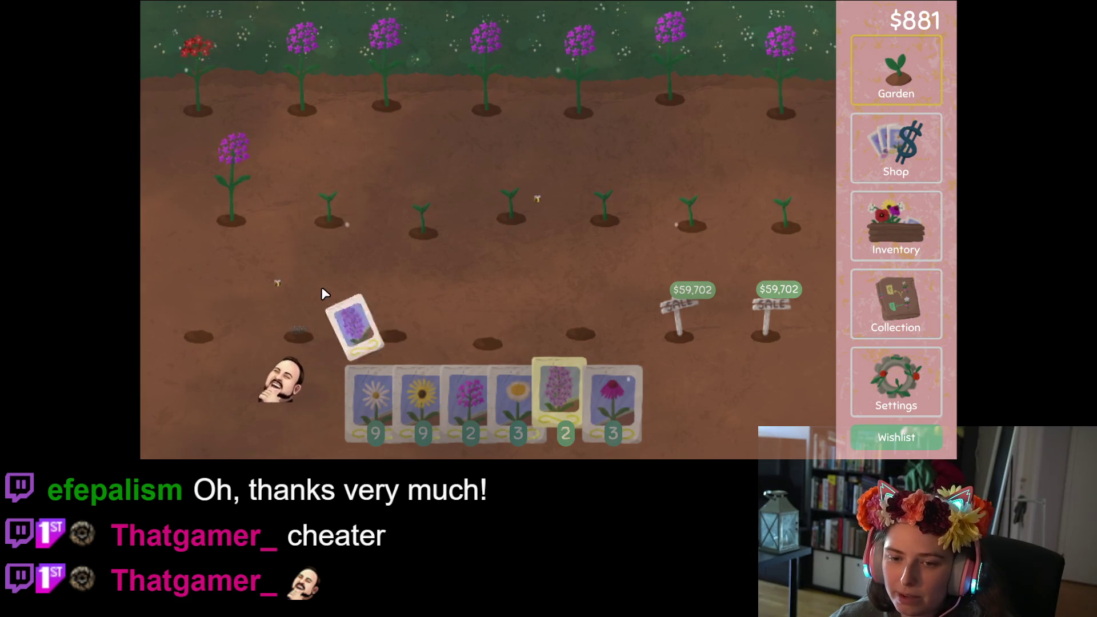
Plant lavender, yellow flowers and a sunflower, then harvest lavender and sow daisies in the top row.
left_click(395, 317)
left_click(518, 394)
left_click(490, 323)
left_click(583, 317)
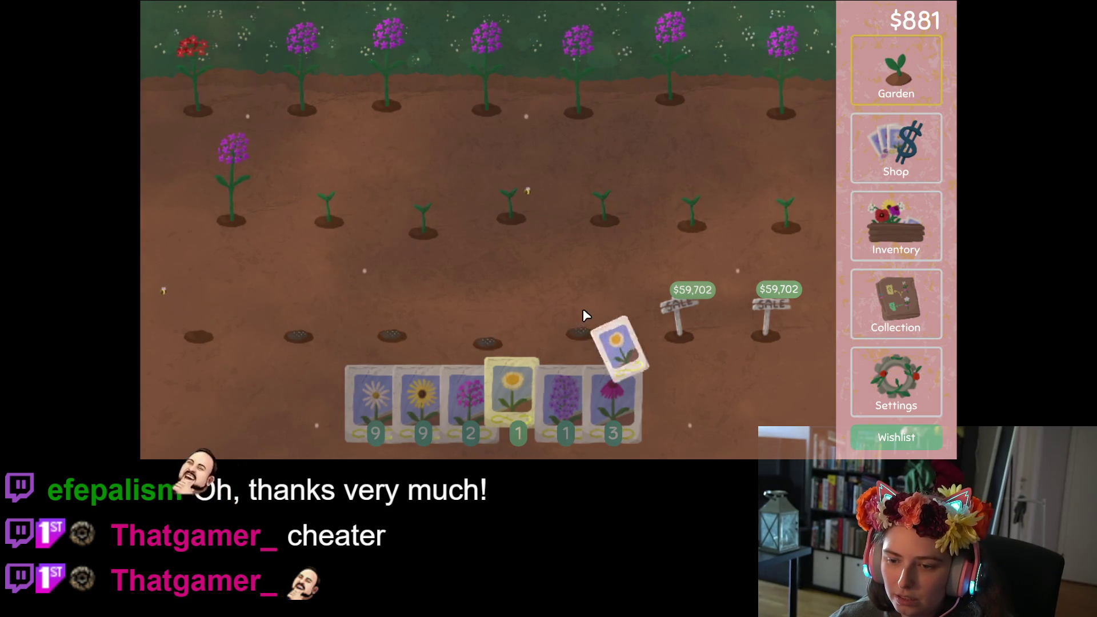
left_click(417, 400)
left_click(198, 328)
left_click(248, 184)
left_click(360, 411)
left_click(382, 97)
left_click(670, 99)
Harvest top- and middle-row lavender and replant the freed plots with echinacea.
left_click(613, 400)
left_click(578, 106)
left_click(771, 111)
left_click(495, 80)
left_click(328, 177)
left_click(594, 183)
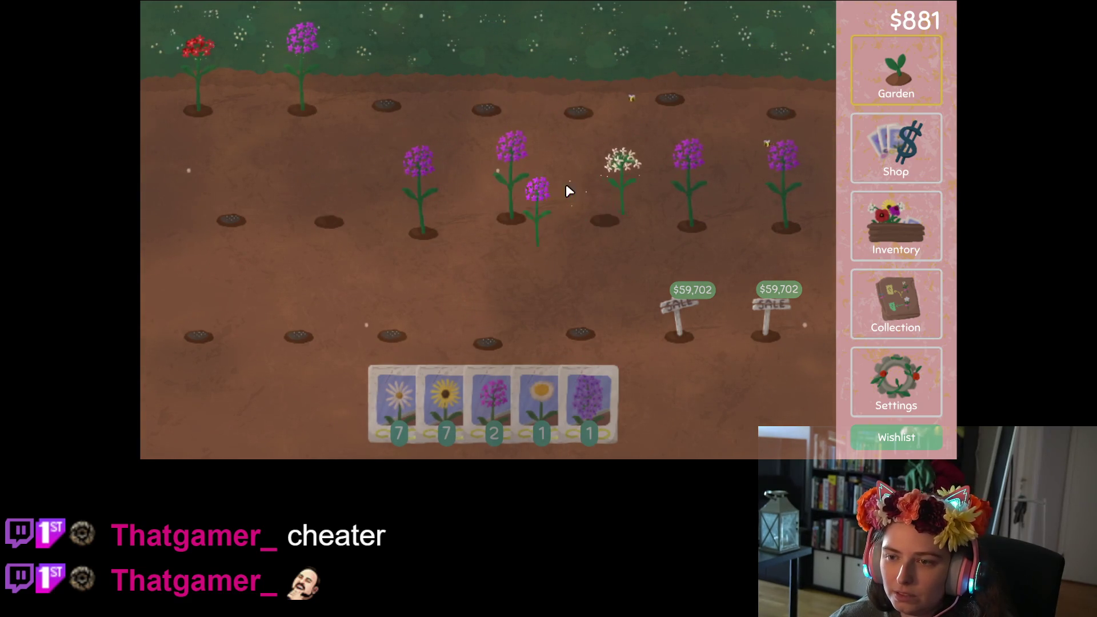
left_click(584, 381)
left_click(604, 219)
left_click(511, 183)
left_click(512, 394)
left_click(511, 217)
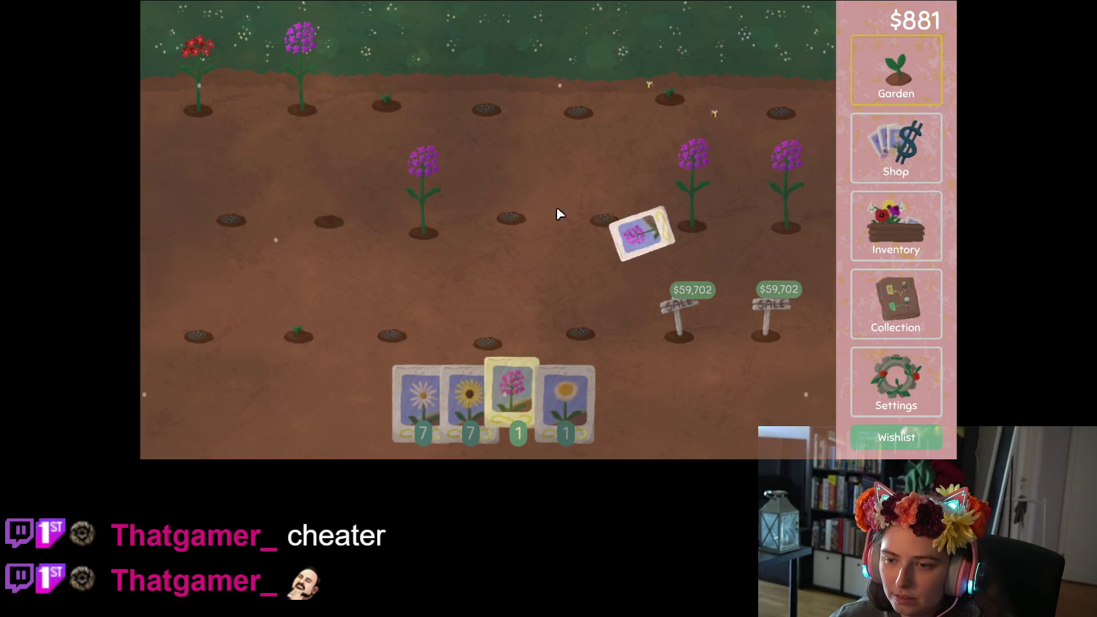
left_click(303, 222)
Reseed the harvested lavender plots with yellow flowers and harvest the top-left red flower.
left_click(529, 400)
left_click(780, 223)
left_click(782, 223)
left_click(492, 426)
left_click(417, 189)
left_click(303, 85)
left_click(214, 84)
Turn pink flowers, sunflowers, daisies, cosmos, poppy, gaillardia, gypsophila and magenta flowers into seed packets.
left_click(885, 246)
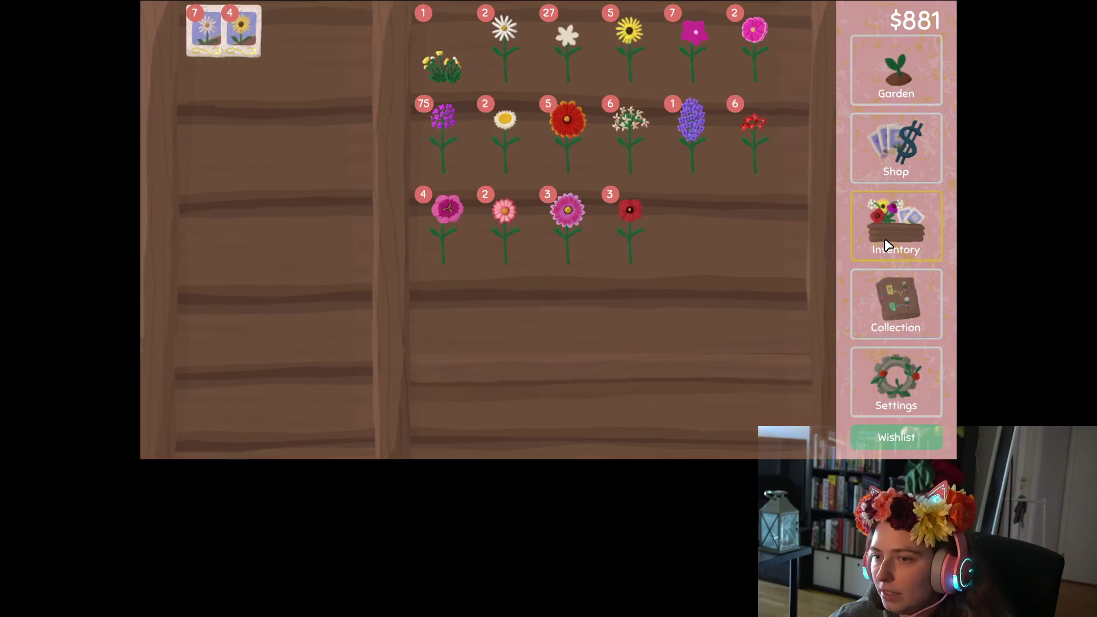
left_click_drag(743, 40, 311, 179)
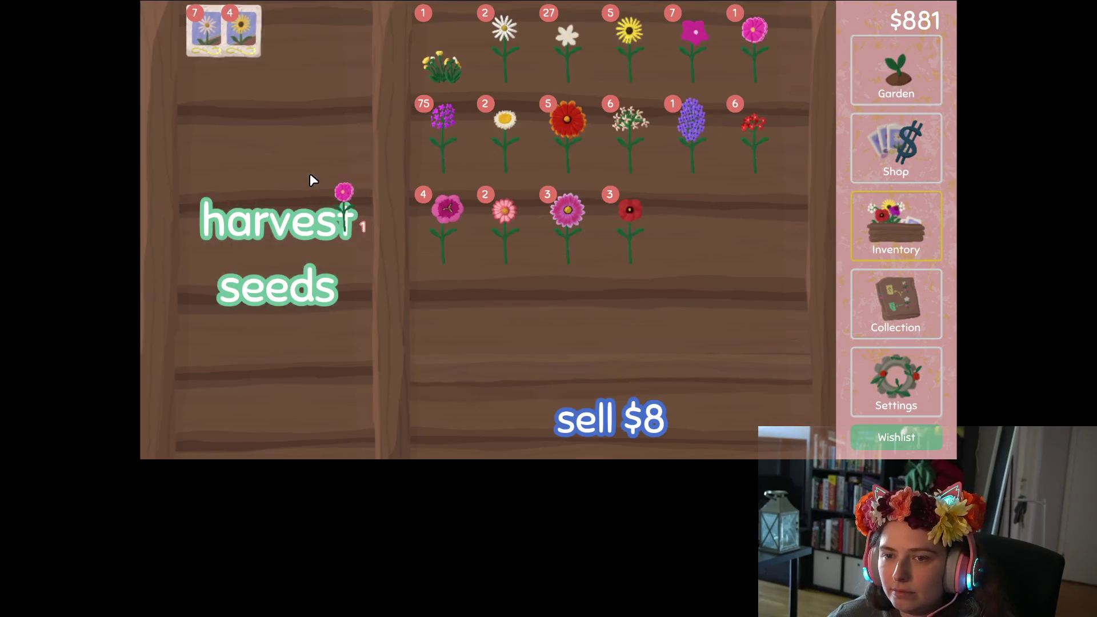
left_click_drag(647, 44, 526, 91)
left_click_drag(490, 143, 309, 252)
left_click_drag(445, 217, 343, 257)
left_click_drag(504, 211, 346, 264)
left_click_drag(567, 212, 320, 257)
left_click_drag(615, 216, 320, 257)
left_click_drag(565, 143, 303, 256)
mouse_move(600, 172)
left_mouse_down()
mouse_move(606, 160)
mouse_move(314, 245)
left_mouse_up()
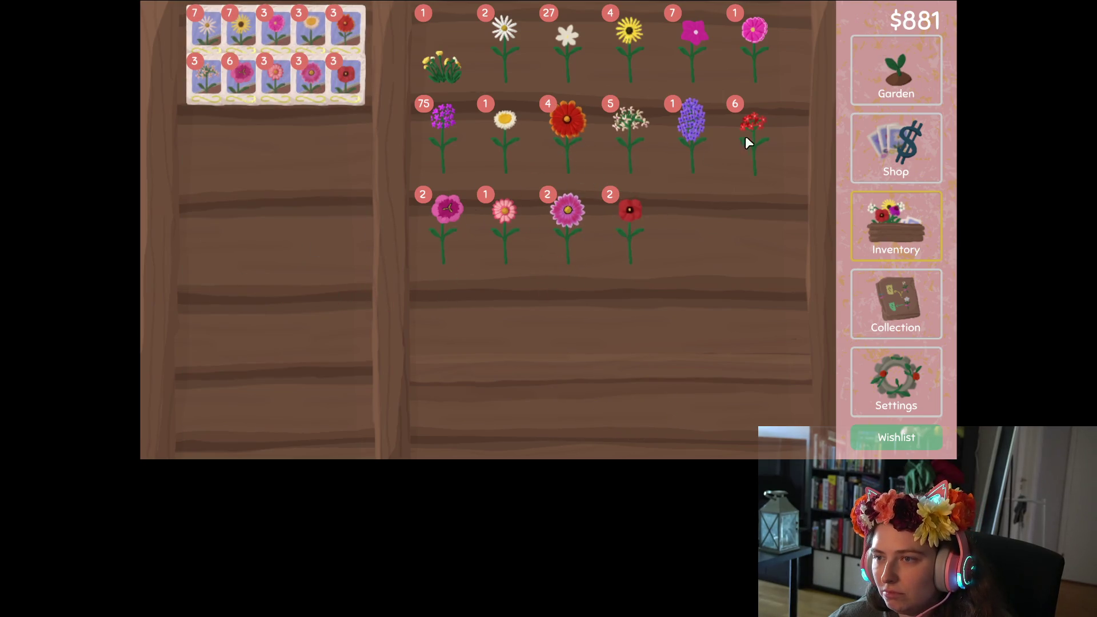
mouse_move(695, 34)
left_mouse_down()
mouse_move(689, 48)
mouse_move(343, 188)
mouse_move(372, 189)
left_mouse_up()
mouse_move(567, 42)
left_mouse_down()
mouse_move(572, 71)
mouse_move(343, 220)
mouse_move(299, 208)
left_mouse_up()
left_click(895, 71)
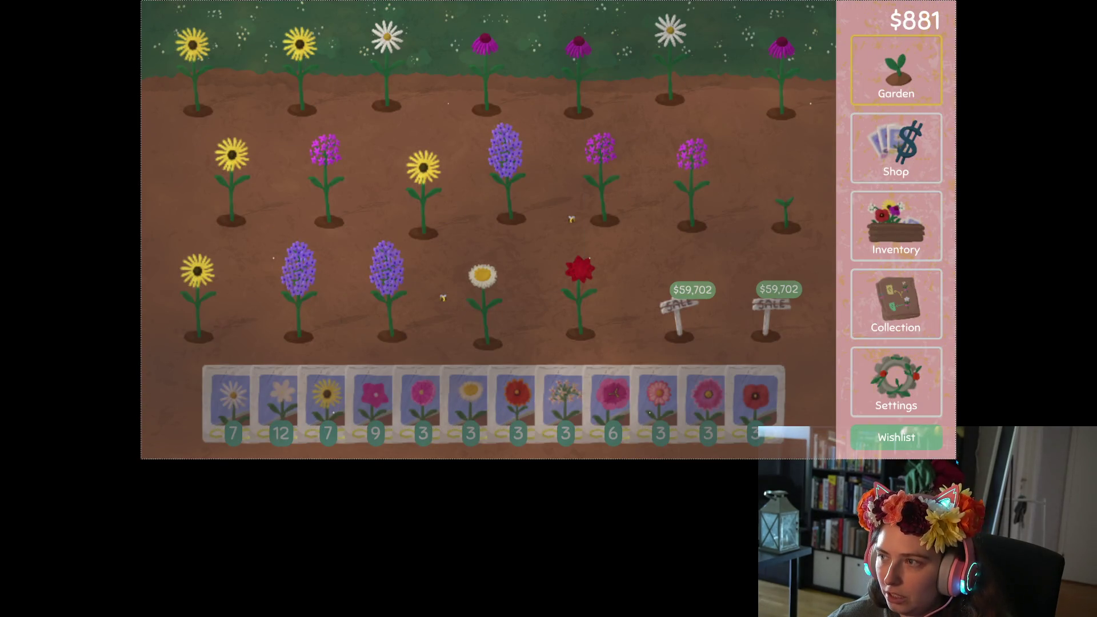
Set the game's display screen mode to Windowed, then minimize the game.
left_click(898, 393)
left_click(370, 36)
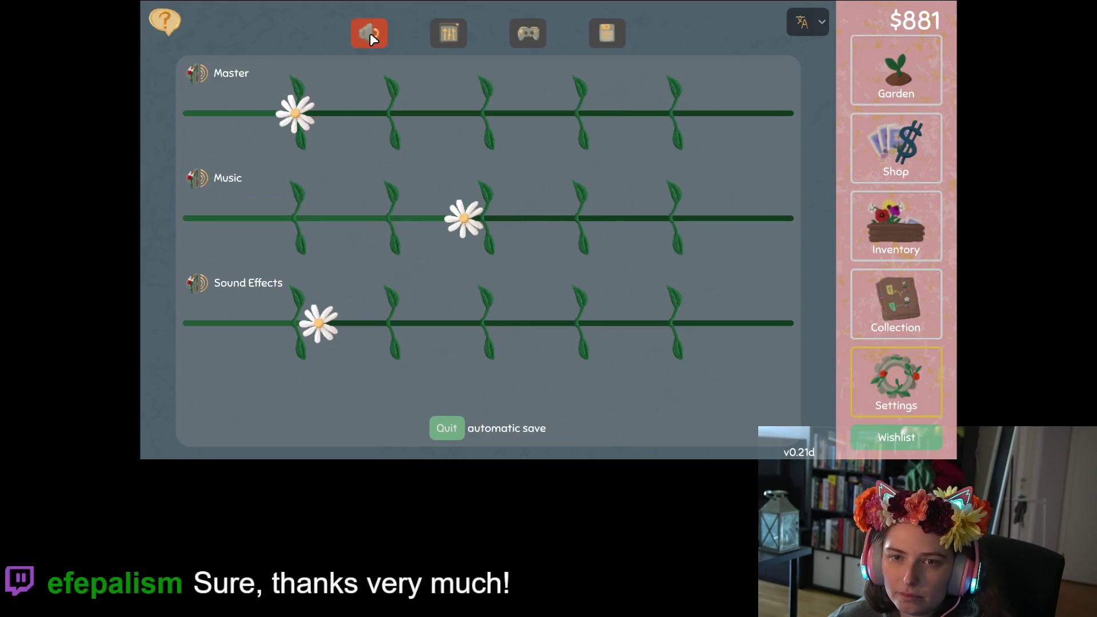
left_click(449, 33)
left_click(542, 78)
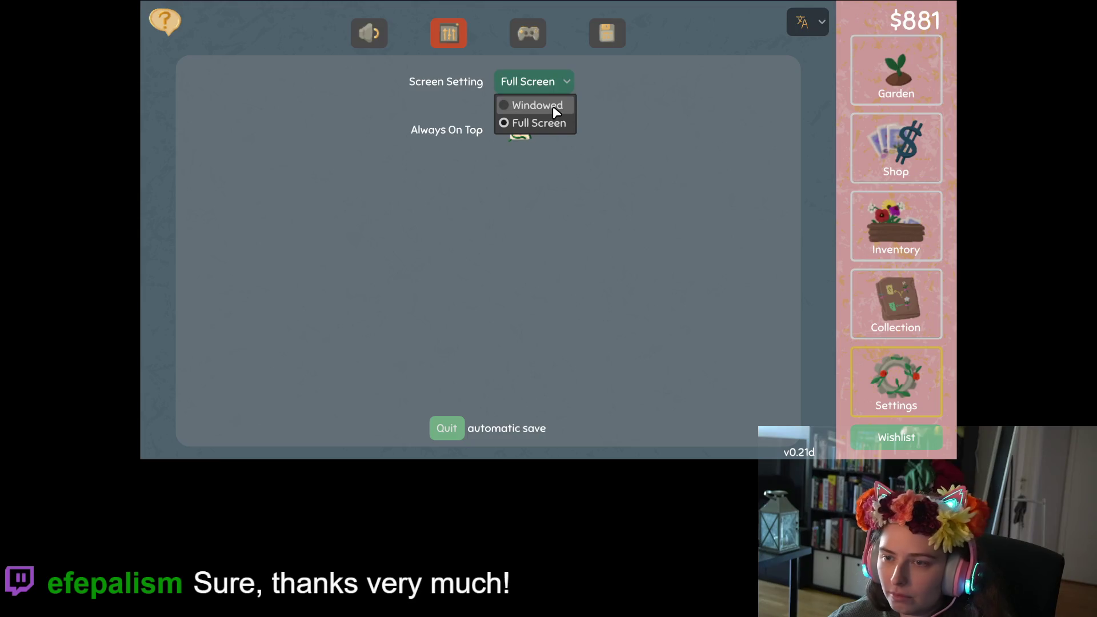
left_click(553, 105)
left_click(1060, 3)
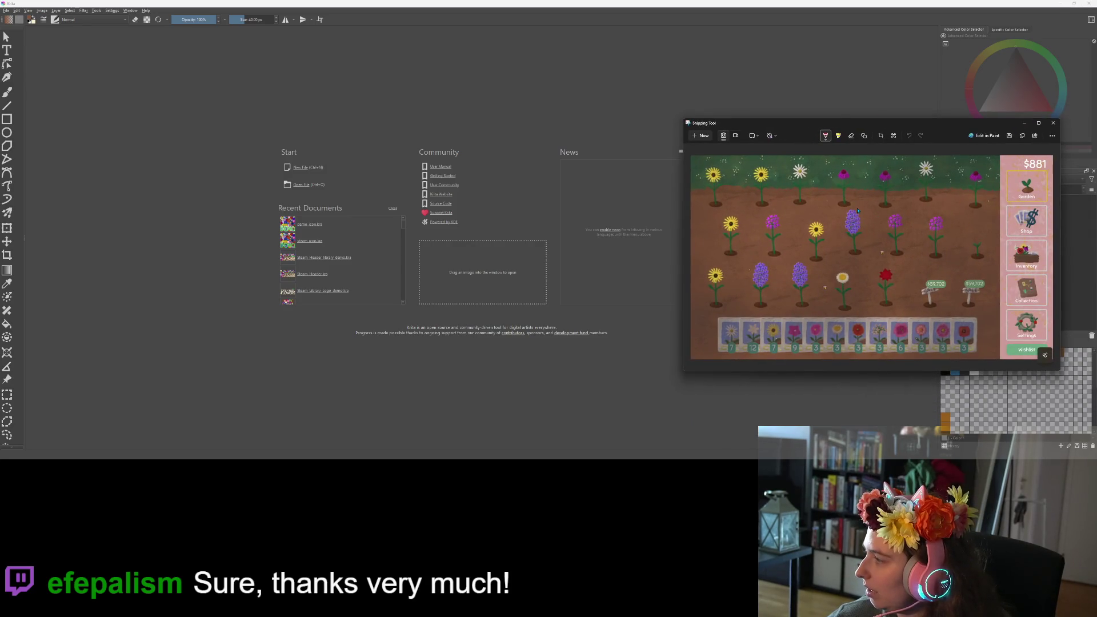
Create an 800×450 transparent Krita canvas and paste the garden snip onto it as a layer.
left_click(336, 170)
left_click(300, 167)
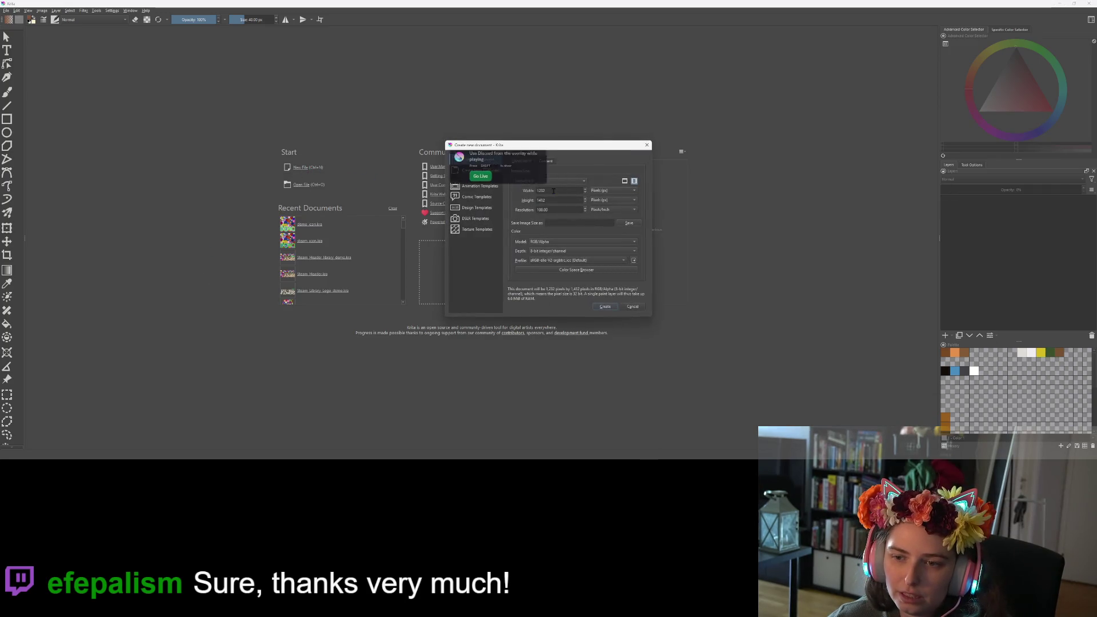
type("800")
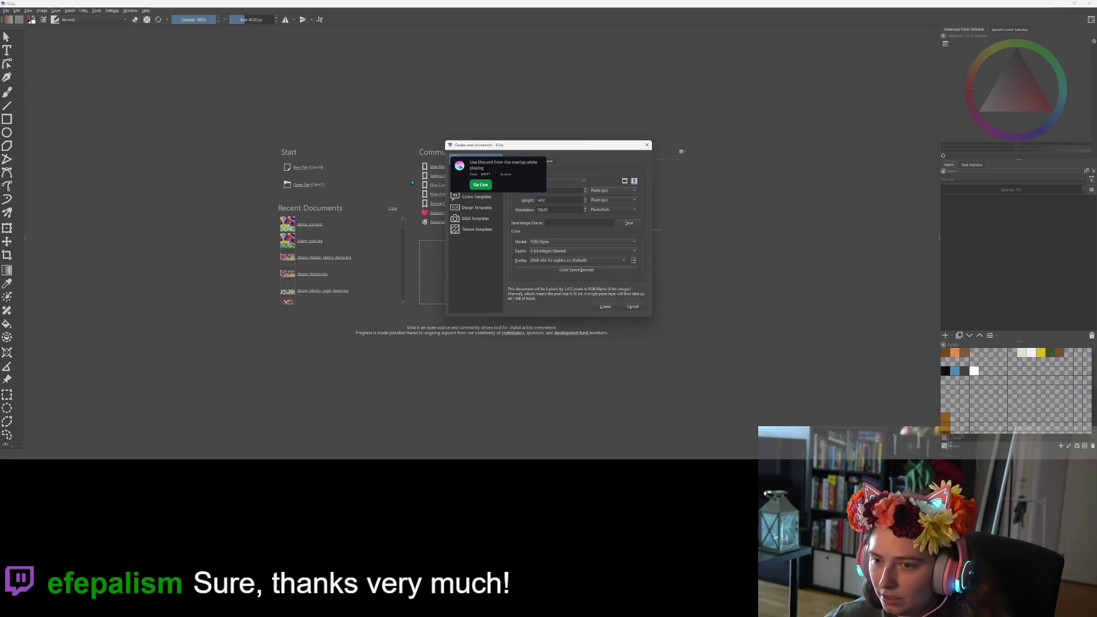
key("Tab")
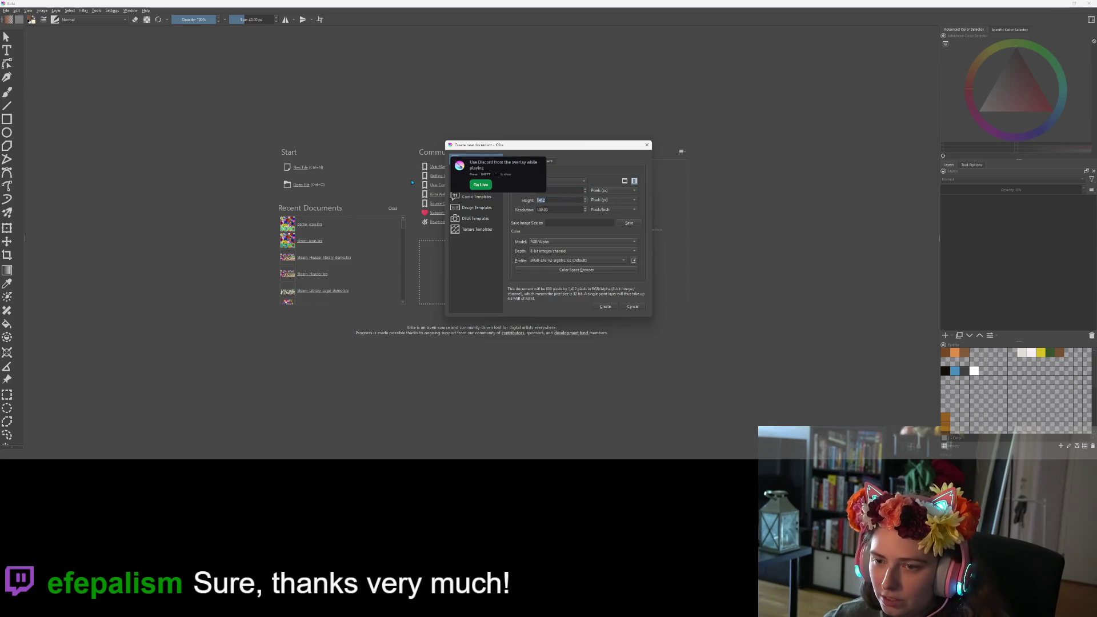
type("450")
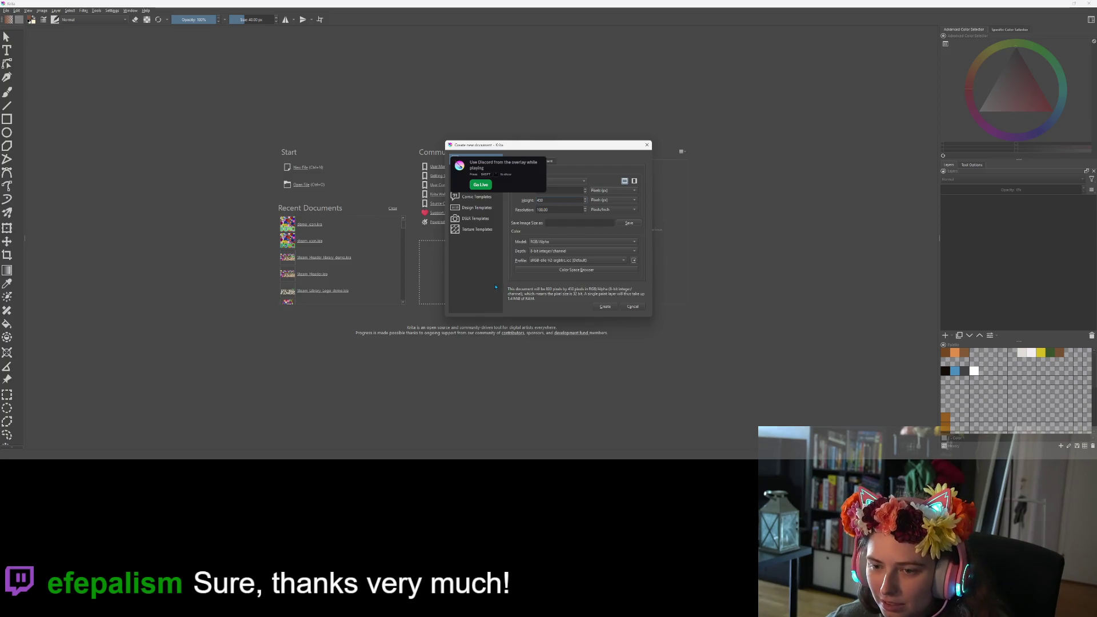
left_click(619, 308)
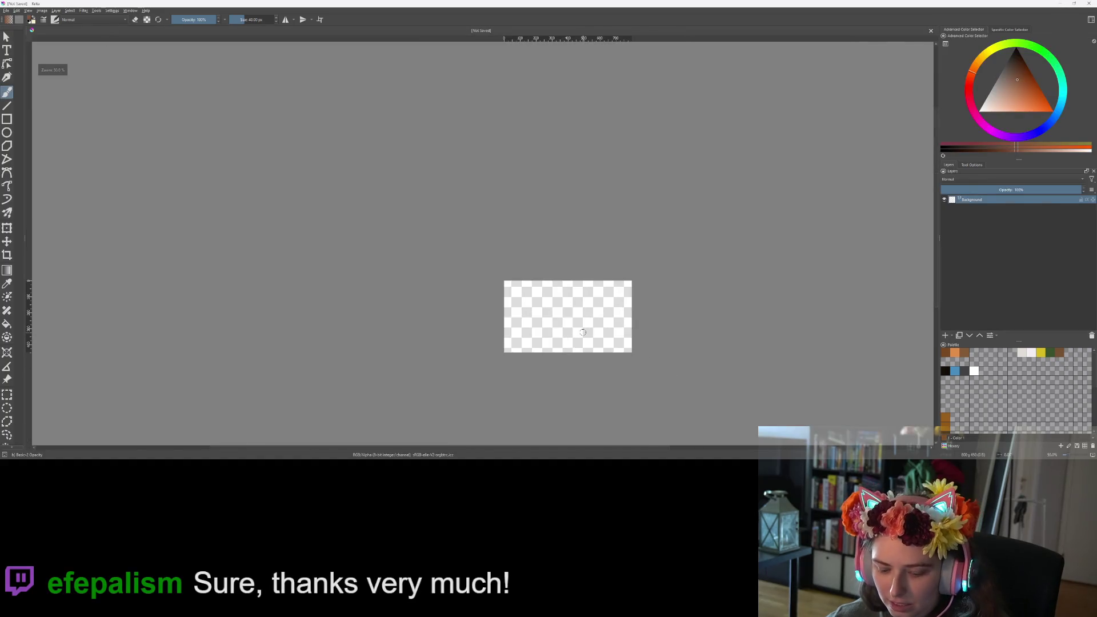
key("ctrl+v")
scroll(586, 332, "down", 1)
Start a Scale transform on the pasted screenshot and try 50% width and height.
key("ctrl+t")
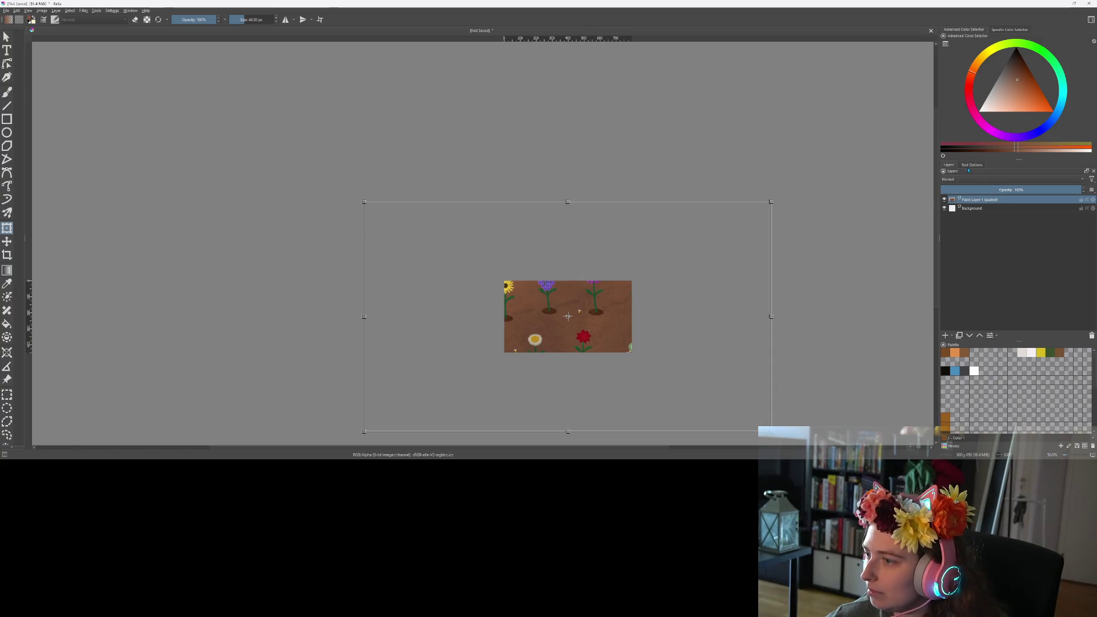
left_click(970, 165)
left_click(1045, 224)
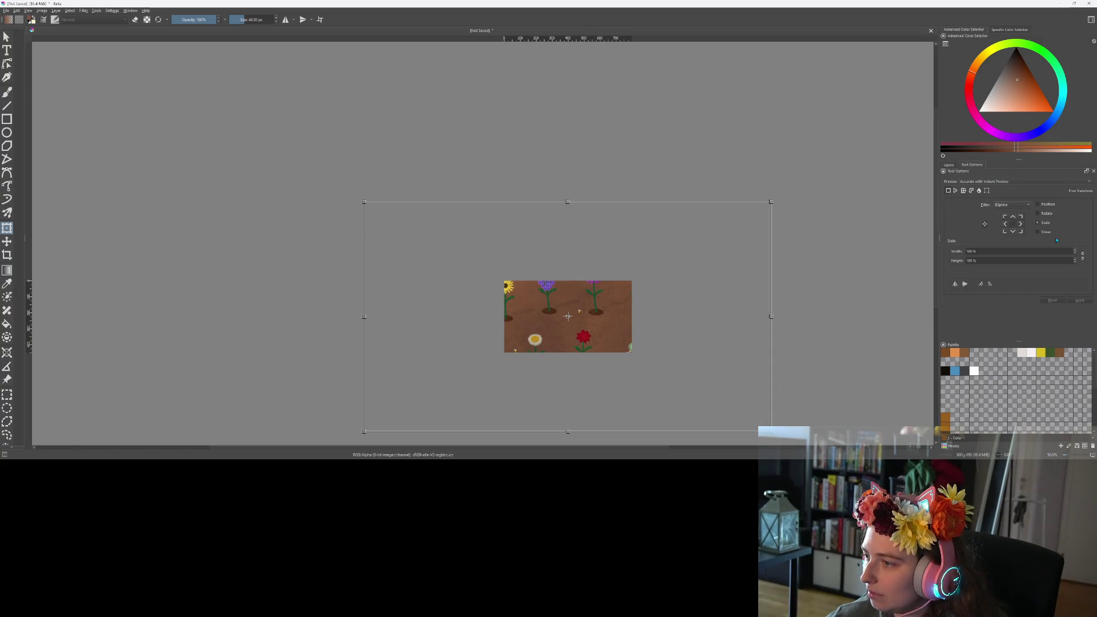
double_click(1036, 250)
type("50")
key("Return")
left_click_drag(592, 337, 587, 338)
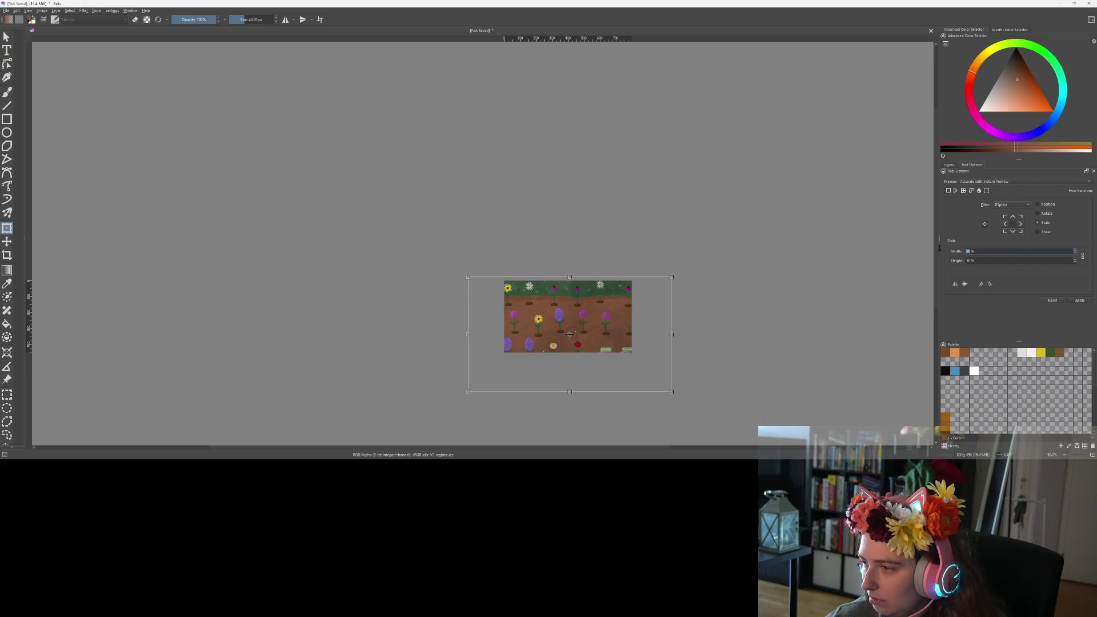
key("Return")
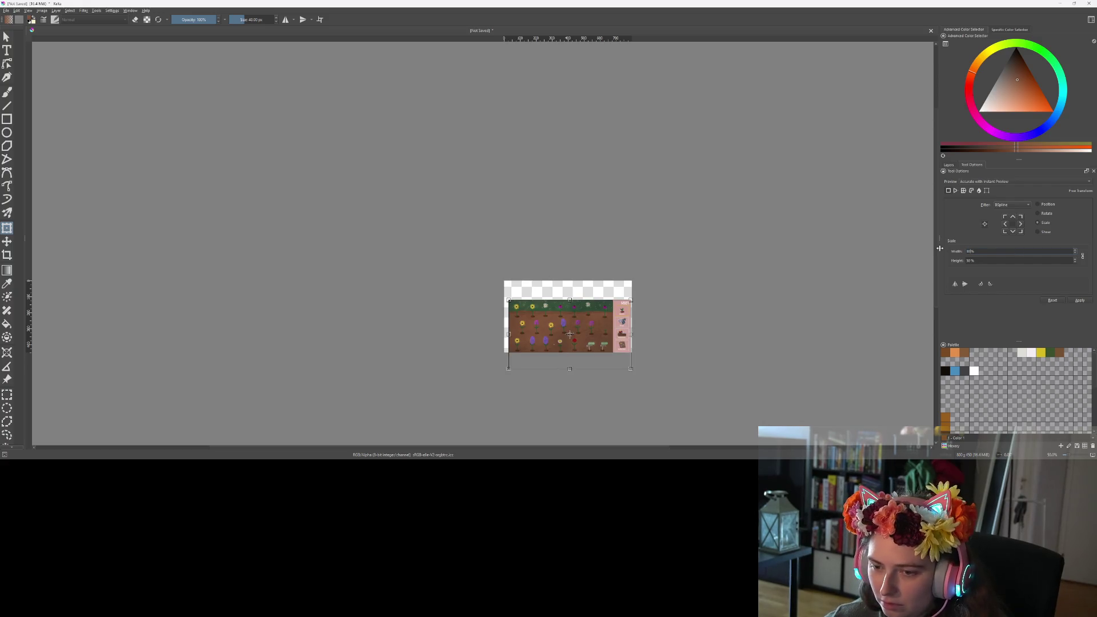
scroll(817, 308, "up", 3)
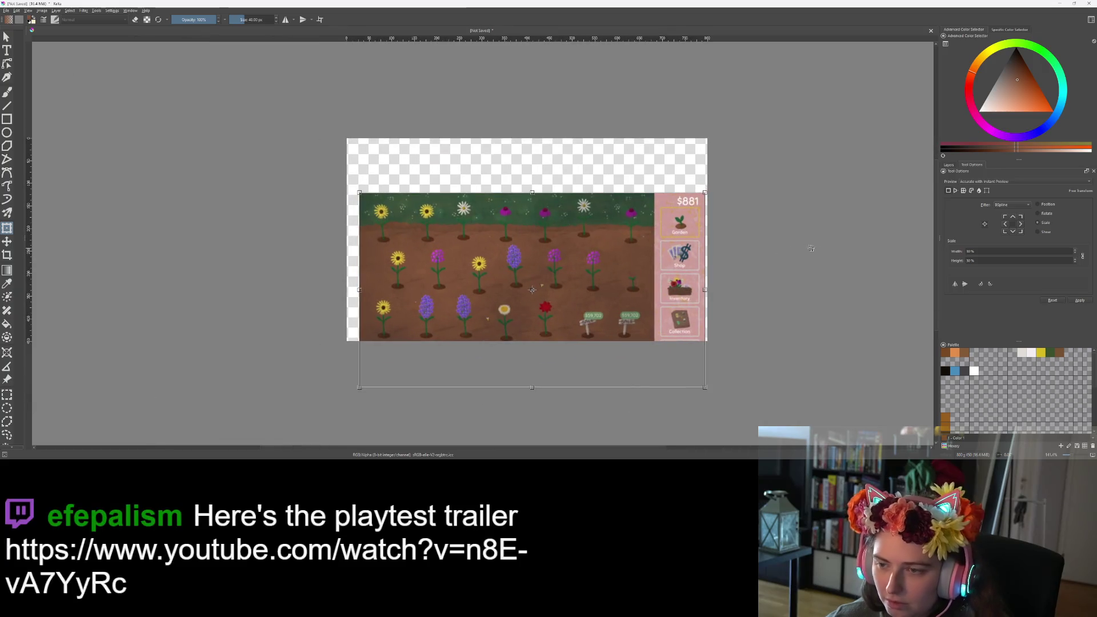
Rescale the screenshot to 55% then 63%, shift it to fill the canvas, and apply.
left_click(1011, 254)
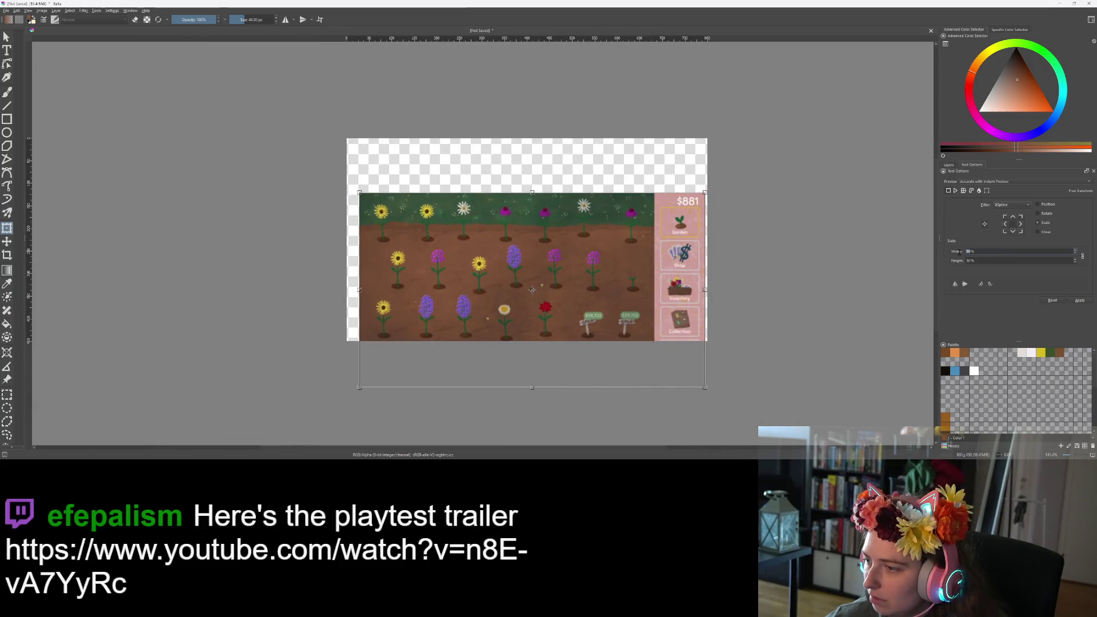
type("55")
key("Return")
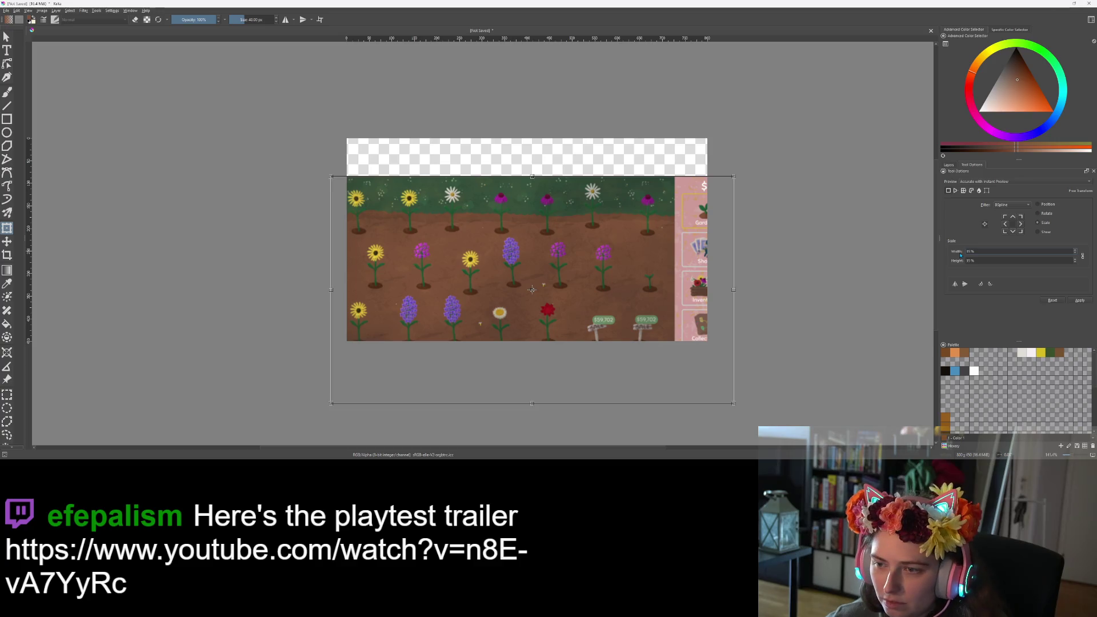
left_click(977, 253)
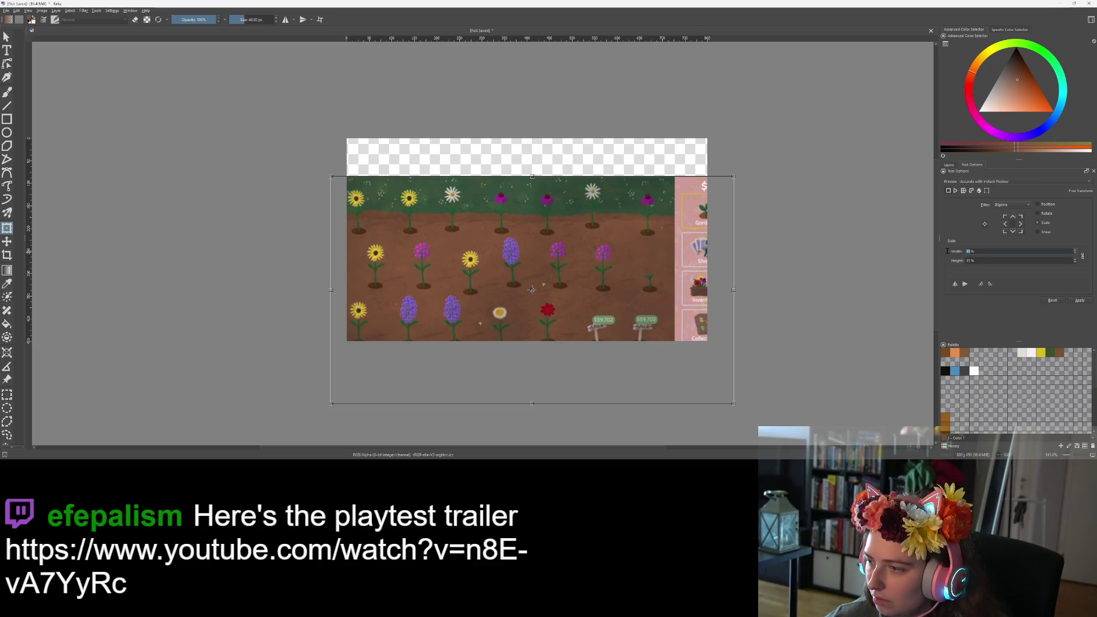
type("63")
key("Return")
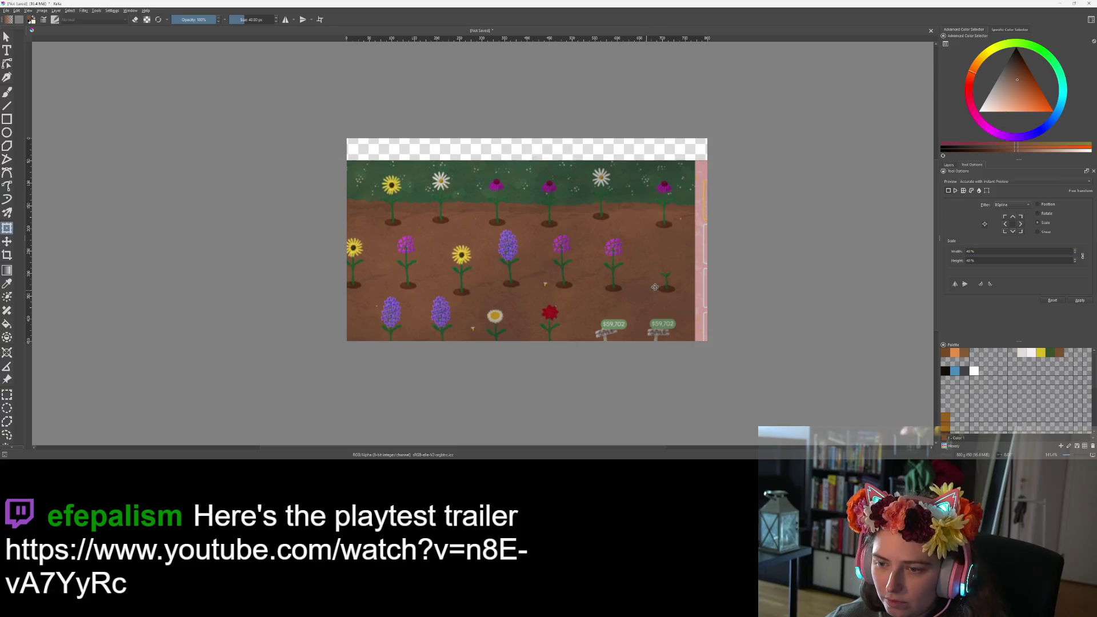
left_click_drag(671, 262, 675, 267)
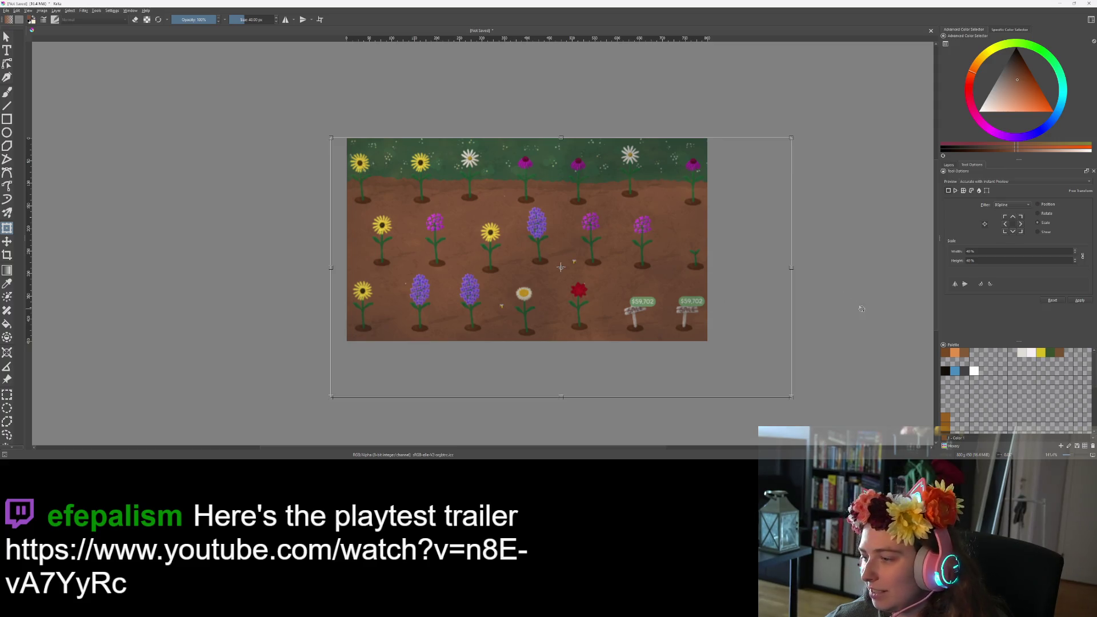
key("Return")
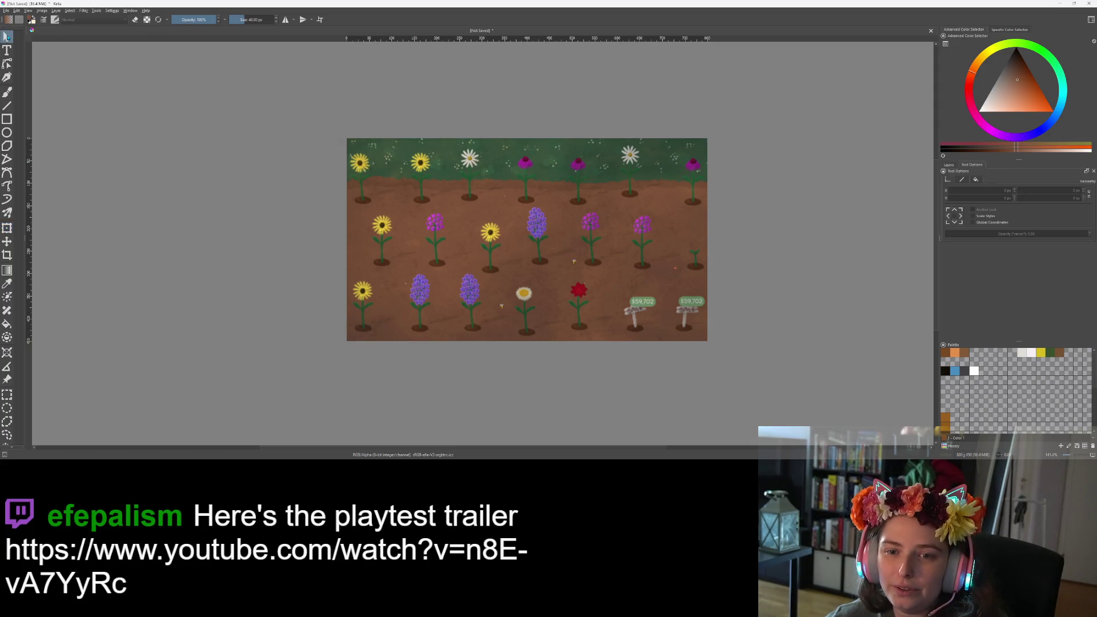
Save the canvas as steam_cover_image_demo_release.kra in the SASTF folder.
key("ctrl+s")
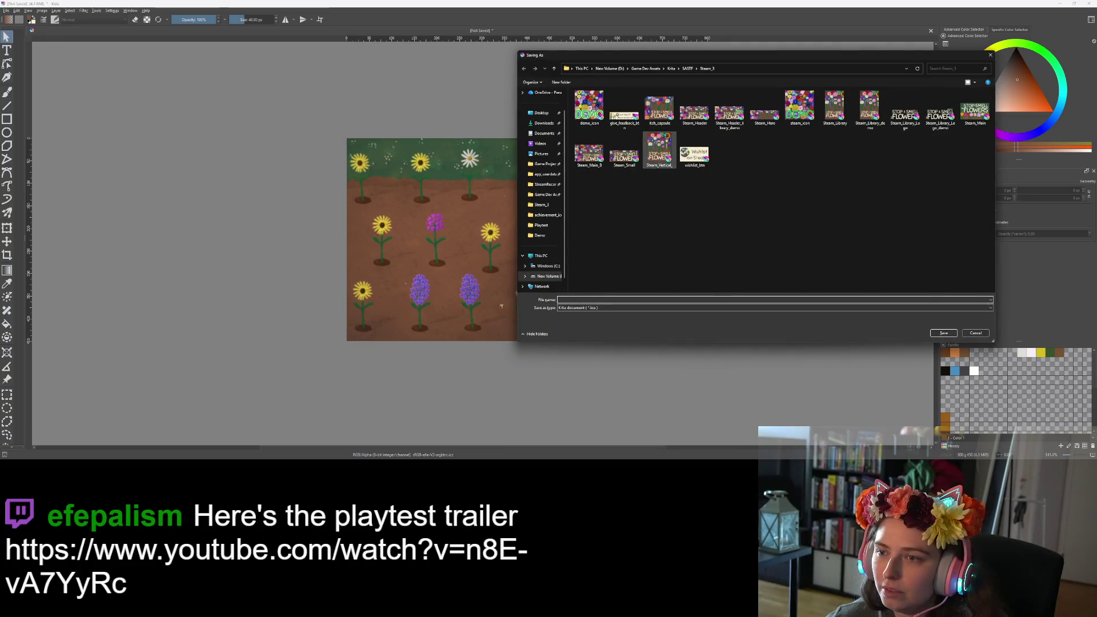
left_click(691, 69)
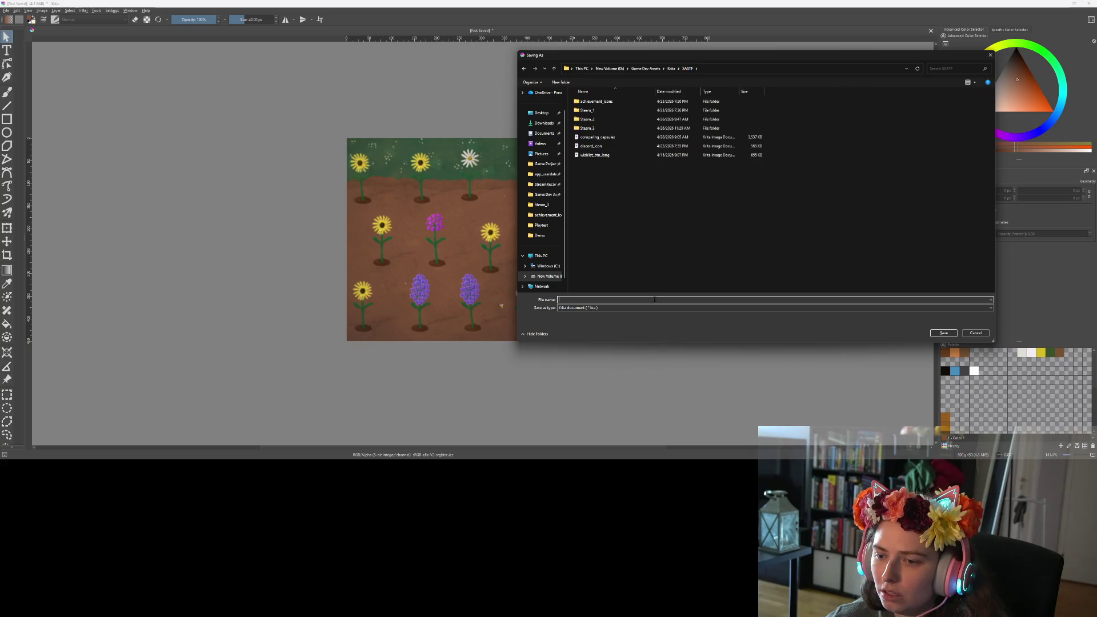
type("cover")
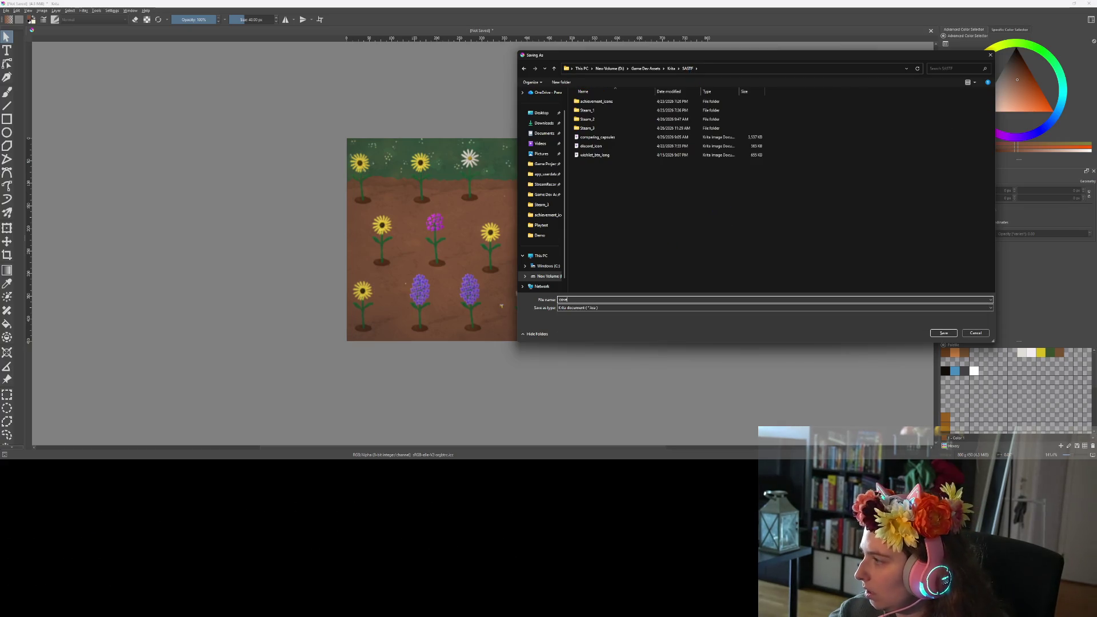
key("BackSpace")
type("steam_cover")
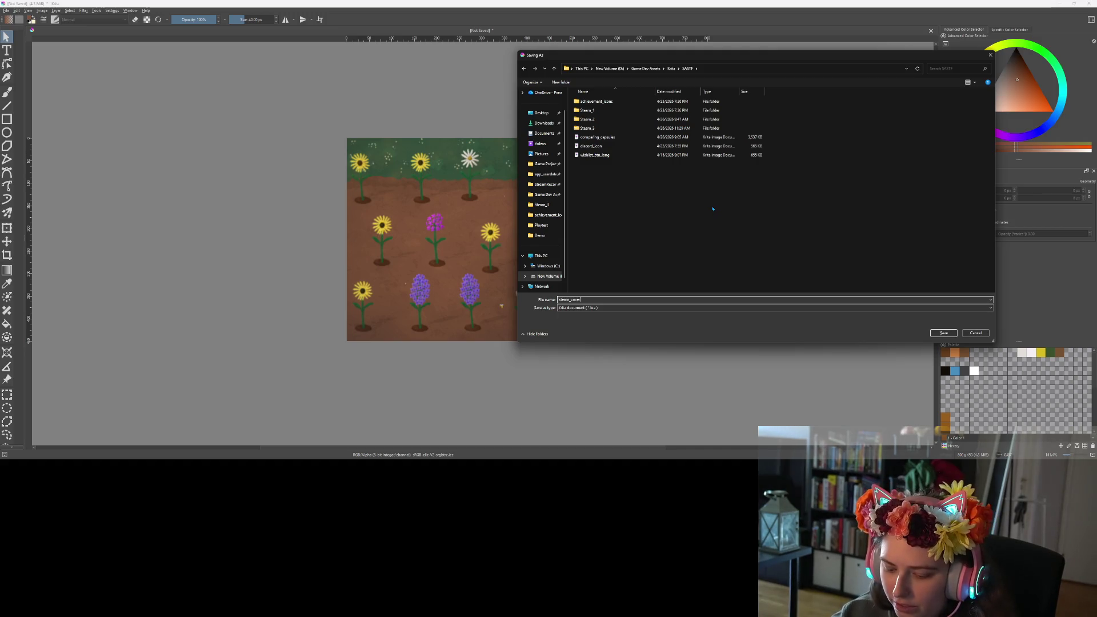
type("_image_demo_r")
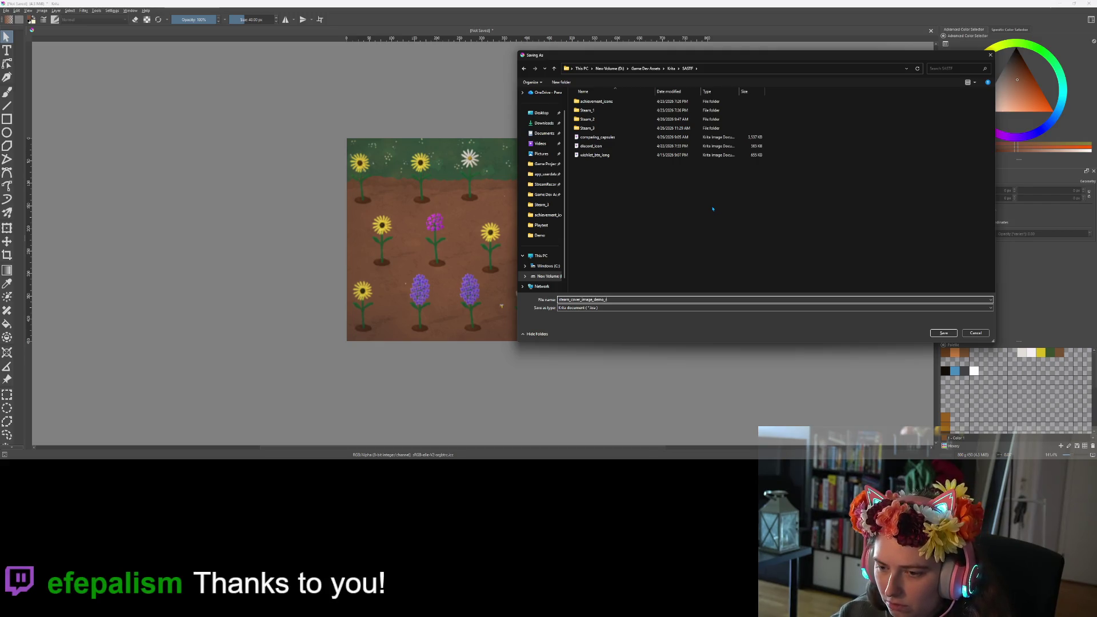
type("ase")
key("Return")
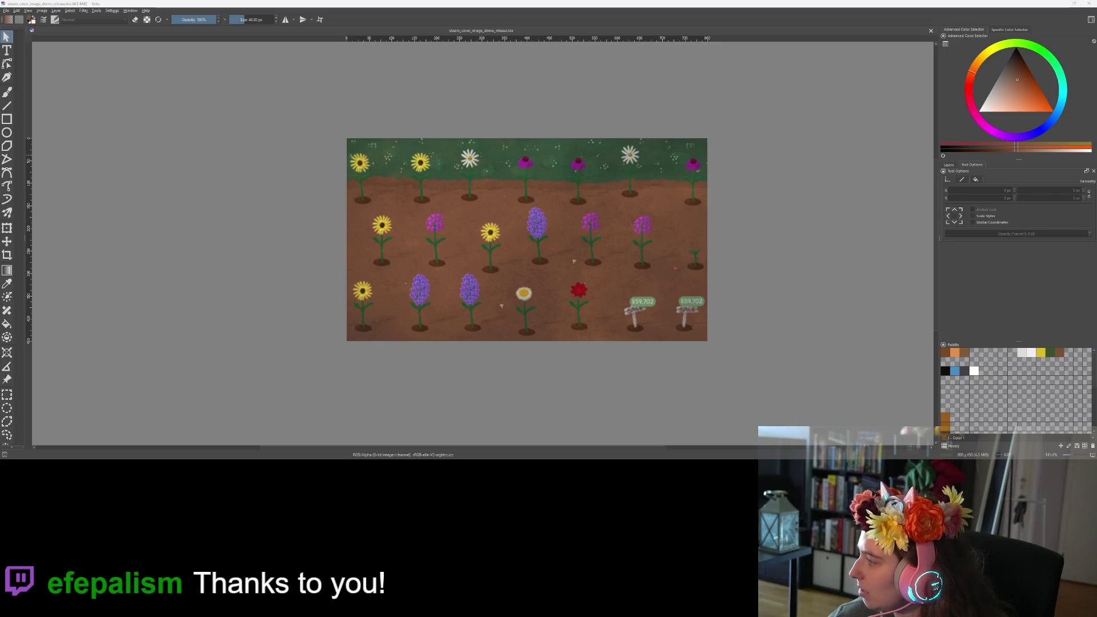
scroll(821, 213, "down", 1)
scroll(800, 252, "up", 2)
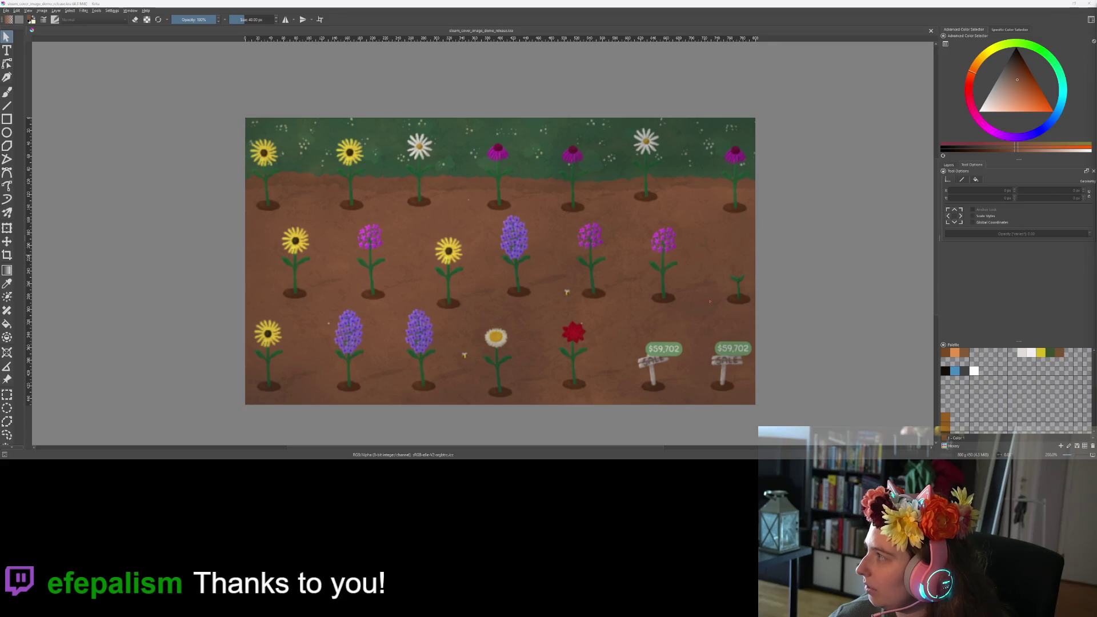
key("alt+Tab")
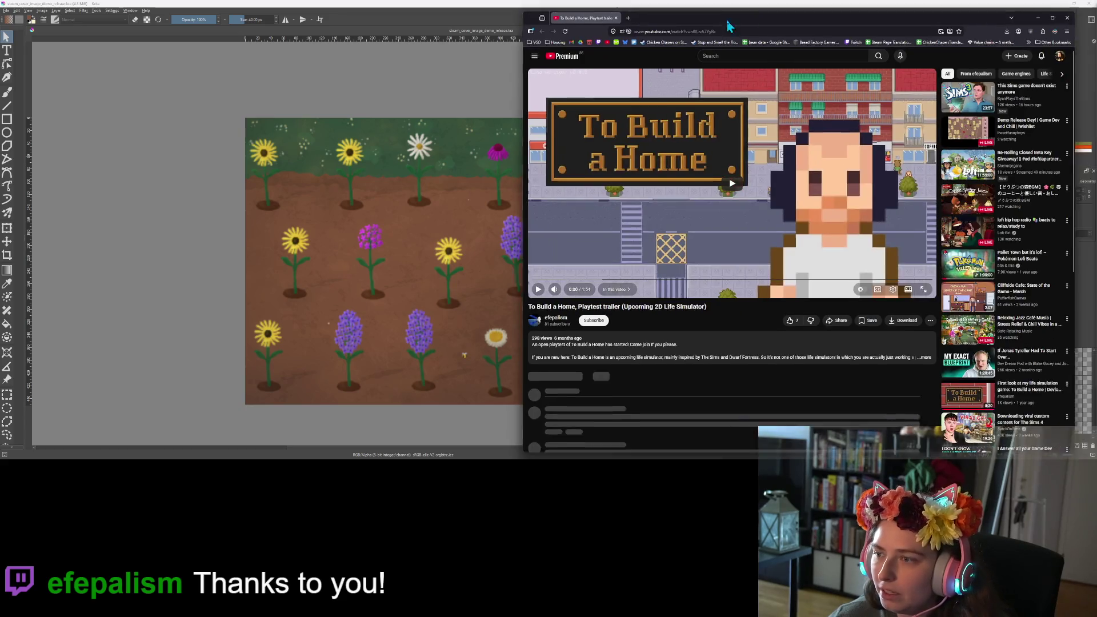
Move the browser aside, minimize the music player, subscribe to the trailer's channel and close the browser.
left_click_drag(727, 26, 654, 28)
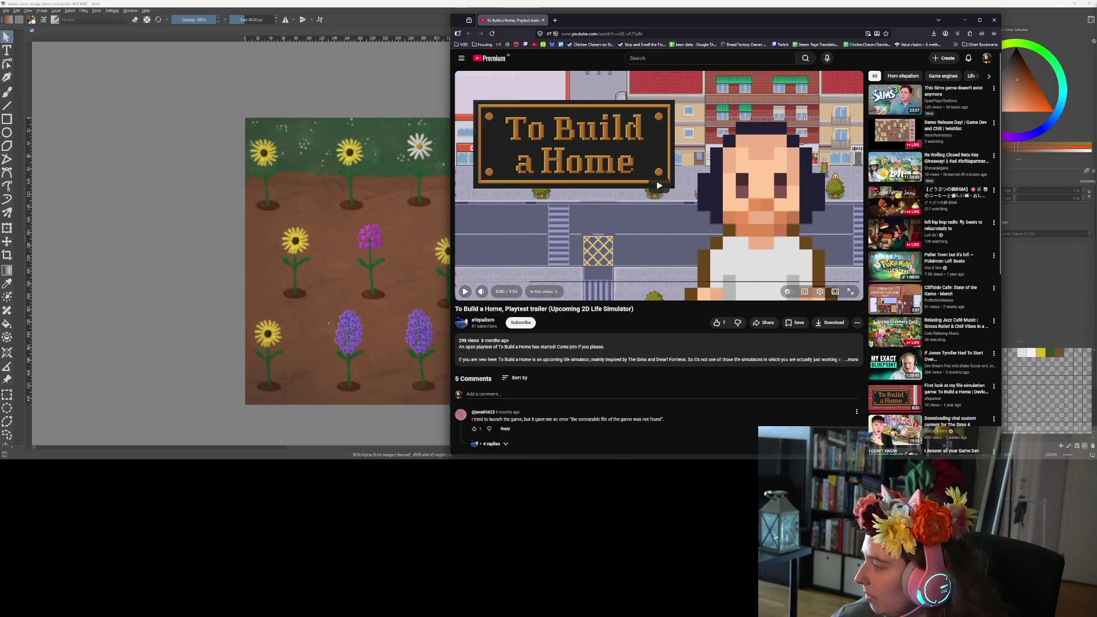
key("alt+Tab")
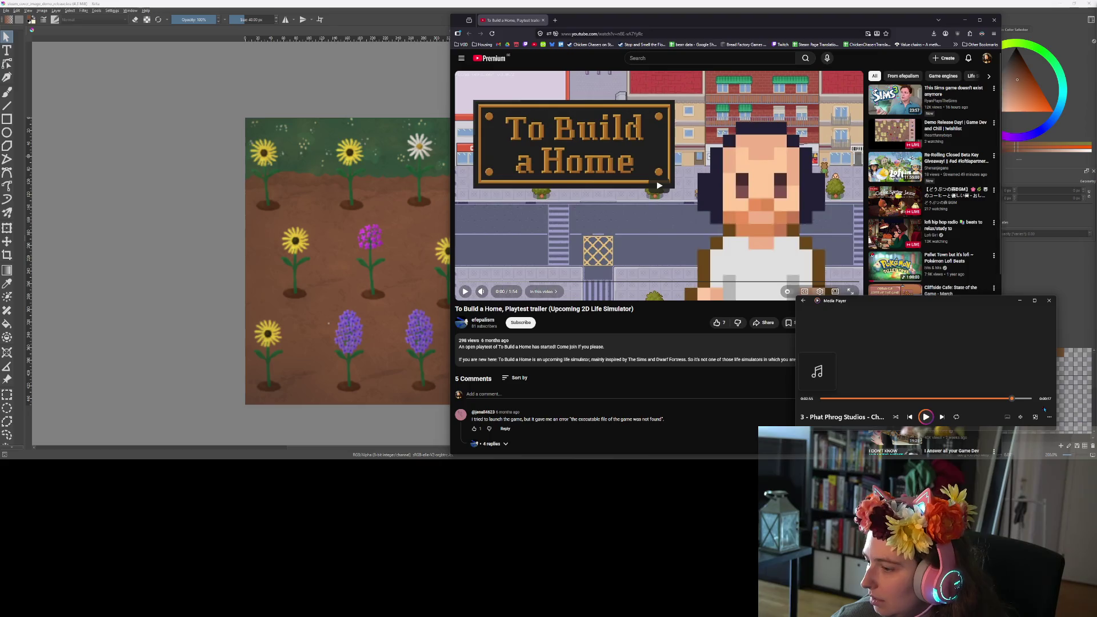
left_click(1020, 417)
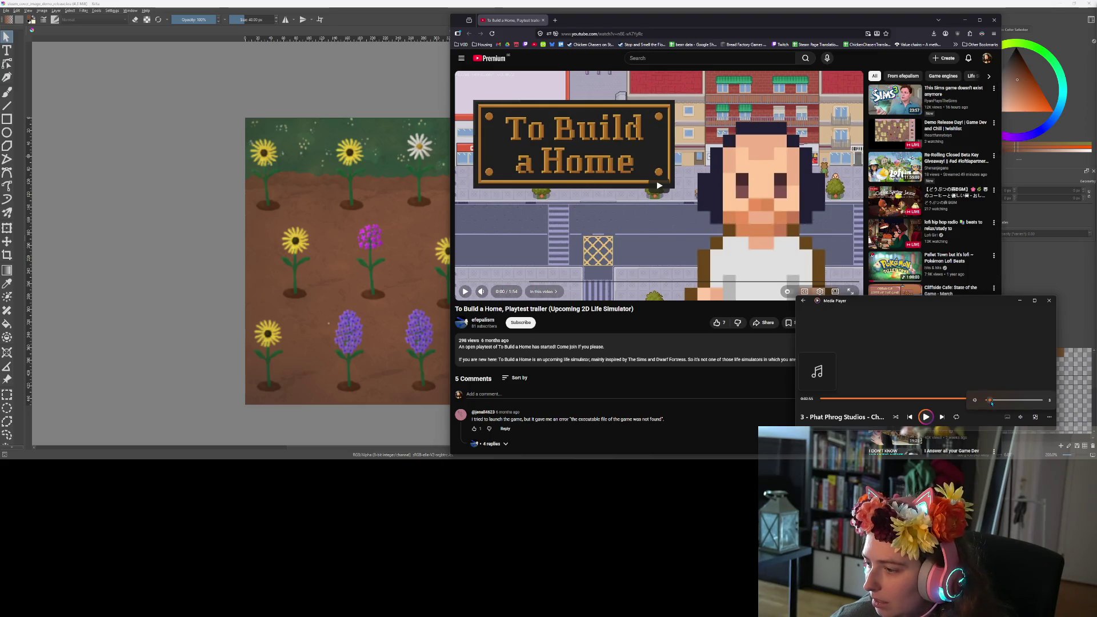
left_click(1019, 301)
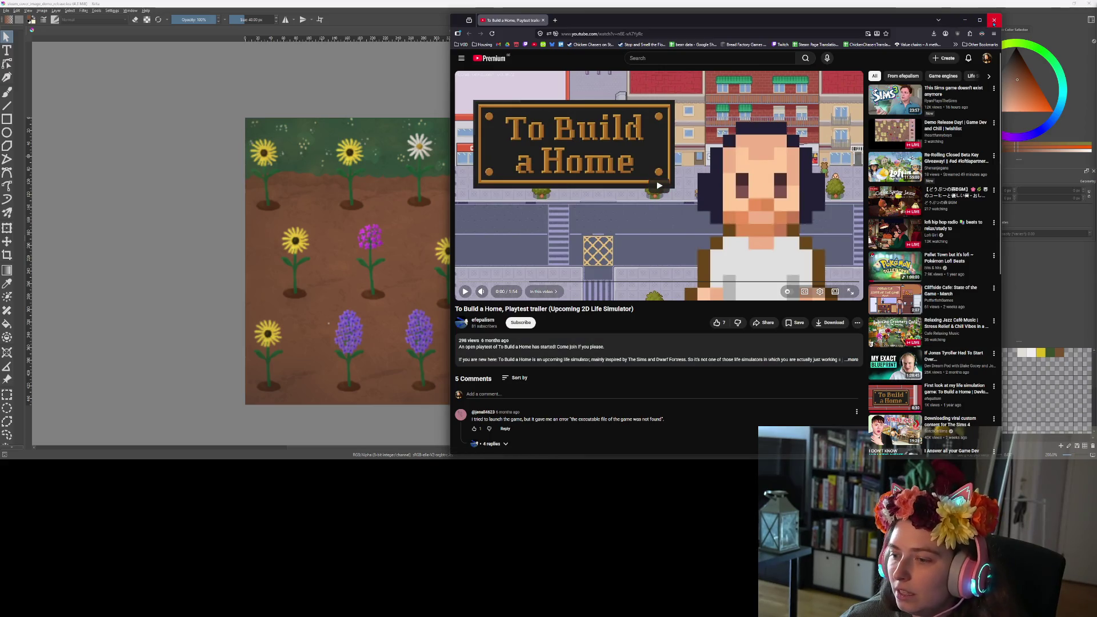
left_click(520, 323)
left_click(995, 21)
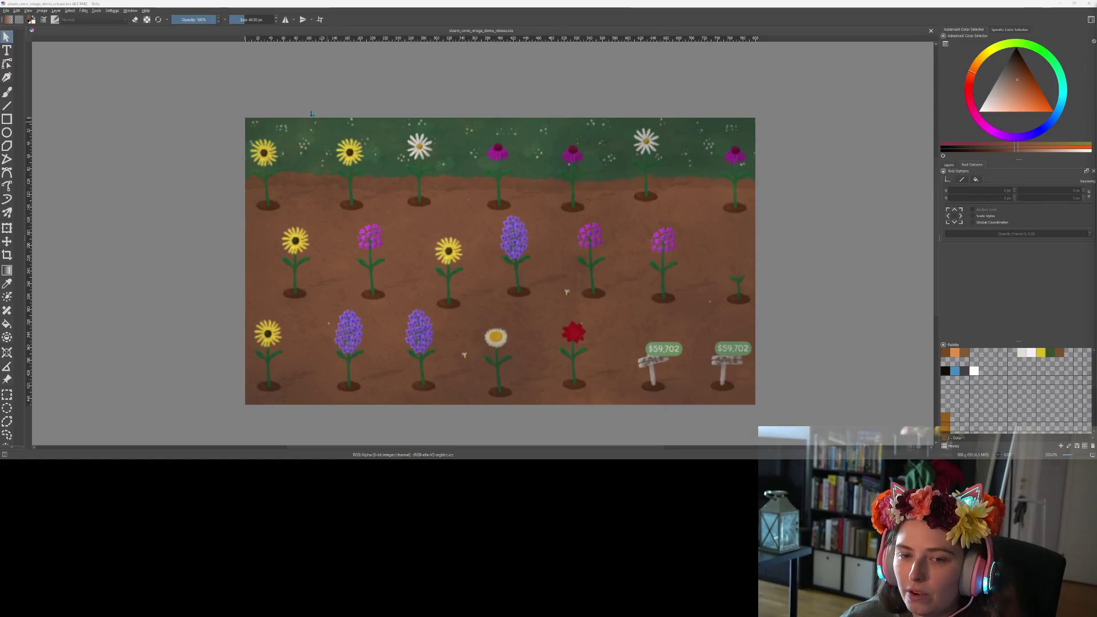
Select the logo layers Vector Layer 1 through Clipping Group 5 and paste them into the flower cover image.
left_click(7, 50)
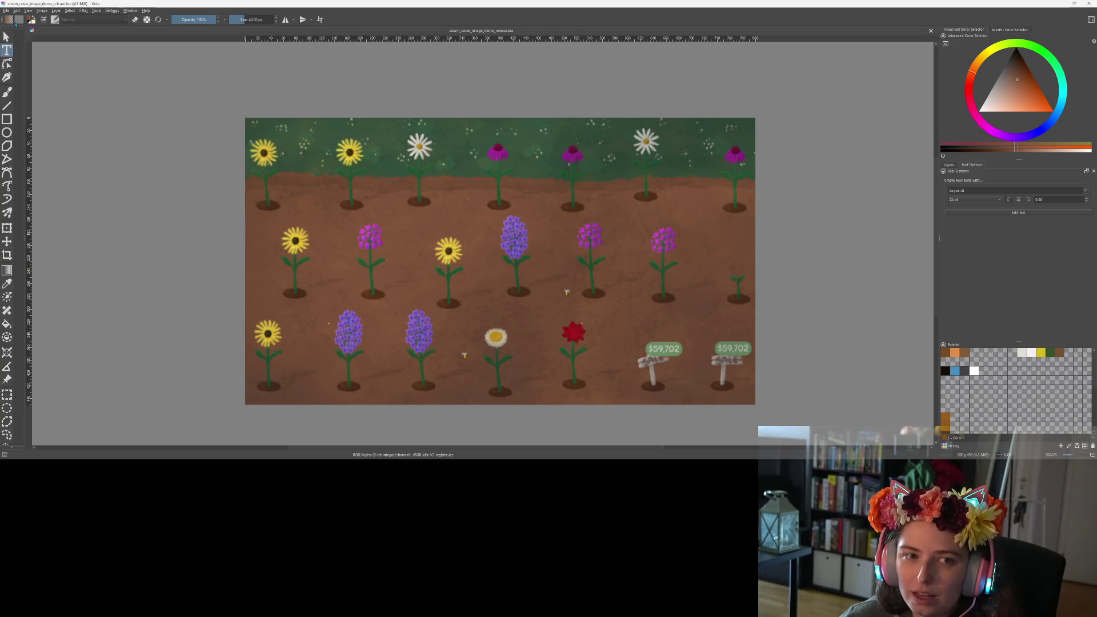
left_click(6, 11)
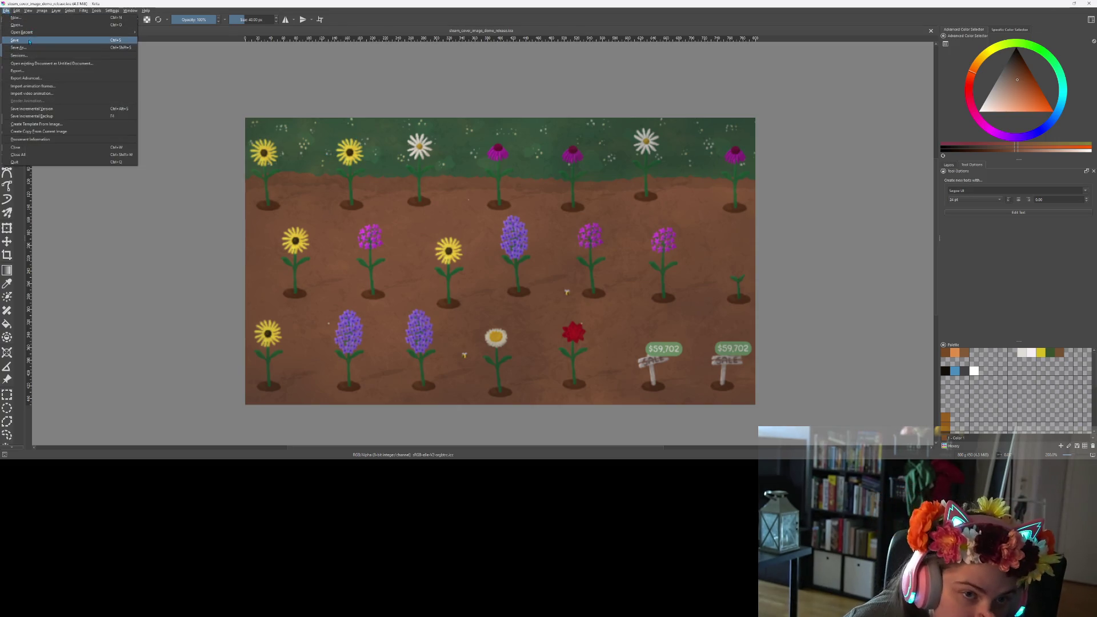
mouse_move(33, 33)
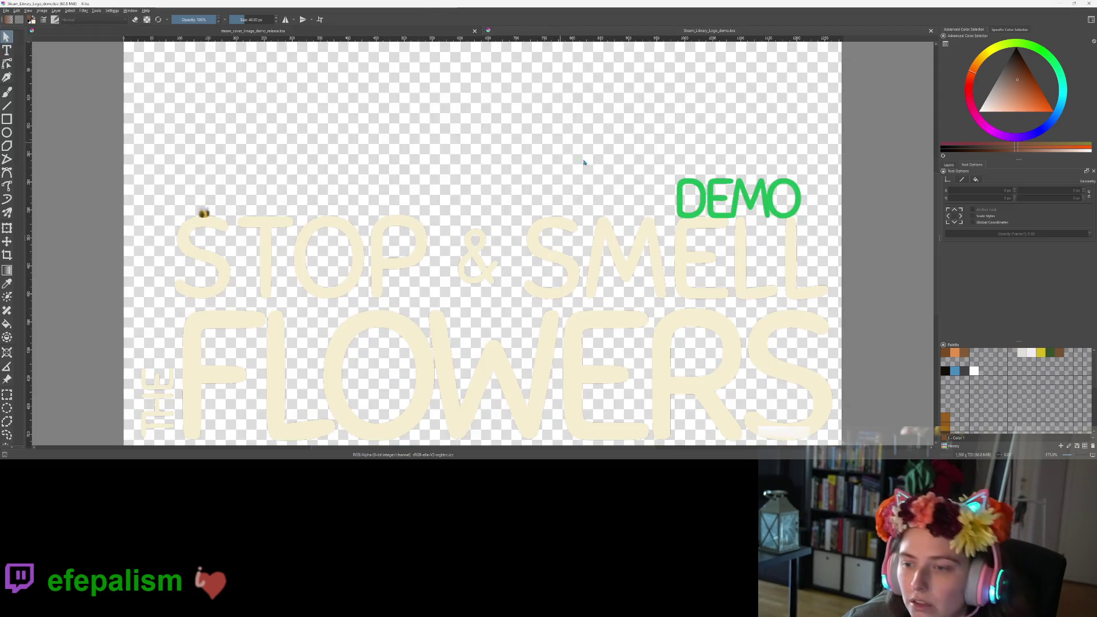
scroll(676, 185, "down", 5)
scroll(676, 184, "up", 3)
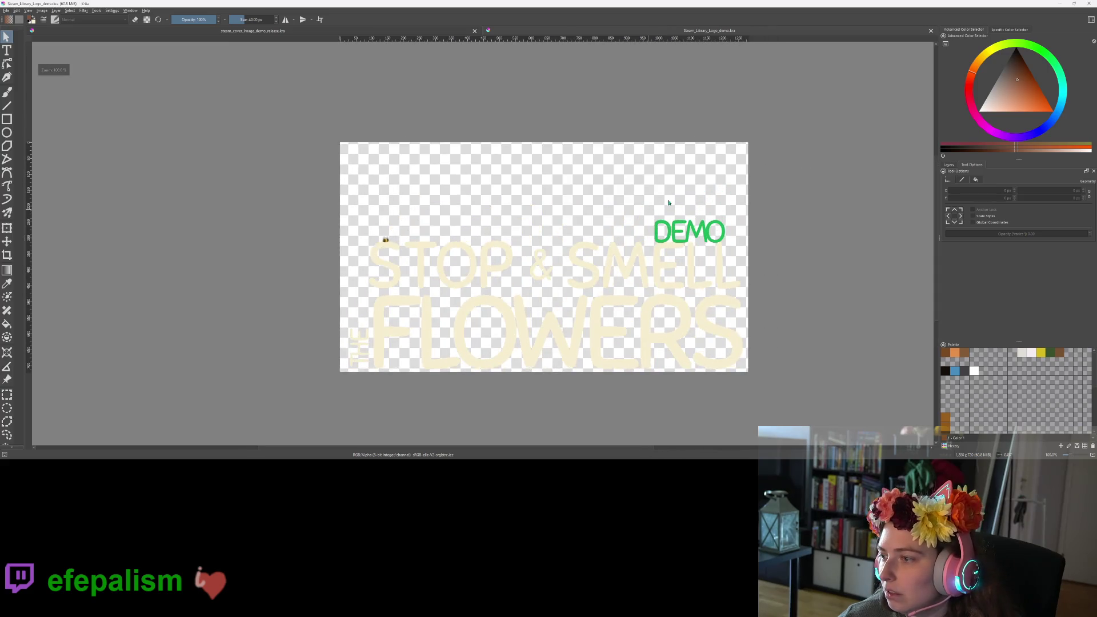
left_click(949, 166)
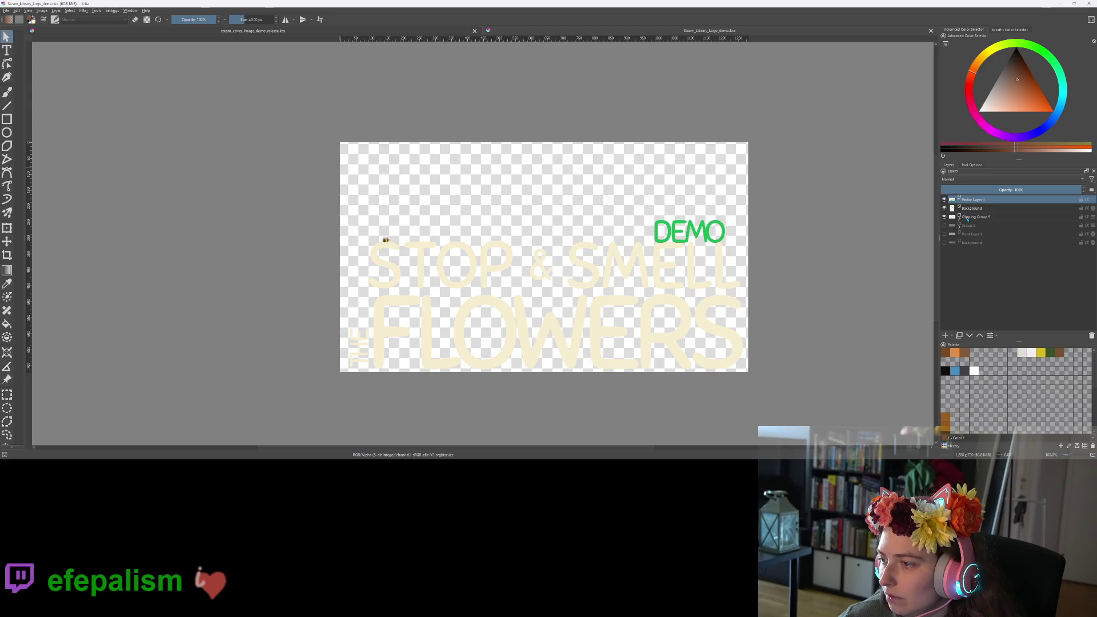
left_click(972, 217, "shift")
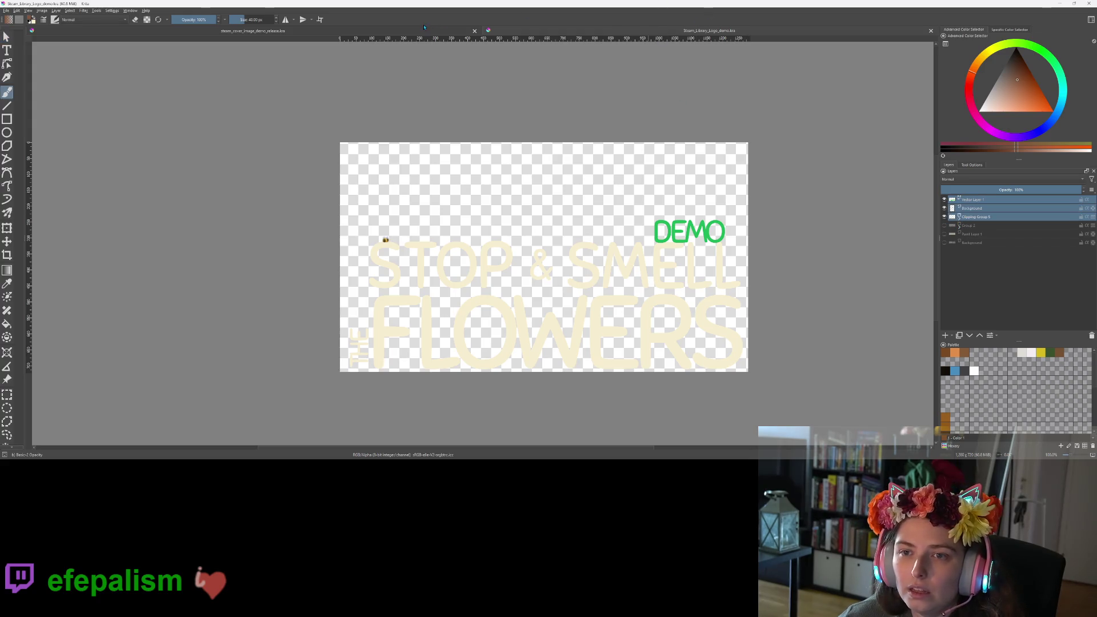
left_click(423, 30)
key("ctrl+v")
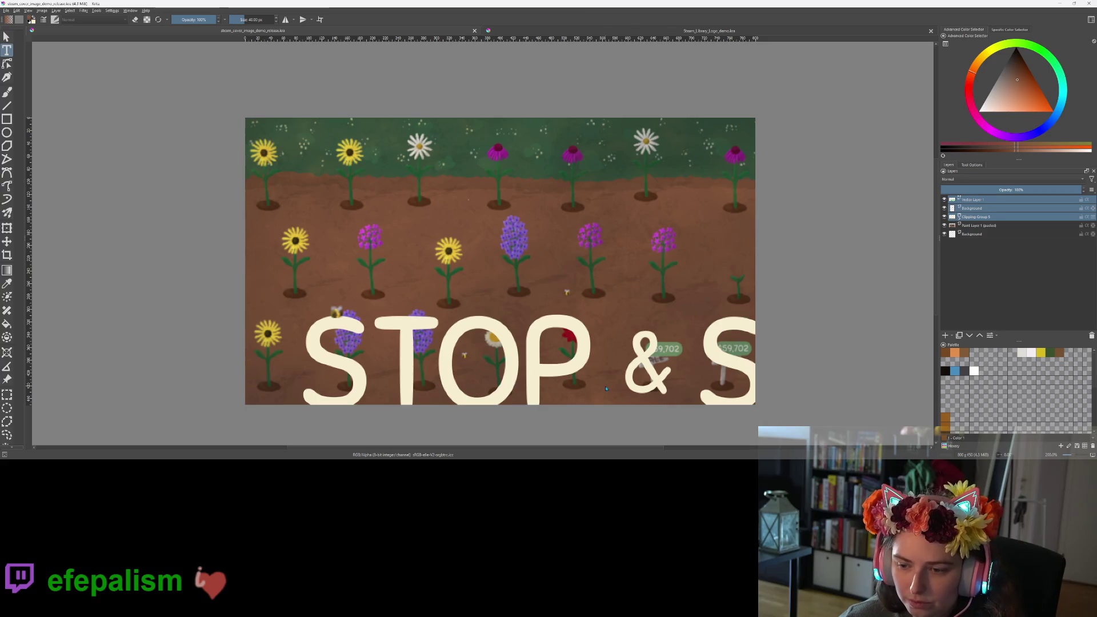
Drag the pasted title into view and group the three logo layers into Group 6.
key("t")
mouse_move(605, 379)
left_mouse_down()
mouse_move(545, 321)
mouse_move(576, 280)
mouse_move(659, 364)
mouse_move(687, 374)
left_mouse_up()
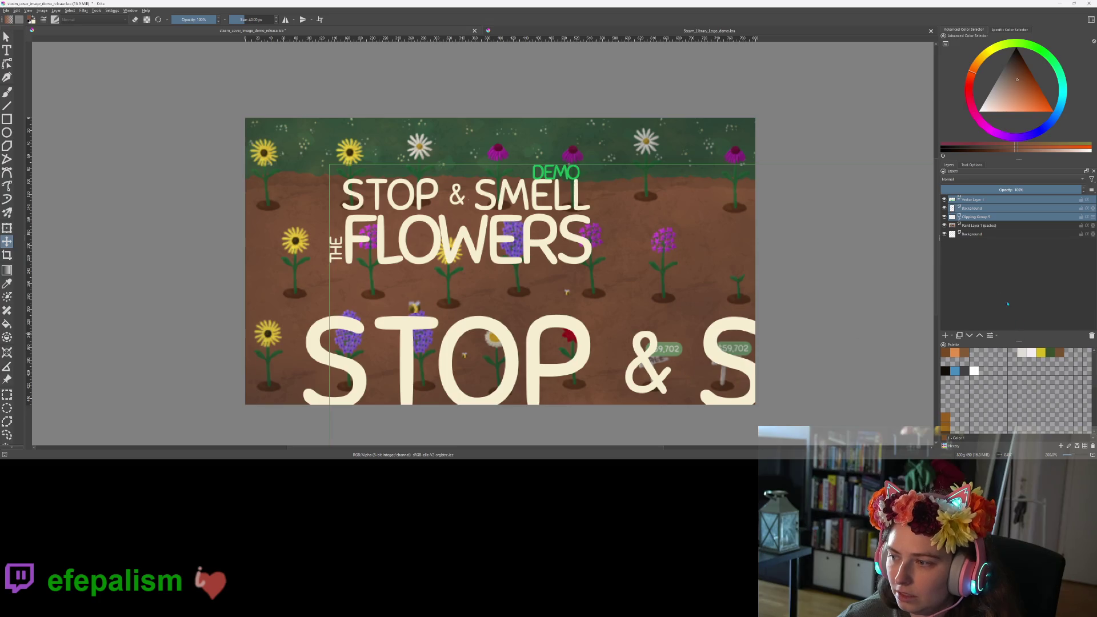
left_click(992, 275)
left_click(978, 200, "shift")
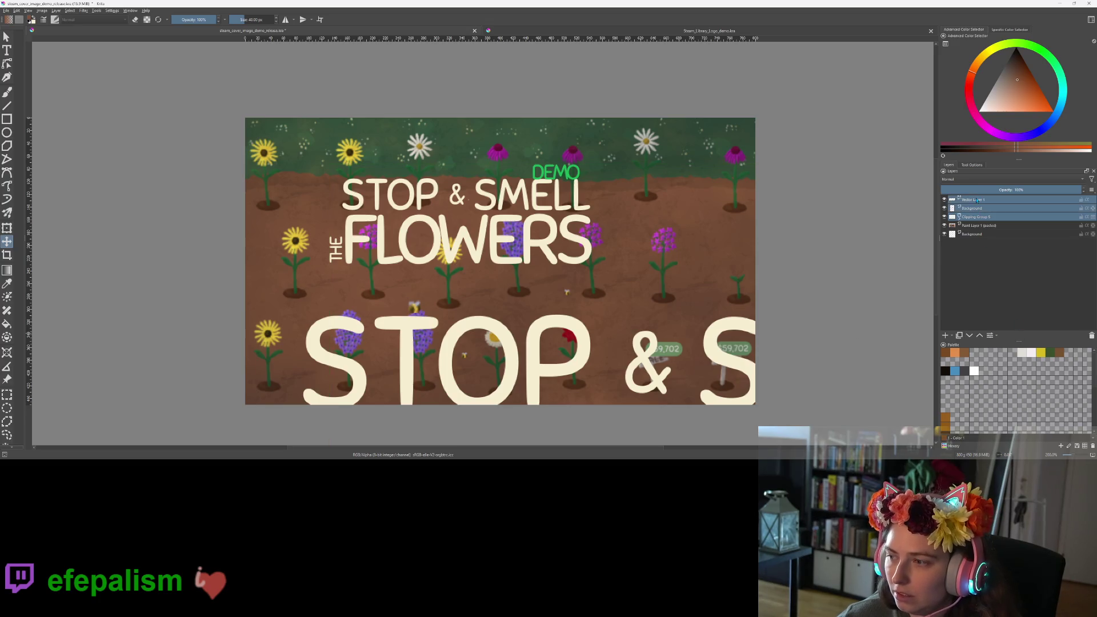
key("ctrl+g")
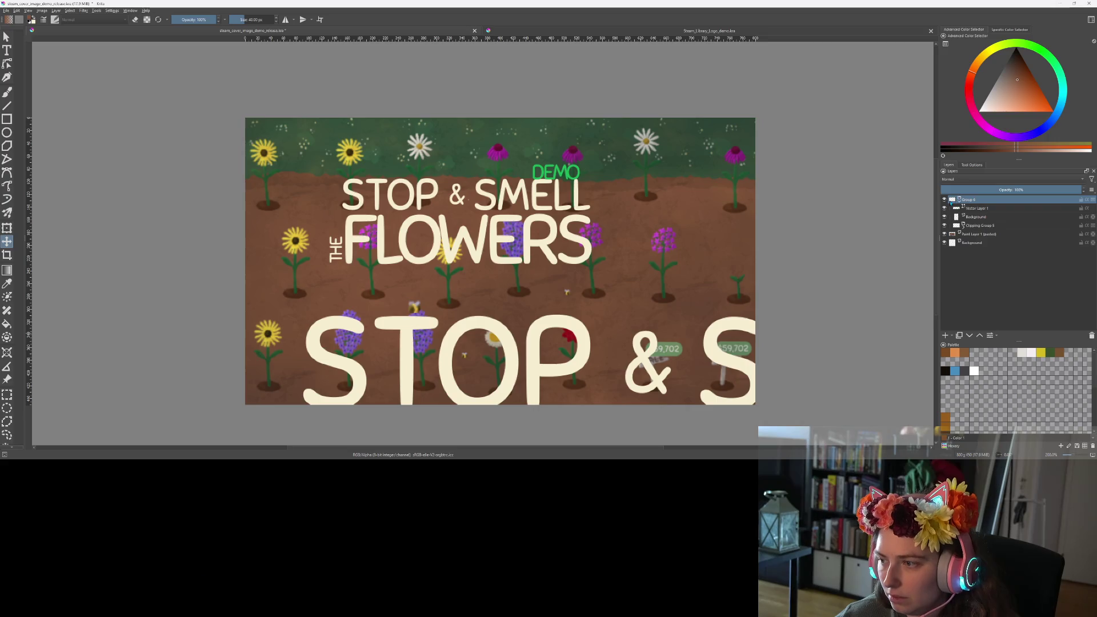
Nudge the green DEMO tag into place, then move the whole Group 6 up and right.
left_click(962, 201)
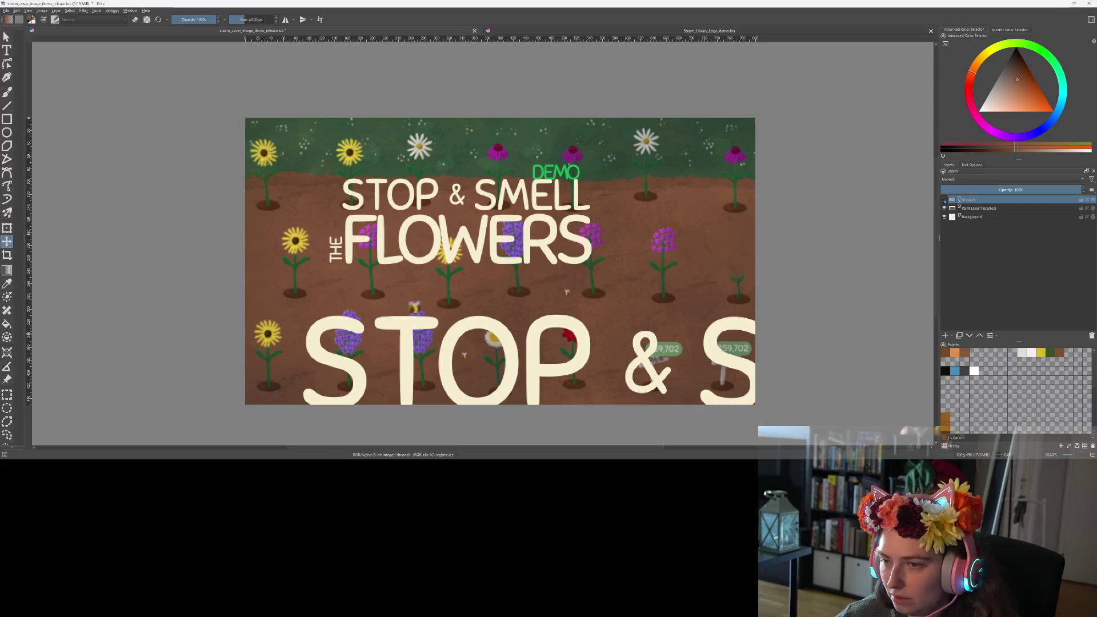
left_click(945, 200)
left_click(944, 200)
left_click(960, 200)
left_click(977, 209)
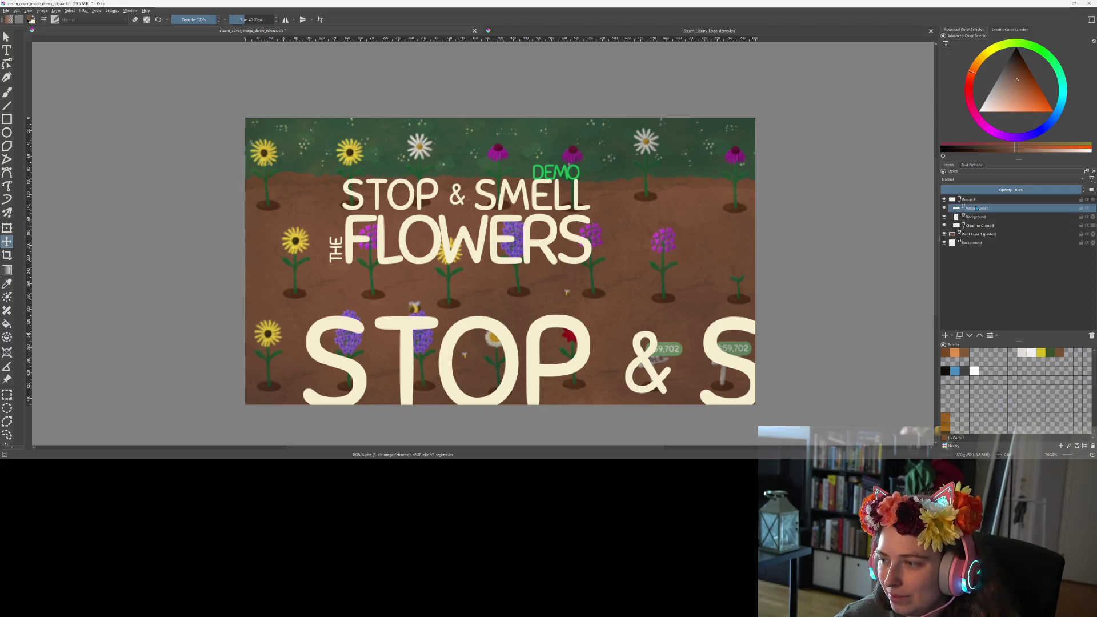
mouse_move(625, 215)
left_mouse_down()
mouse_move(657, 215)
mouse_move(611, 214)
mouse_move(618, 219)
left_mouse_up()
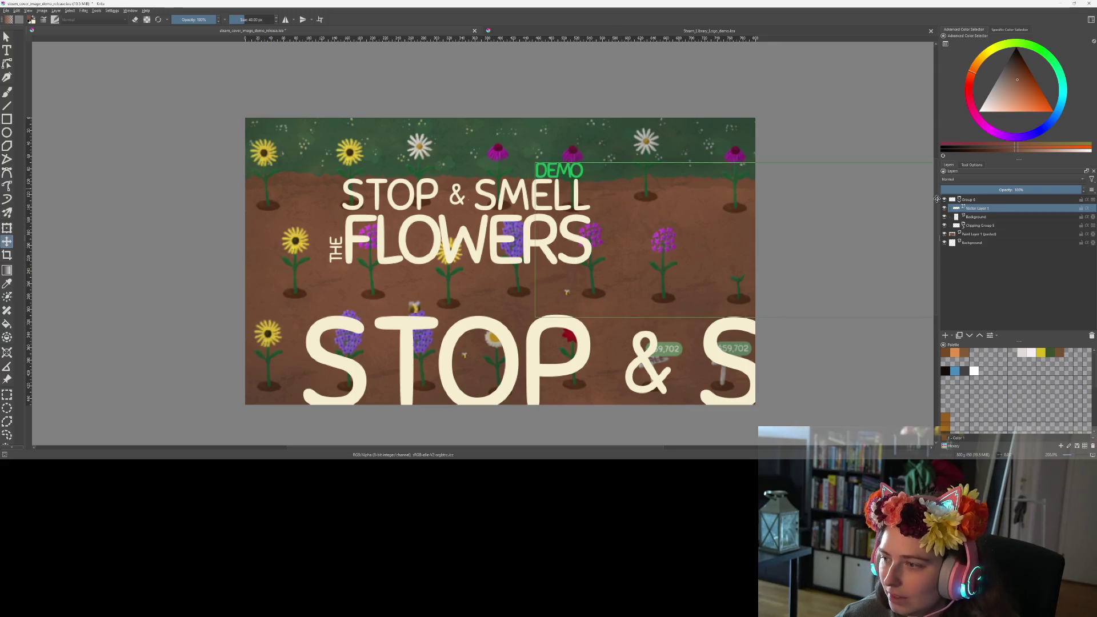
left_click(975, 201)
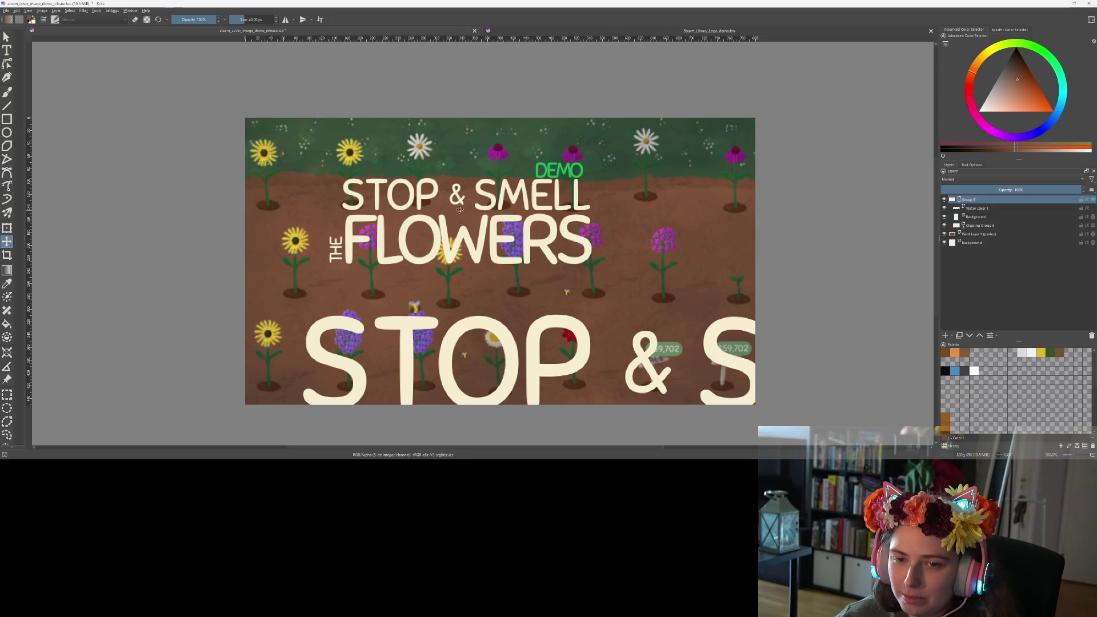
mouse_move(460, 209)
left_mouse_down()
mouse_move(487, 202)
mouse_move(461, 276)
mouse_move(472, 203)
mouse_move(477, 297)
mouse_move(460, 356)
mouse_move(408, 381)
mouse_move(501, 356)
mouse_move(592, 360)
mouse_move(512, 404)
mouse_move(659, 271)
mouse_move(652, 398)
mouse_move(624, 292)
mouse_move(548, 368)
mouse_move(621, 334)
mouse_move(666, 330)
mouse_move(597, 412)
mouse_move(617, 331)
mouse_move(502, 218)
mouse_move(354, 318)
mouse_move(428, 270)
mouse_move(456, 209)
mouse_move(431, 216)
left_mouse_up()
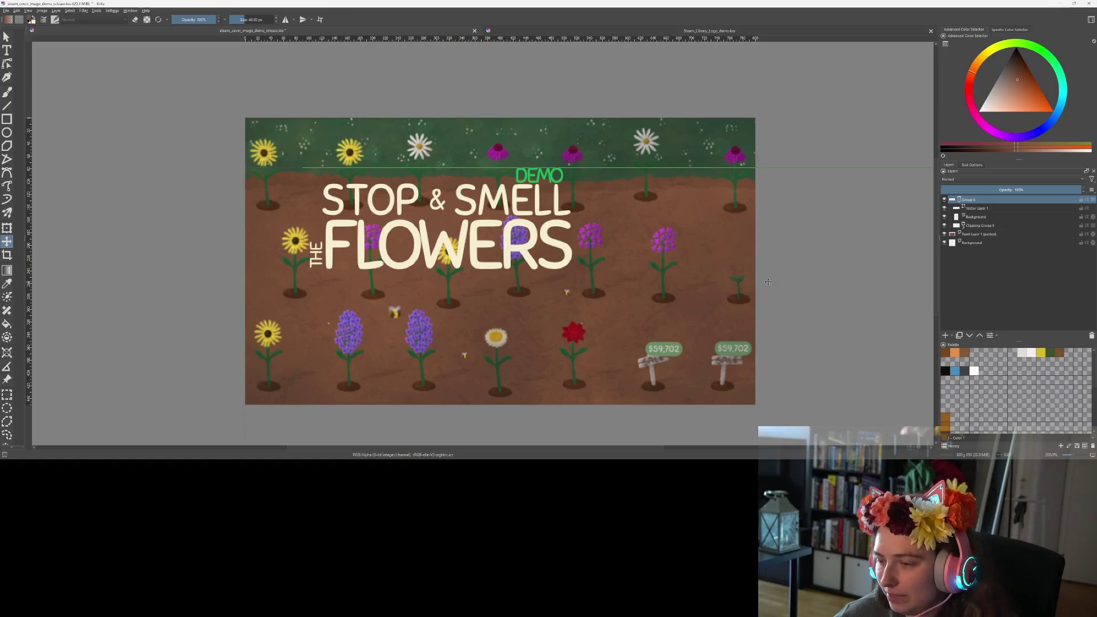
Scale the title group to 150% and centre it on the cover.
key("ctrl+t")
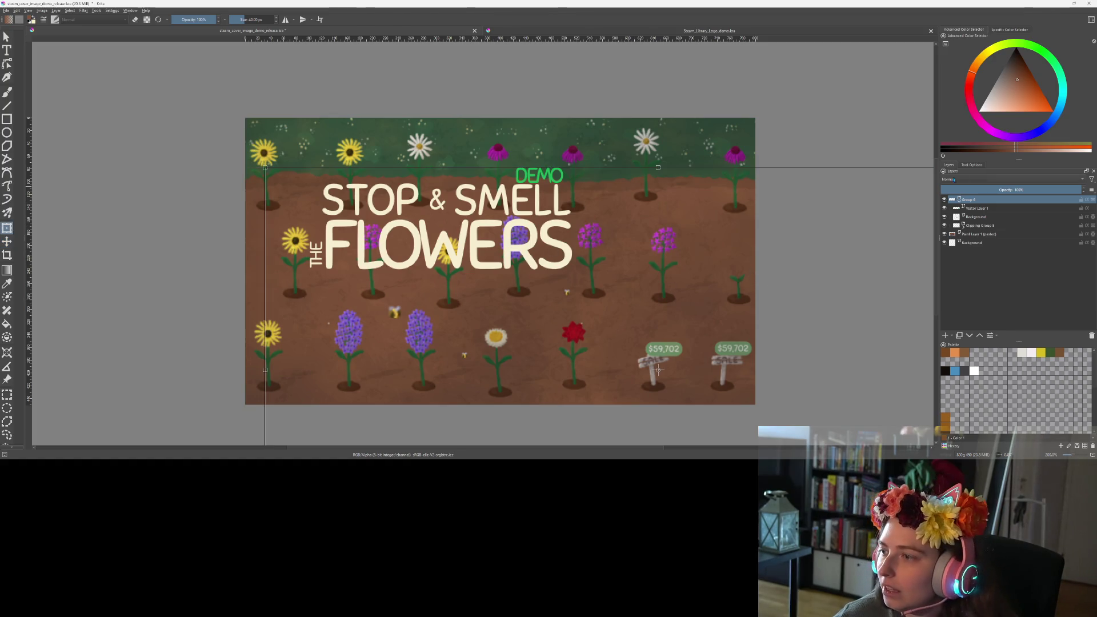
left_click(972, 165)
triple_click(1050, 251)
type("120")
key("Return")
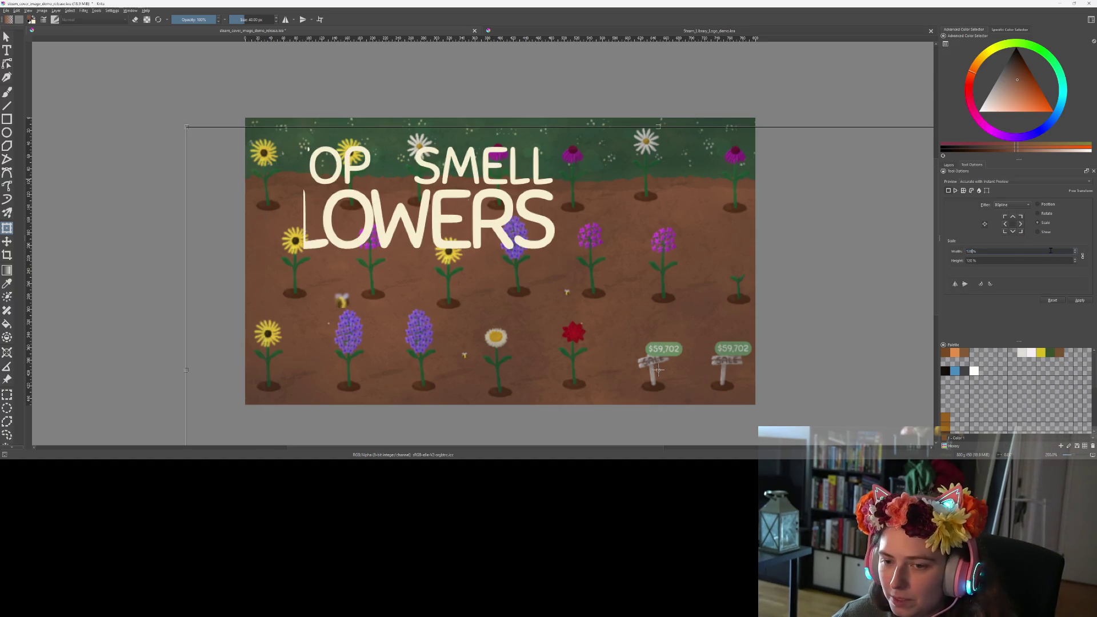
left_click_drag(496, 196, 553, 227)
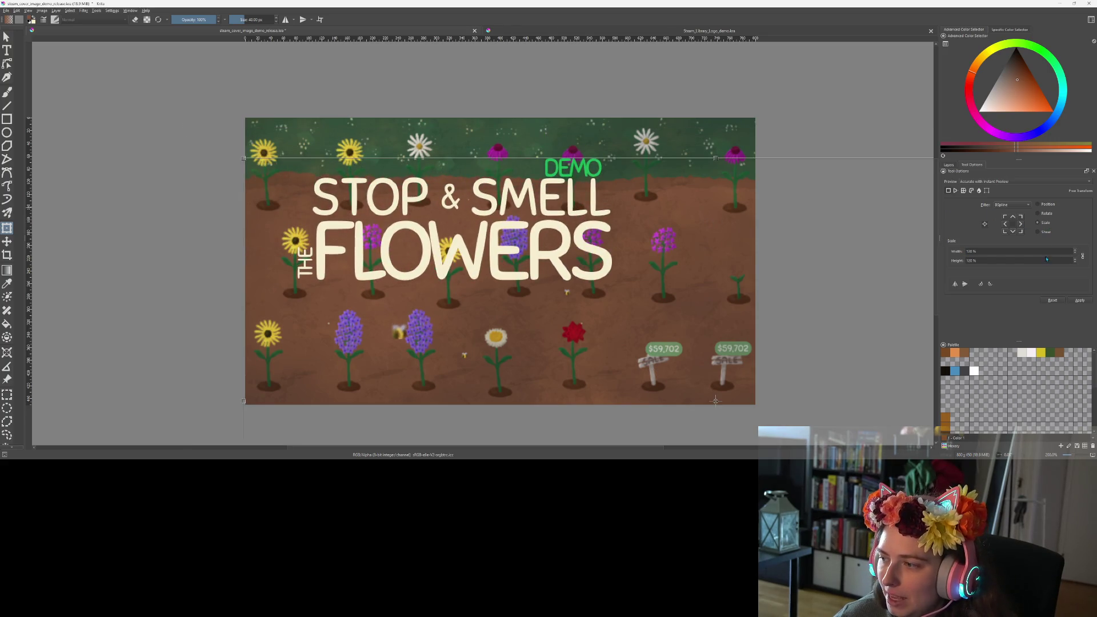
type("150")
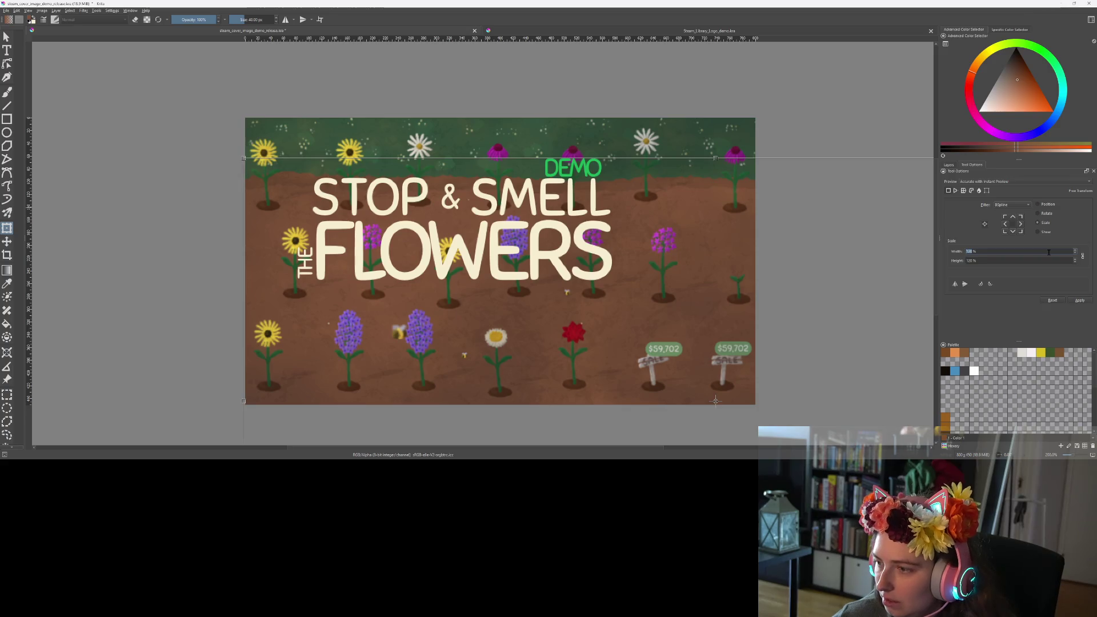
key("Return")
mouse_move(472, 158)
left_mouse_down()
mouse_move(596, 264)
mouse_move(589, 326)
left_mouse_up()
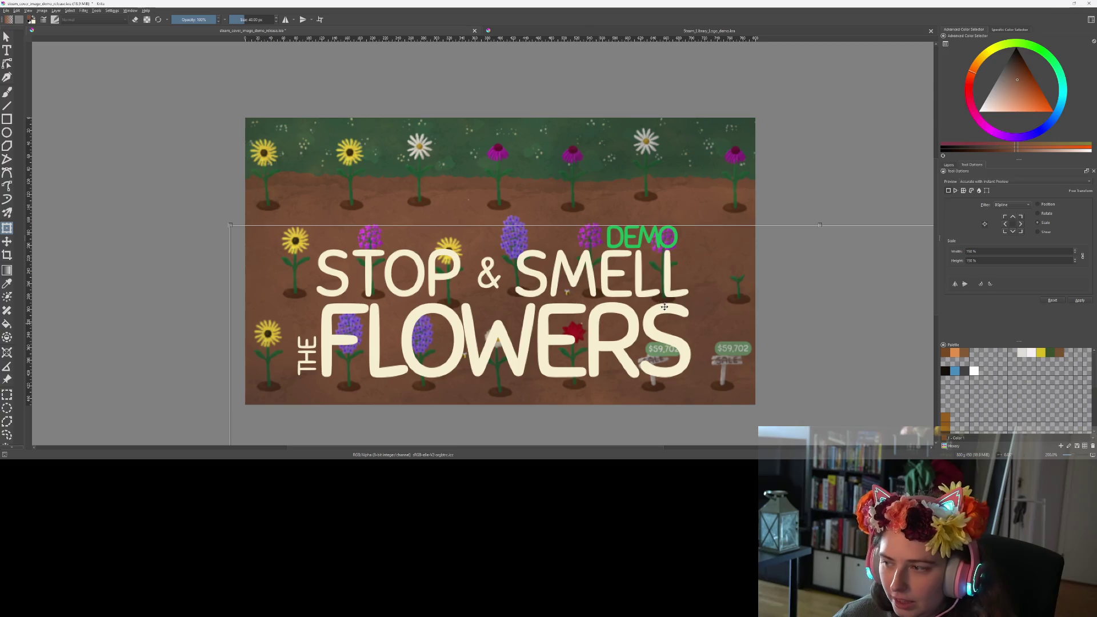
Move the bee up beside the T of STOP.
left_click(951, 166)
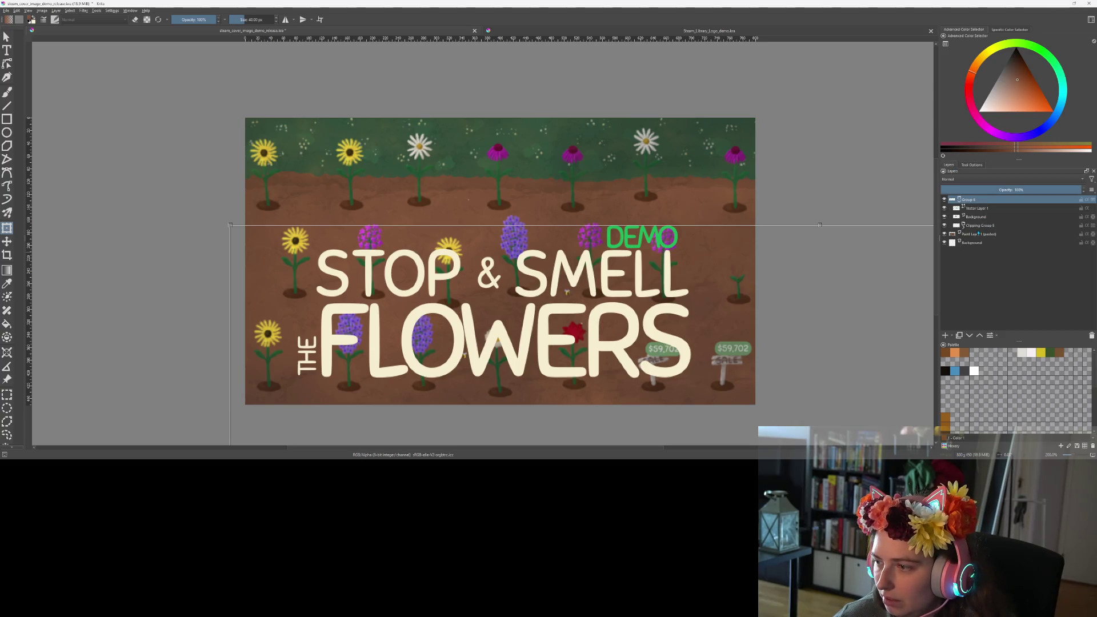
left_click(975, 218)
key("t")
mouse_move(566, 344)
left_mouse_down()
mouse_move(531, 189)
mouse_move(507, 146)
mouse_move(473, 140)
left_mouse_up()
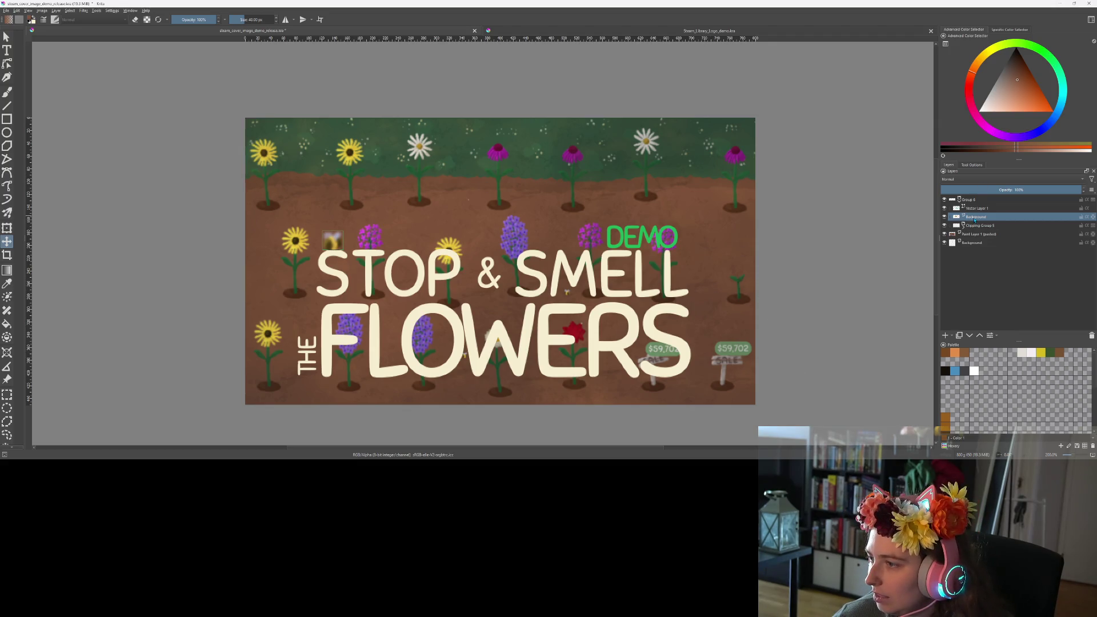
Shrink the bee to 5% with the transform tool.
left_click(971, 165)
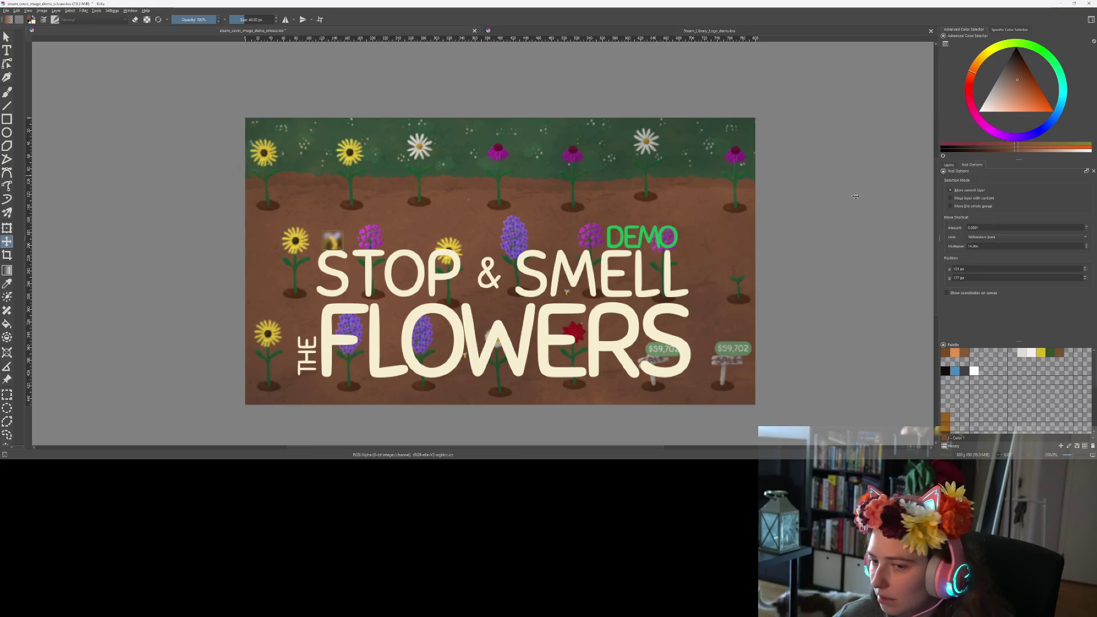
key("ctrl+t")
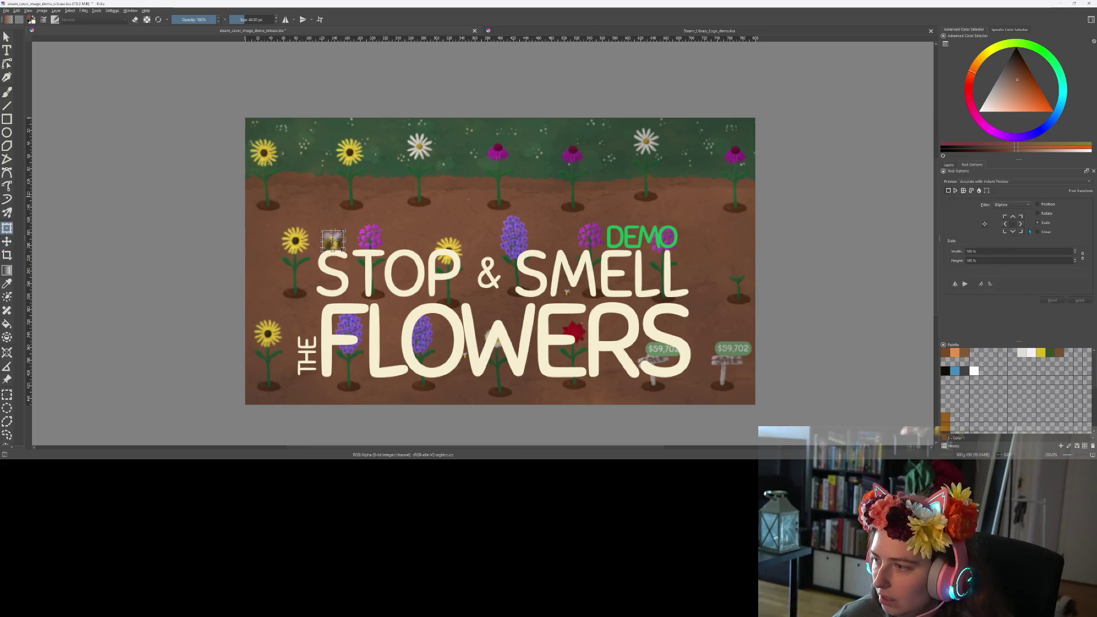
left_click(1060, 252)
type("5")
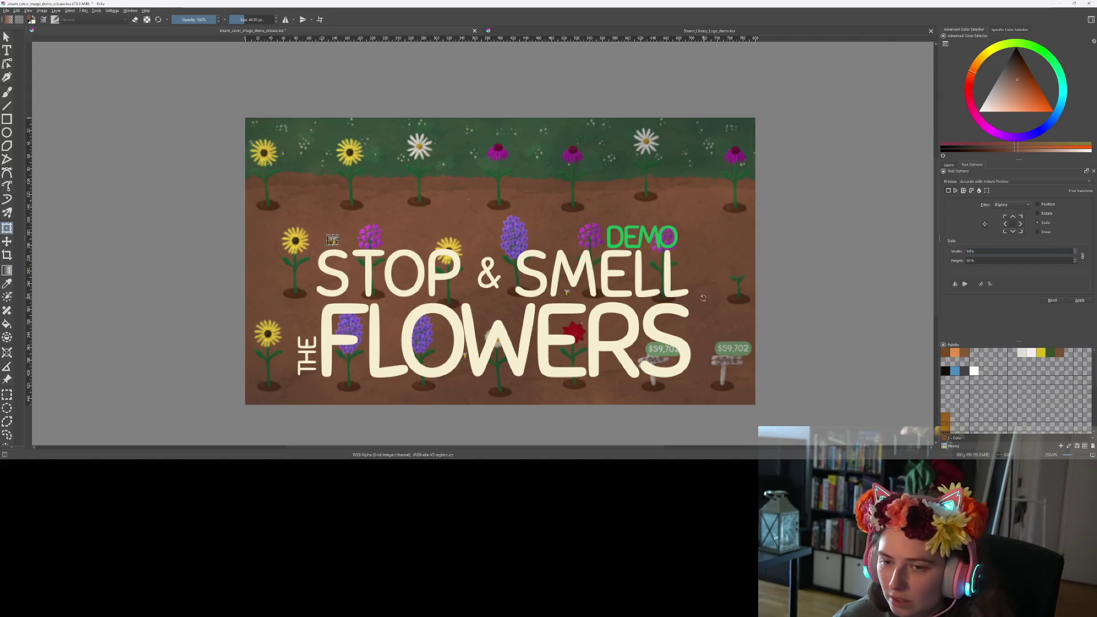
type("t")
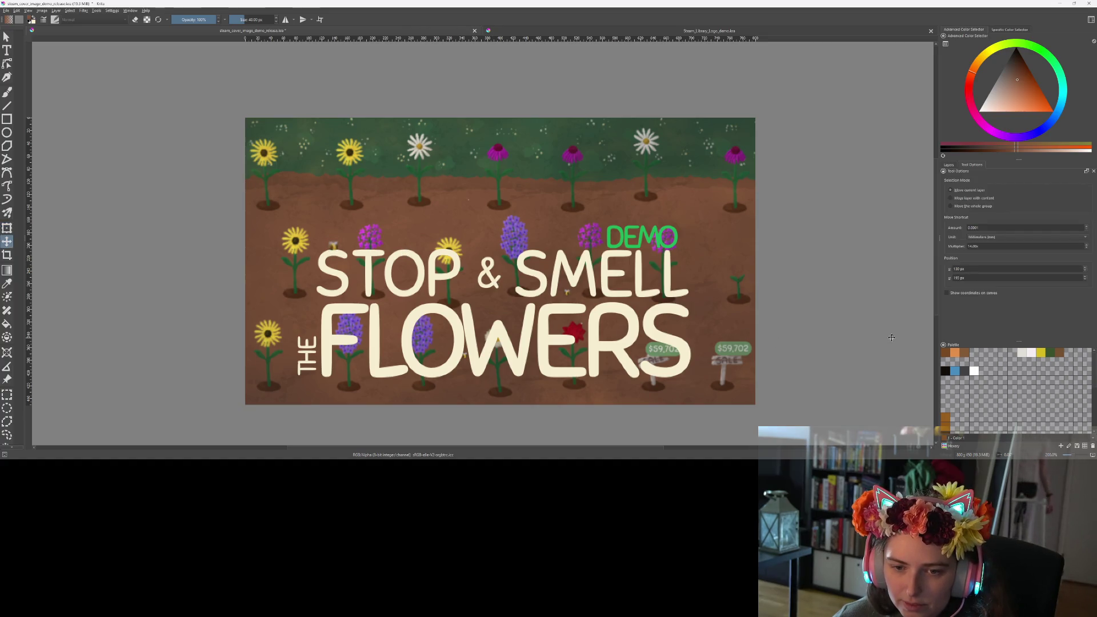
scroll(776, 306, "down", 2)
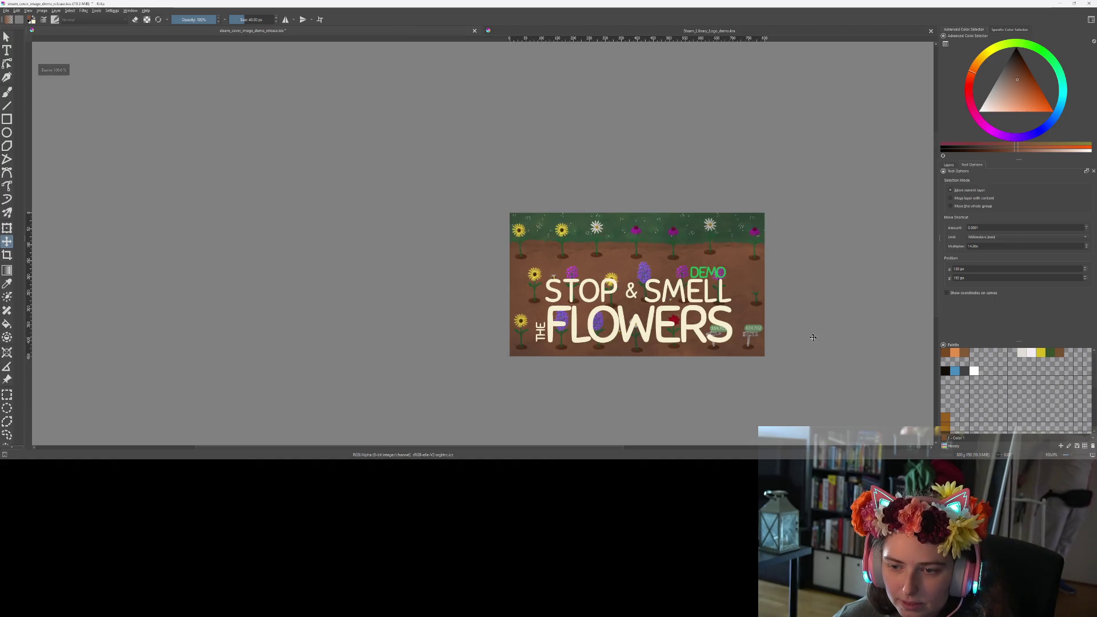
scroll(812, 335, "up", 3)
scroll(795, 331, "down", 1)
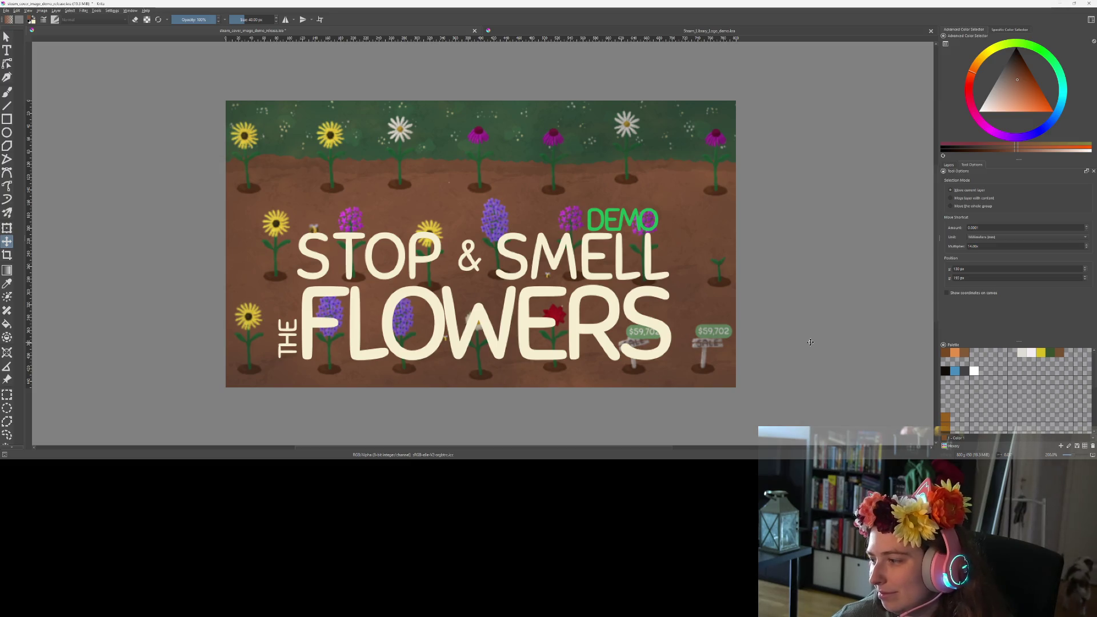
scroll(566, 318, "down", 2)
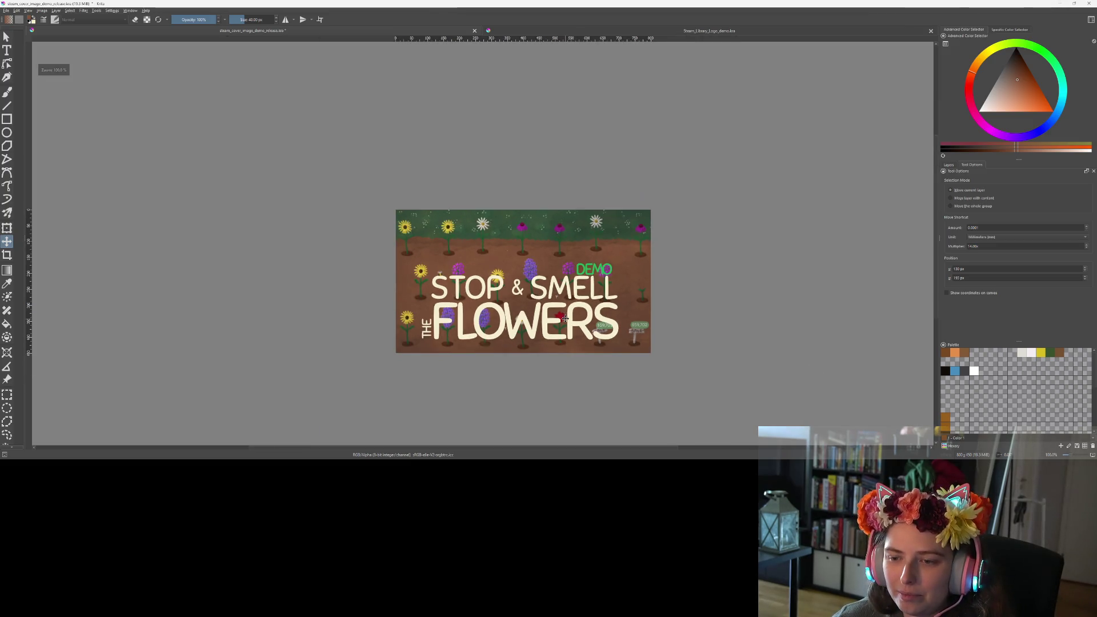
scroll(565, 319, "up", 1)
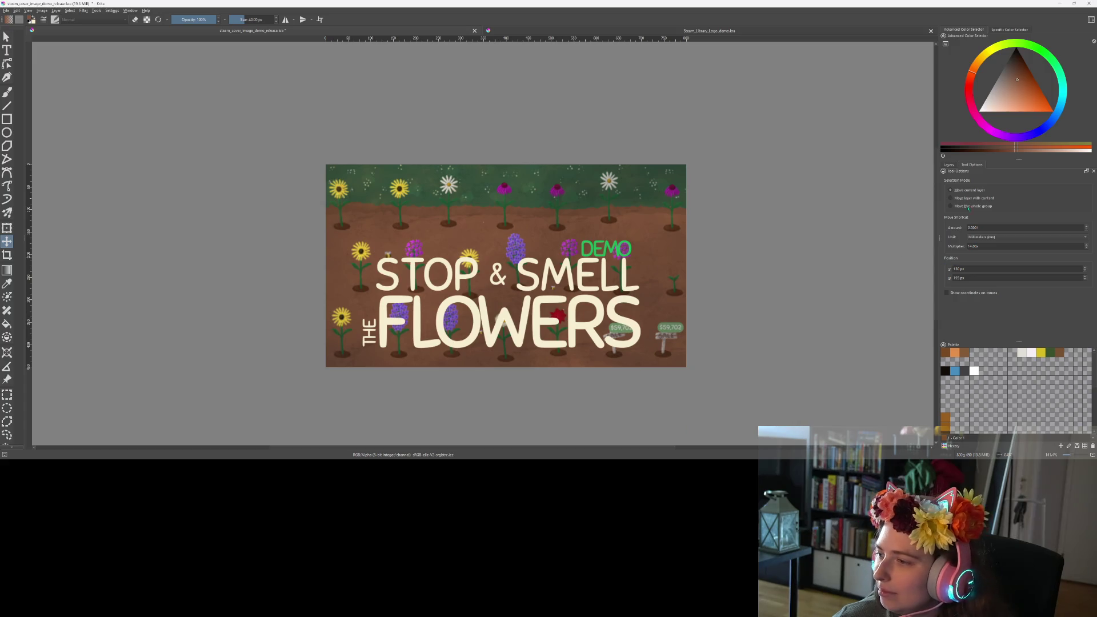
left_click(949, 165)
Fine-tune the position of title Group 6 on the cover.
left_click(980, 201)
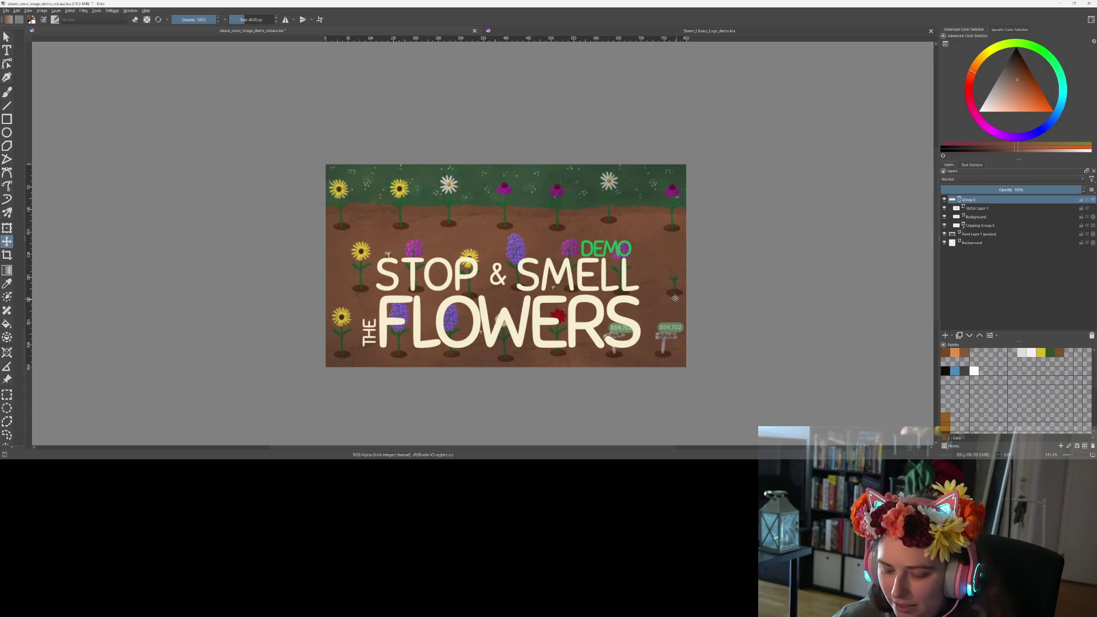
left_click_drag(586, 272, 588, 279)
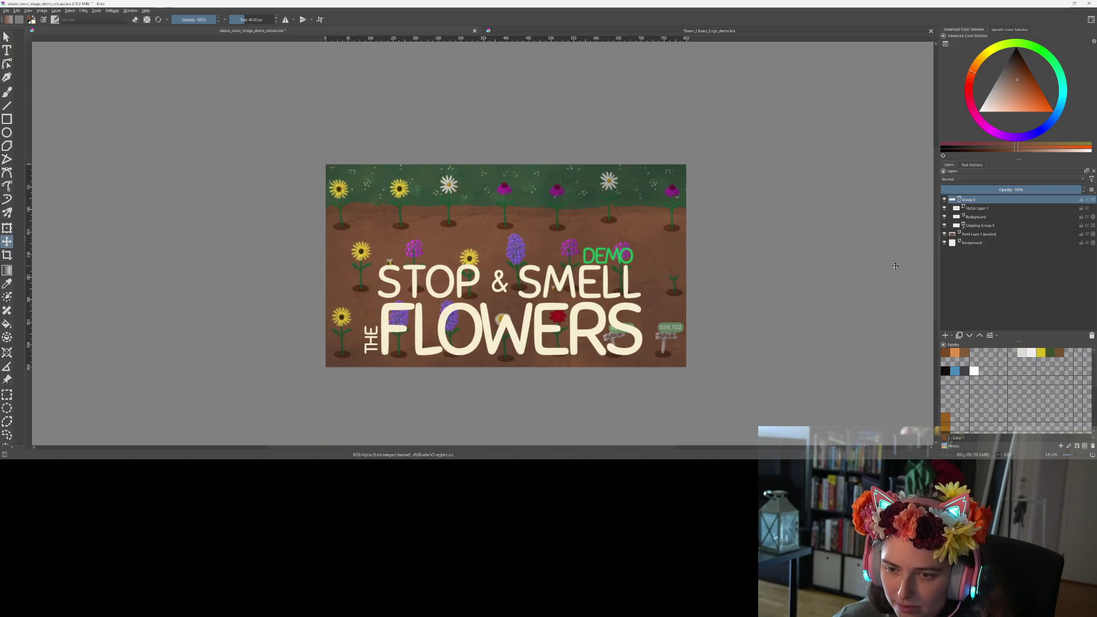
mouse_move(563, 320)
left_mouse_down()
mouse_move(539, 253)
mouse_move(567, 314)
left_mouse_up()
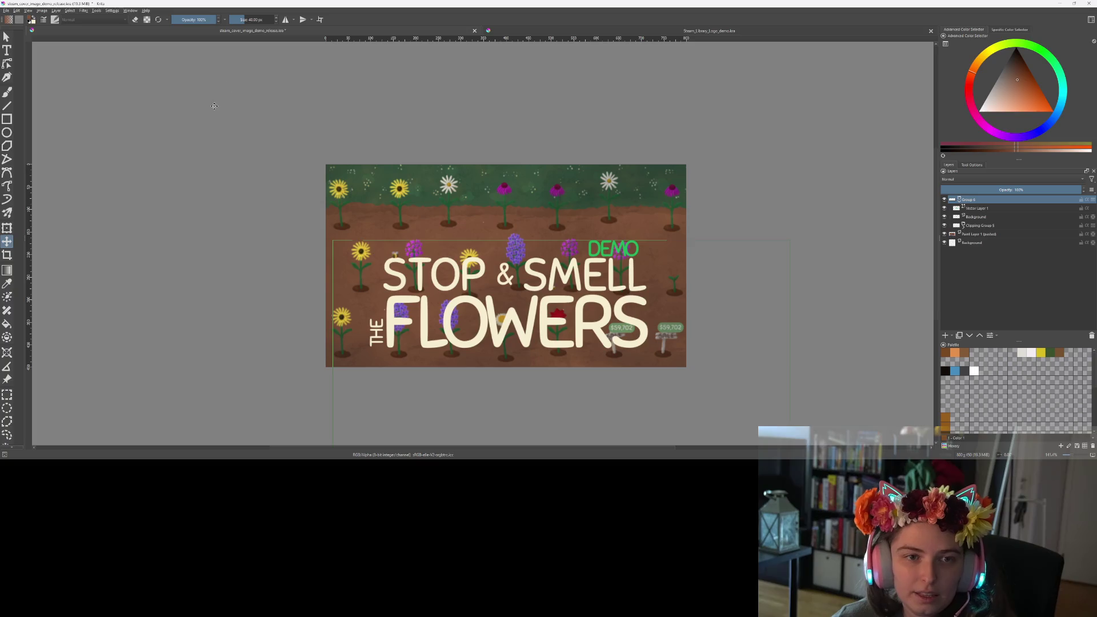
Save the cover, then raise the title group about 80 px.
left_click(6, 11)
left_click(19, 44)
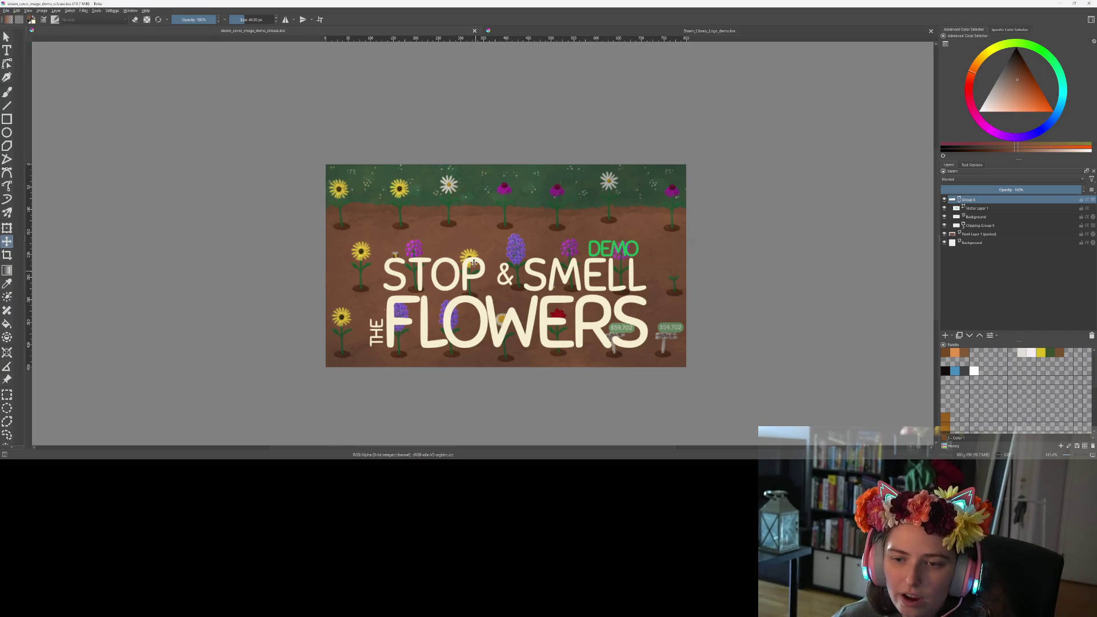
mouse_move(506, 290)
left_mouse_down()
mouse_move(499, 244)
mouse_move(509, 229)
left_mouse_up()
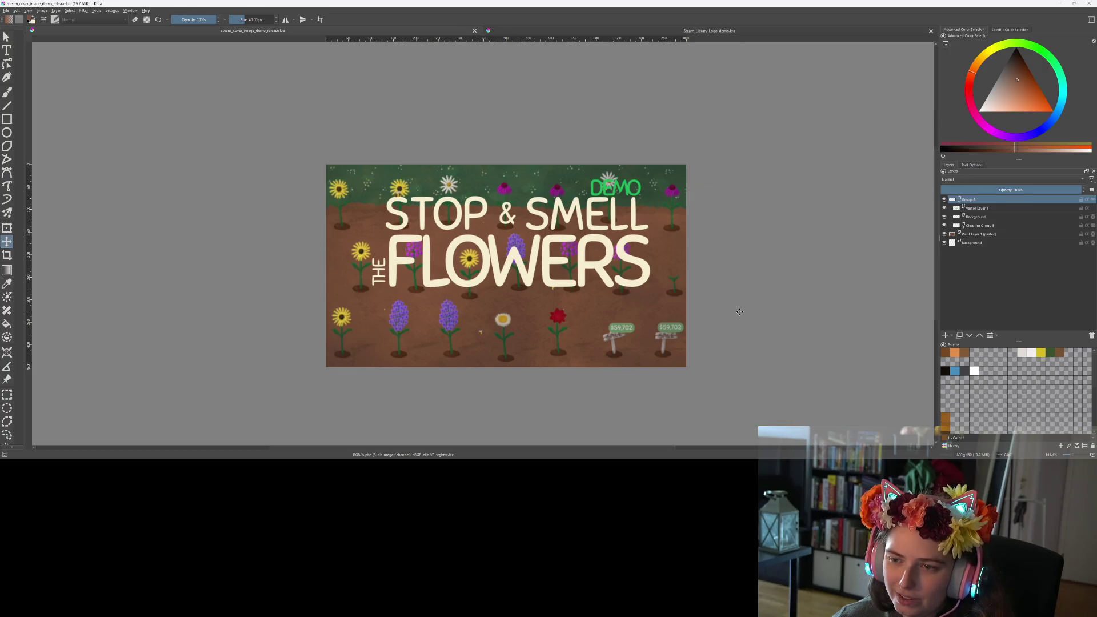
left_click(976, 210)
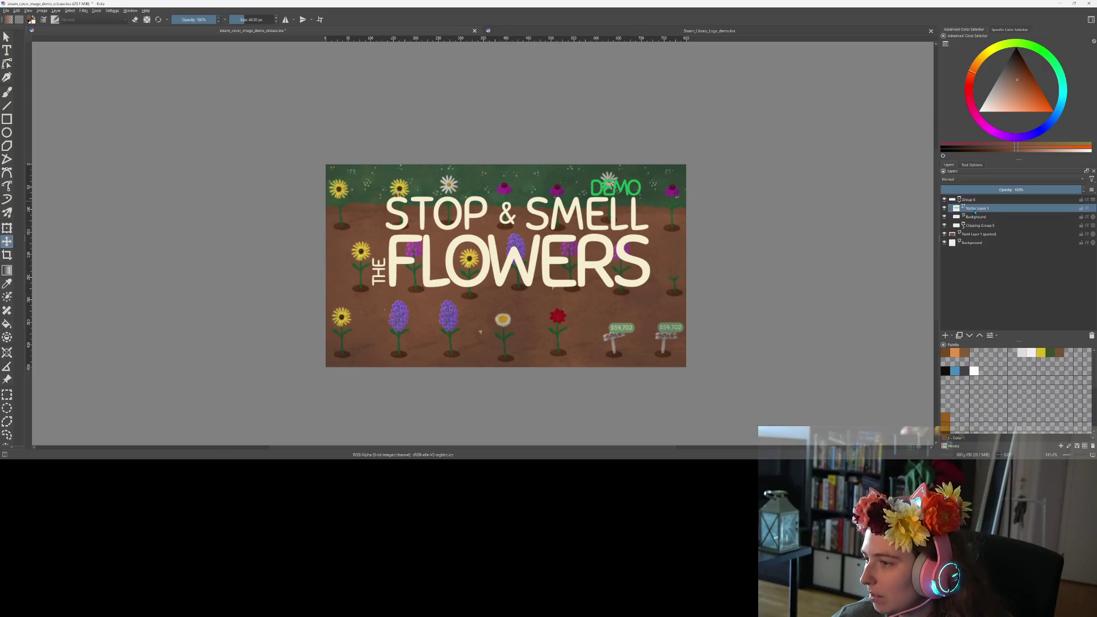
Shift and enlarge the green DEMO text, then nudge it into place.
mouse_move(531, 212)
left_mouse_down()
mouse_move(446, 215)
mouse_move(535, 320)
left_mouse_up()
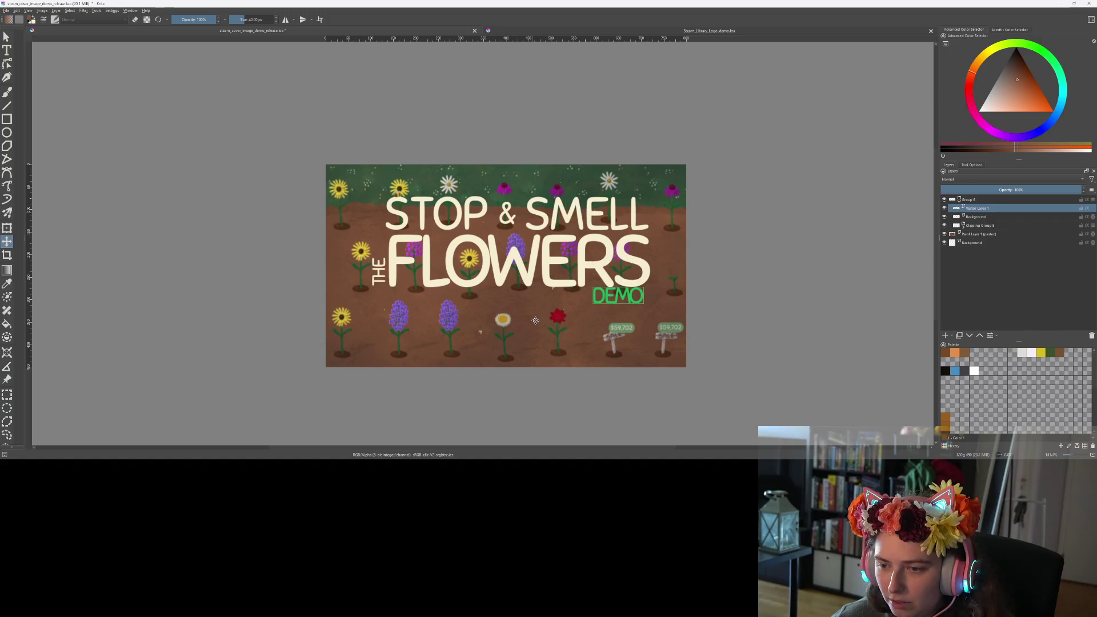
key("ctrl+t")
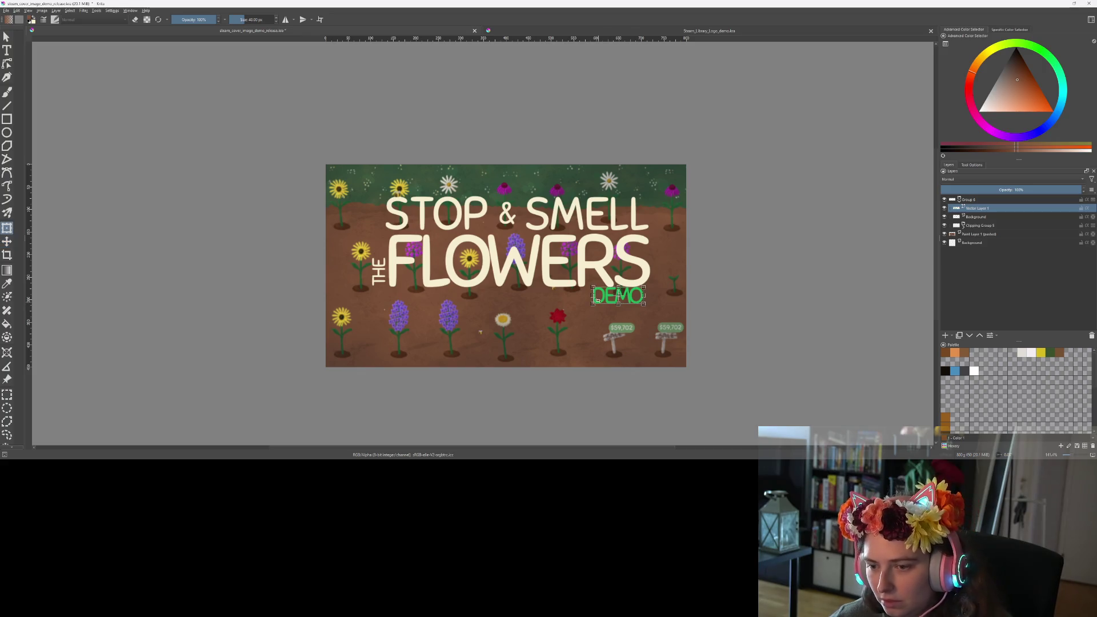
mouse_move(593, 305)
left_mouse_down()
mouse_move(561, 315)
mouse_move(585, 301)
left_mouse_up()
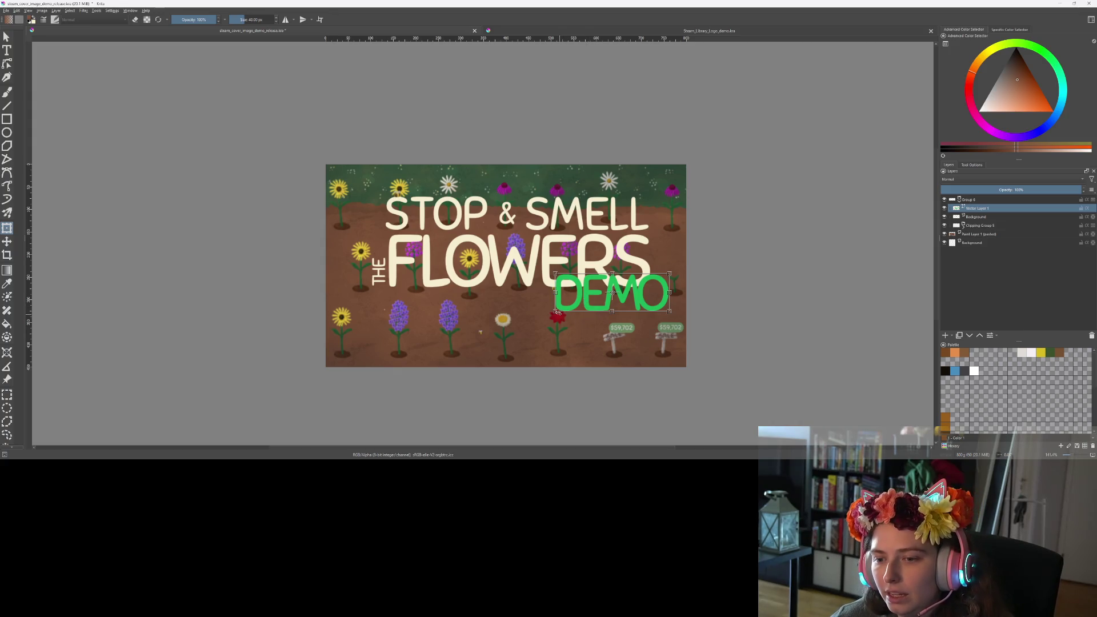
key("t")
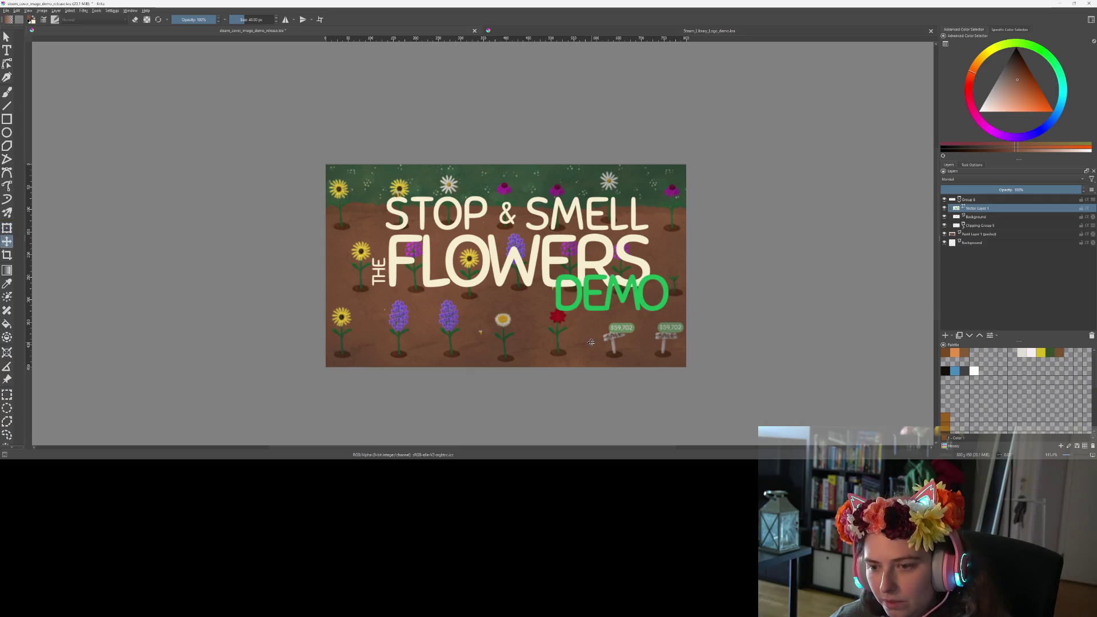
mouse_move(608, 306)
left_mouse_down()
mouse_move(601, 313)
mouse_move(616, 315)
left_mouse_up()
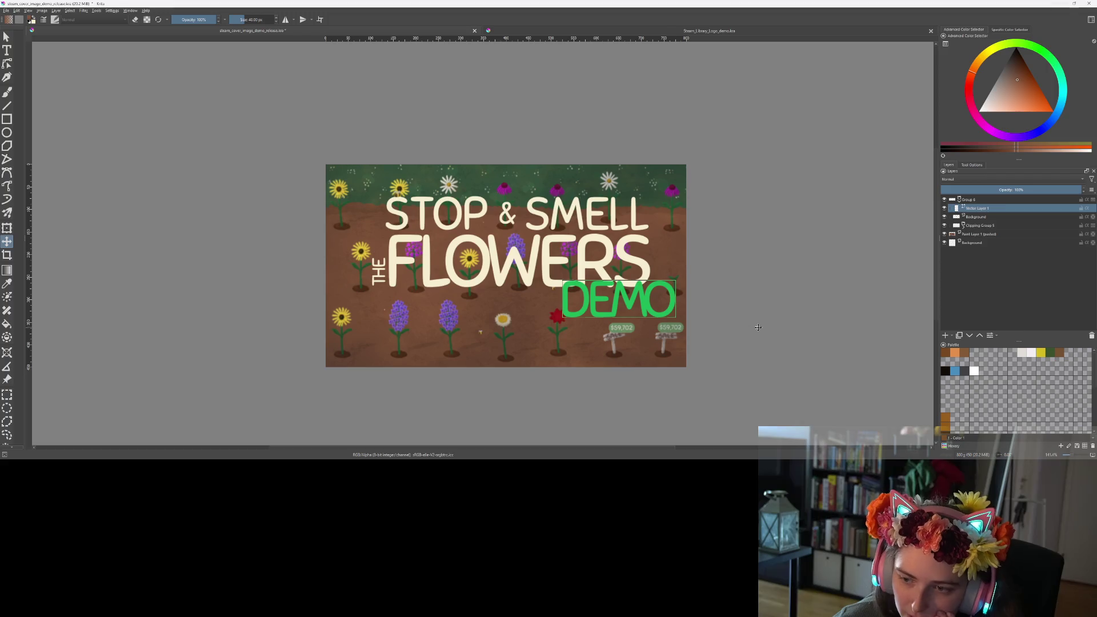
scroll(756, 328, "down", 2)
scroll(753, 329, "up", 2)
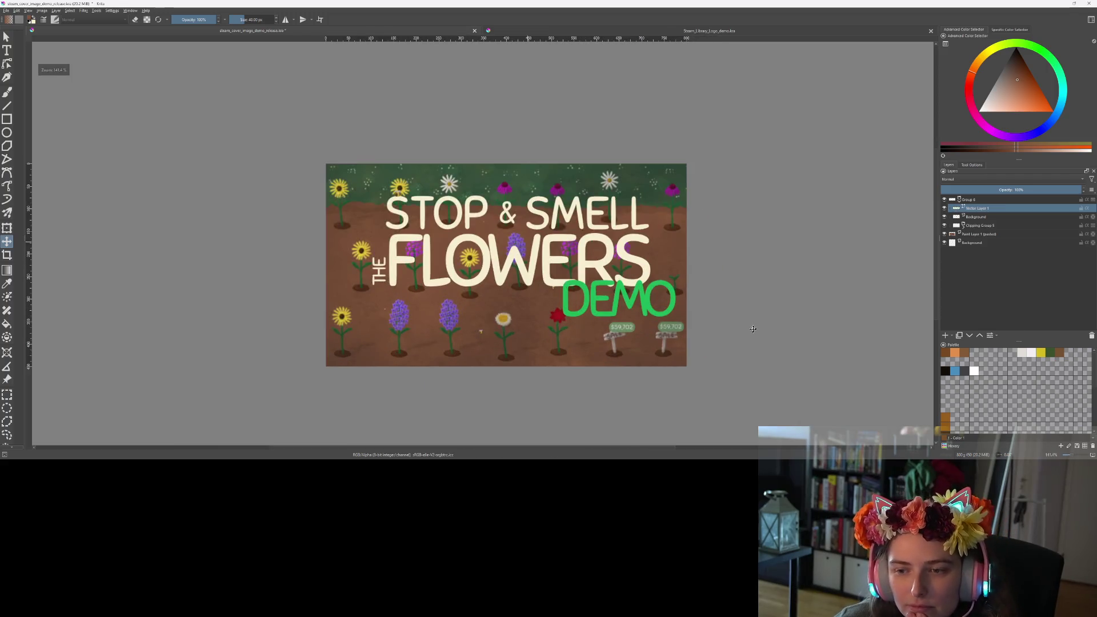
Rotate DEMO clockwise into a tilt and save the cover image.
key("ctrl+t")
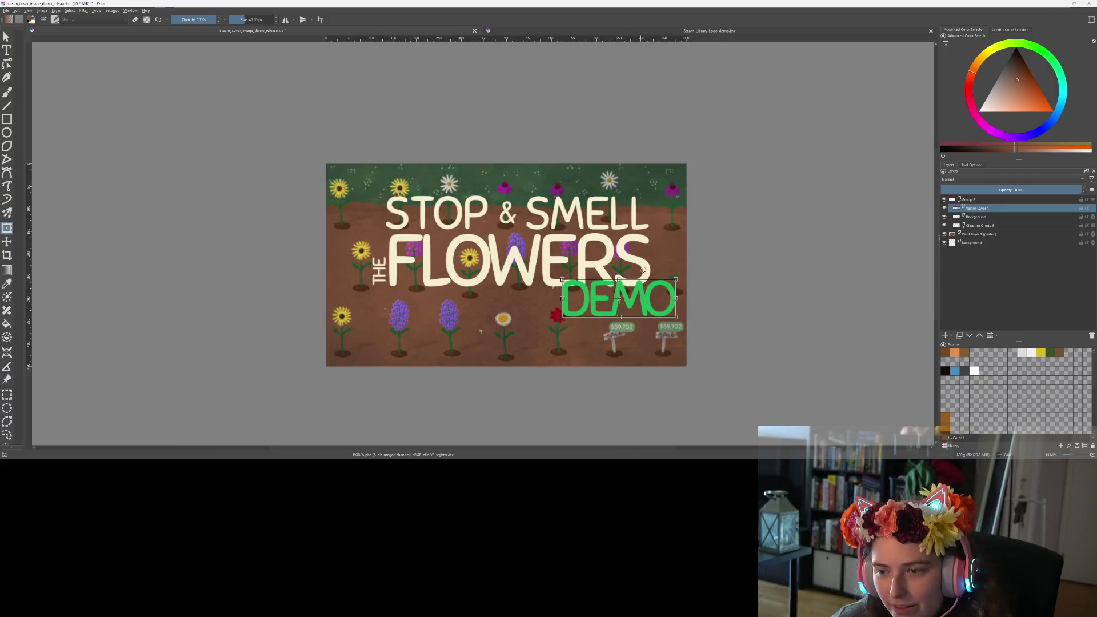
left_click_drag(654, 267, 659, 271)
key("Return")
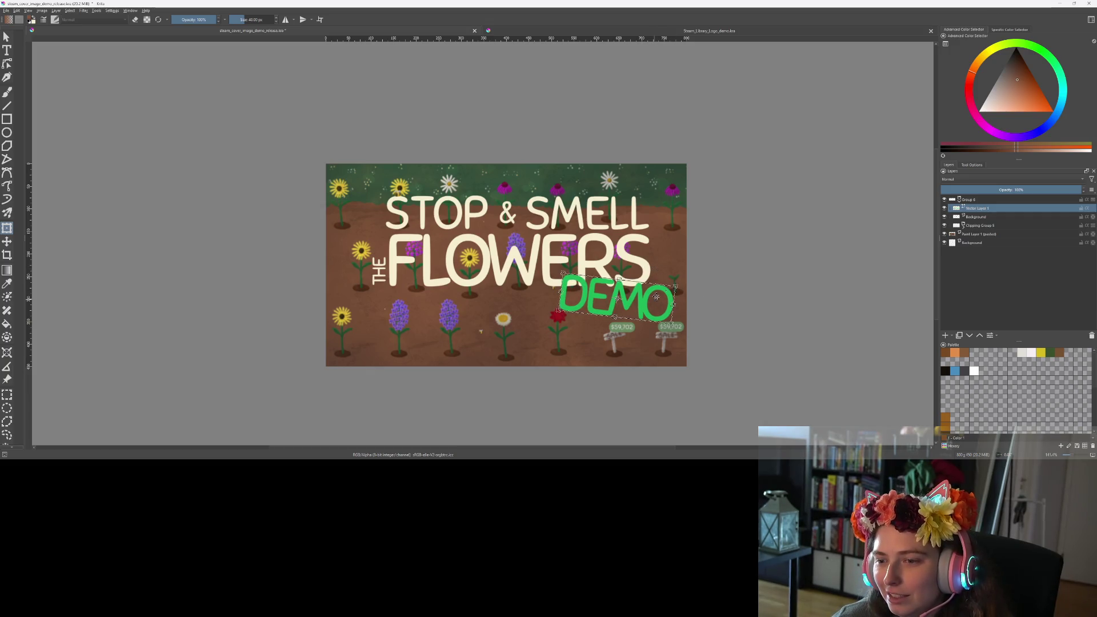
key("t")
scroll(325, 254, "down", 1)
key("ctrl+s")
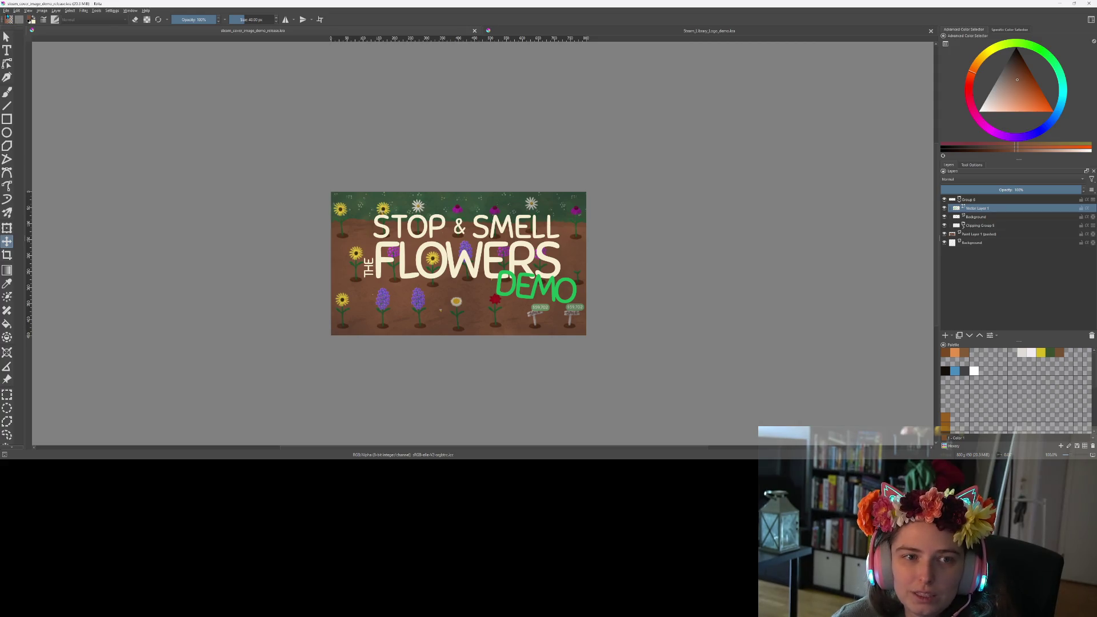
Export the cover as PNG steam_cover_image_demo_release.png with default PNG options.
left_click(6, 11)
left_click(23, 71)
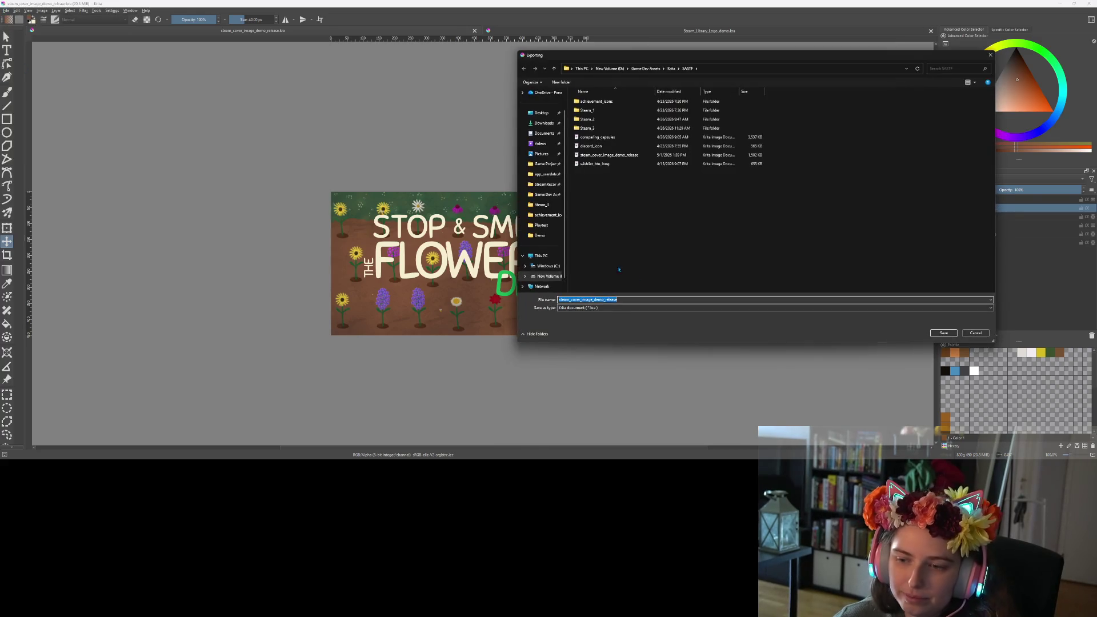
left_click(622, 310)
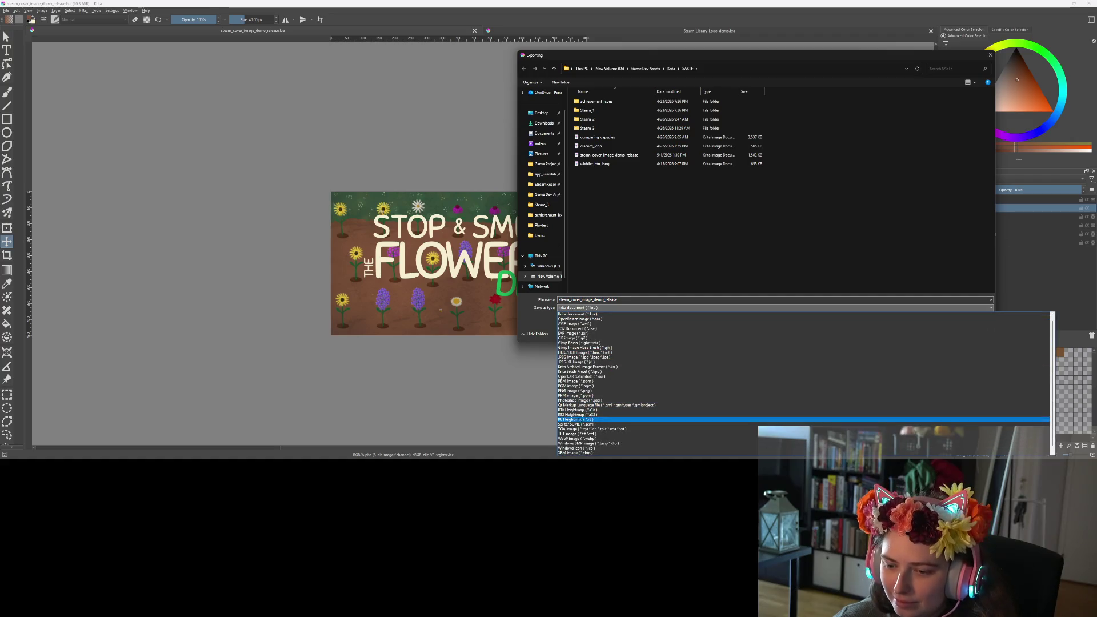
left_click(576, 391)
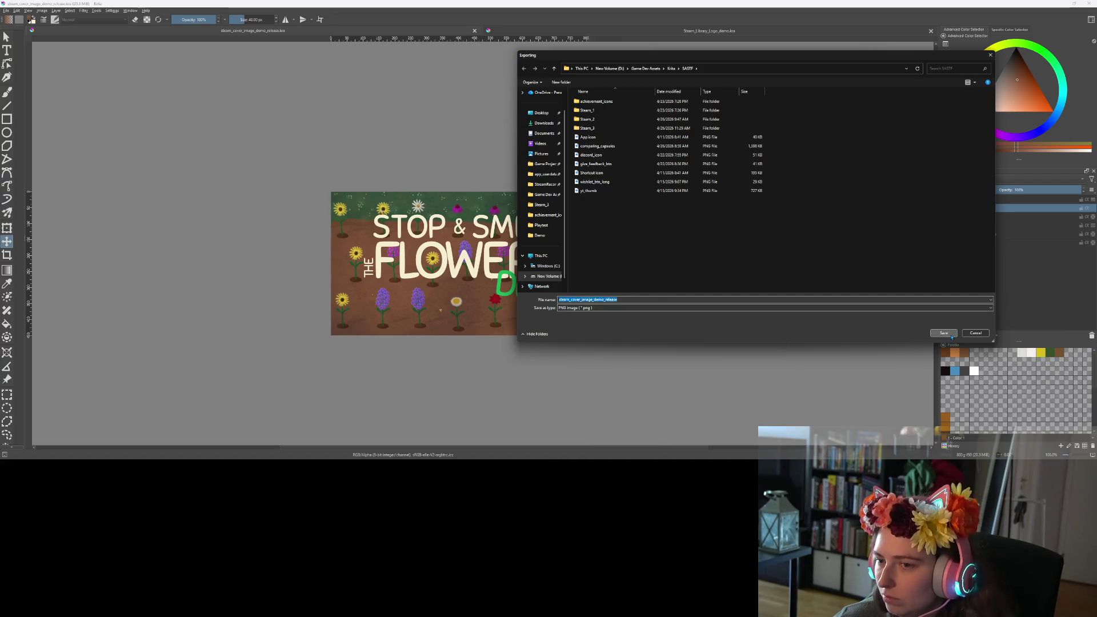
left_click(943, 335)
left_click(577, 287)
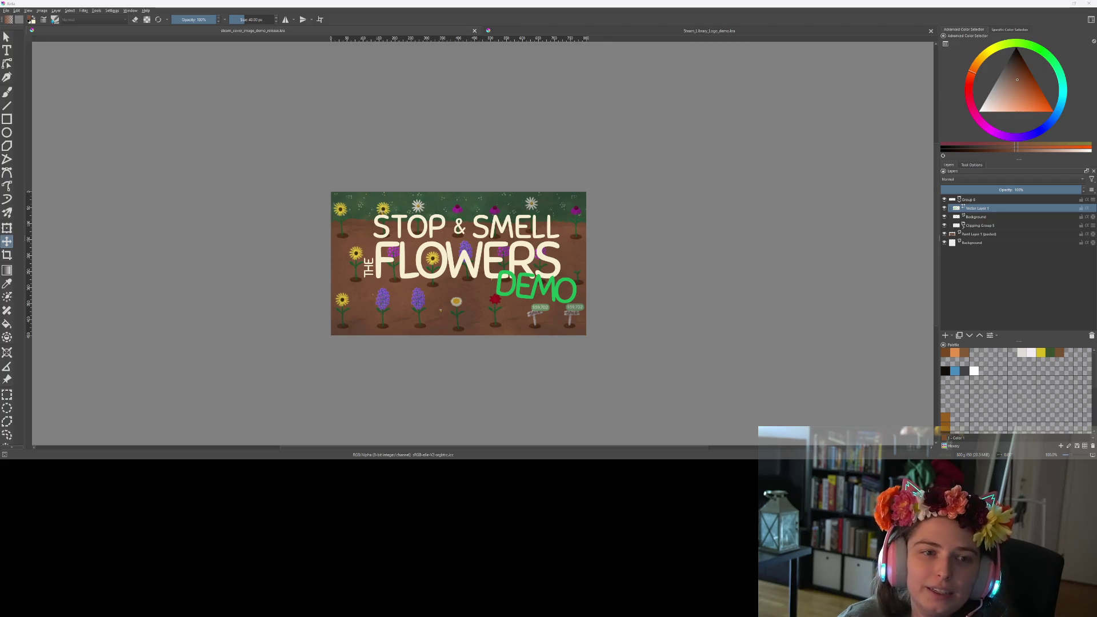
key("alt+f")
Create a new transparent 1920 × 622 px document for the header.
key("Escape")
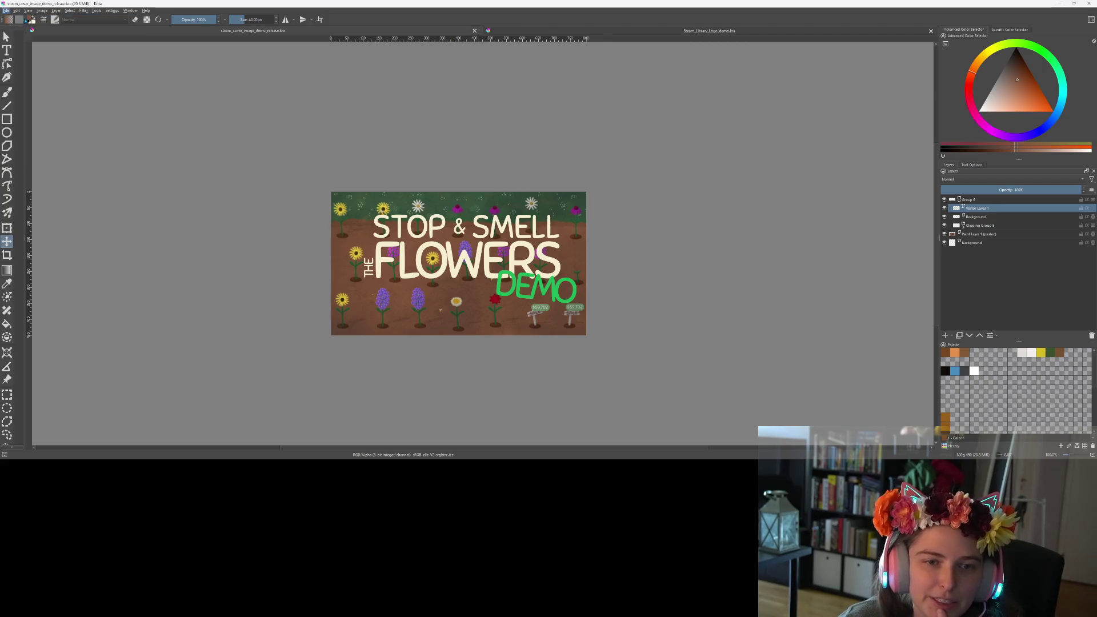
double_click(564, 193)
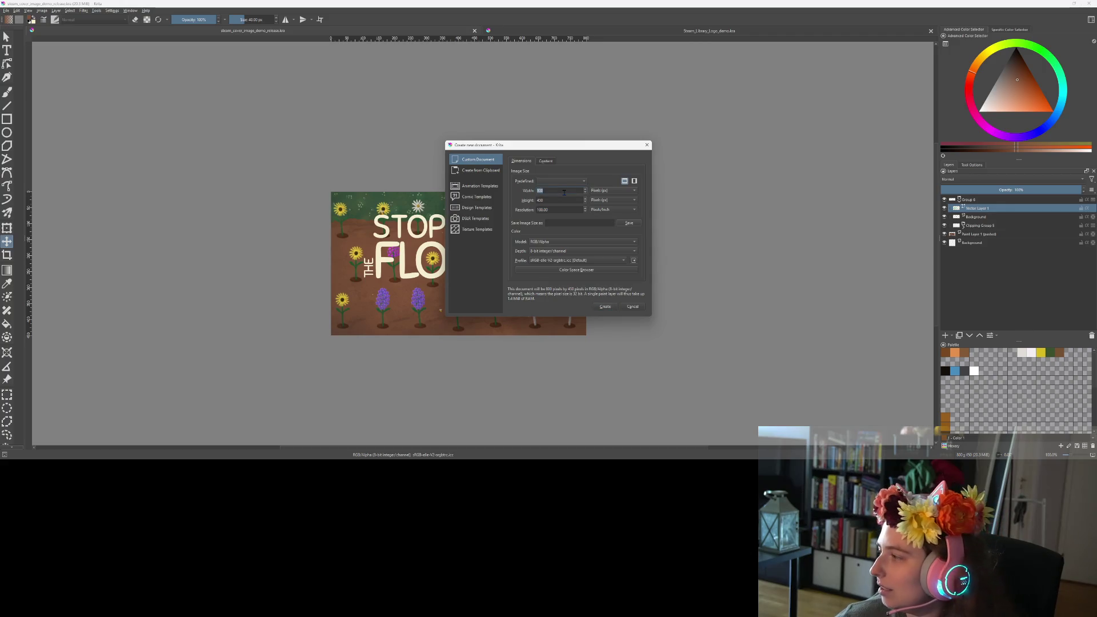
type("1920")
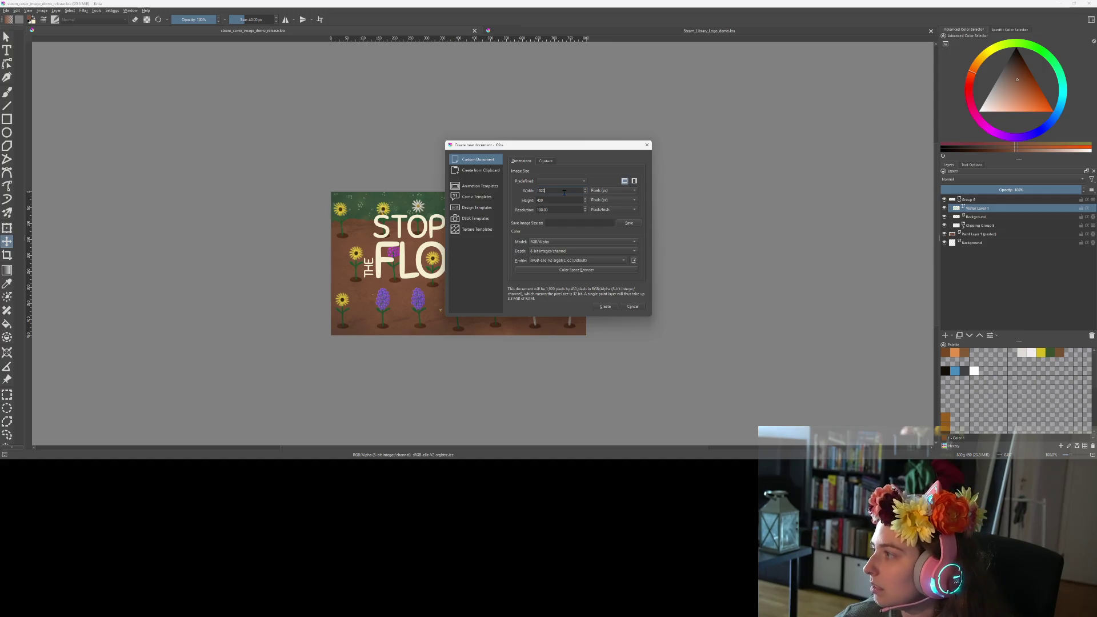
key("Tab")
type("622")
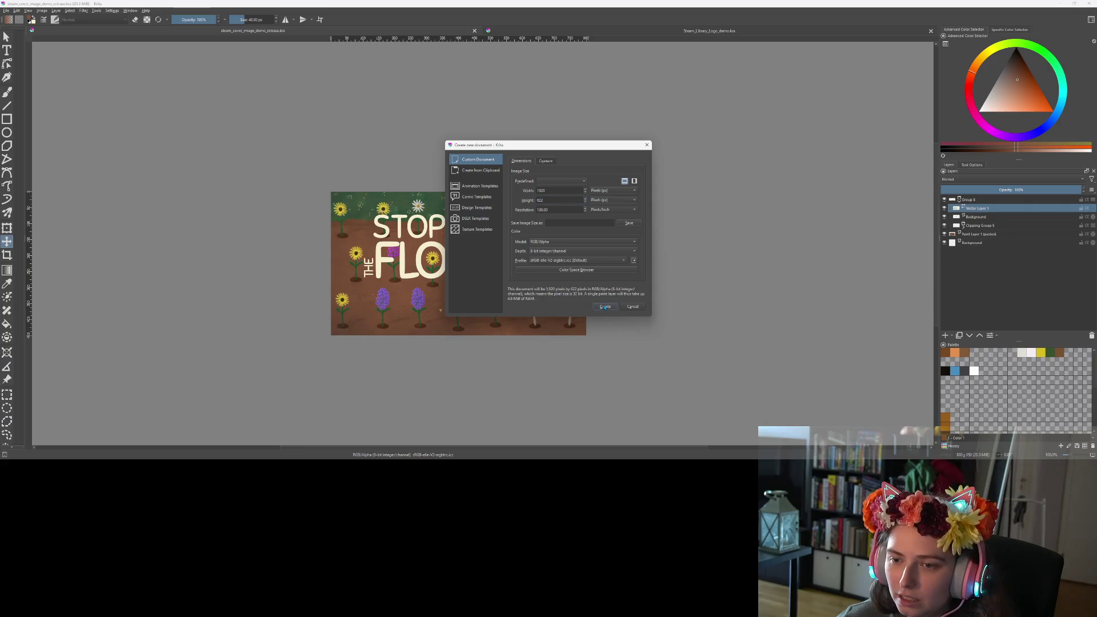
left_click(605, 307)
scroll(587, 299, "up", 2)
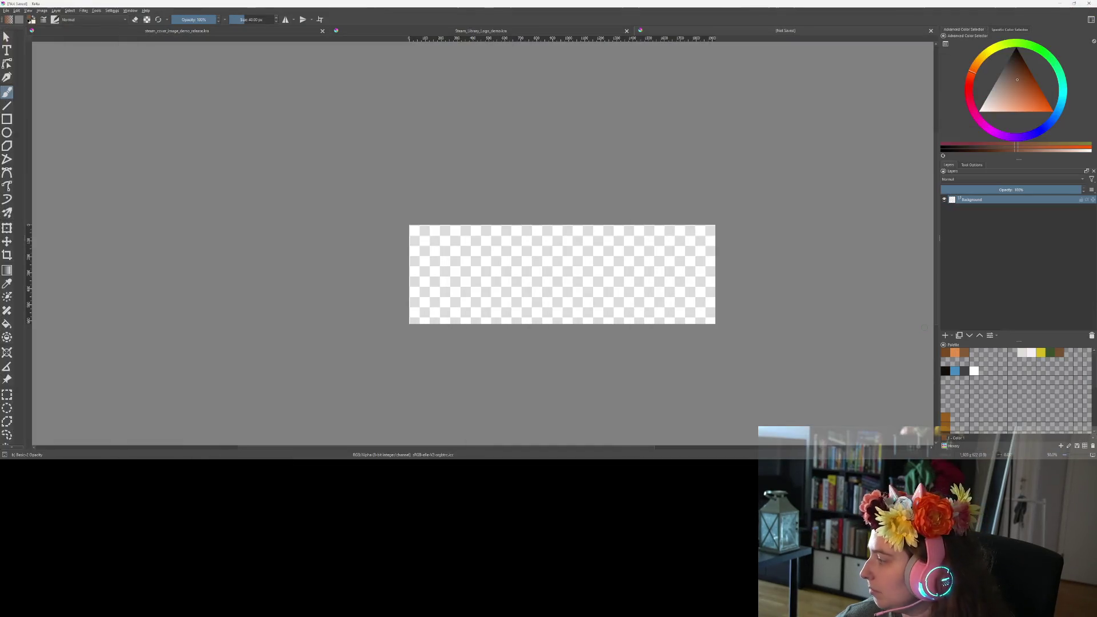
Paste the copied garden screenshot into the header canvas and drag it to fill the canvas.
key("ctrl+c")
left_click(573, 7)
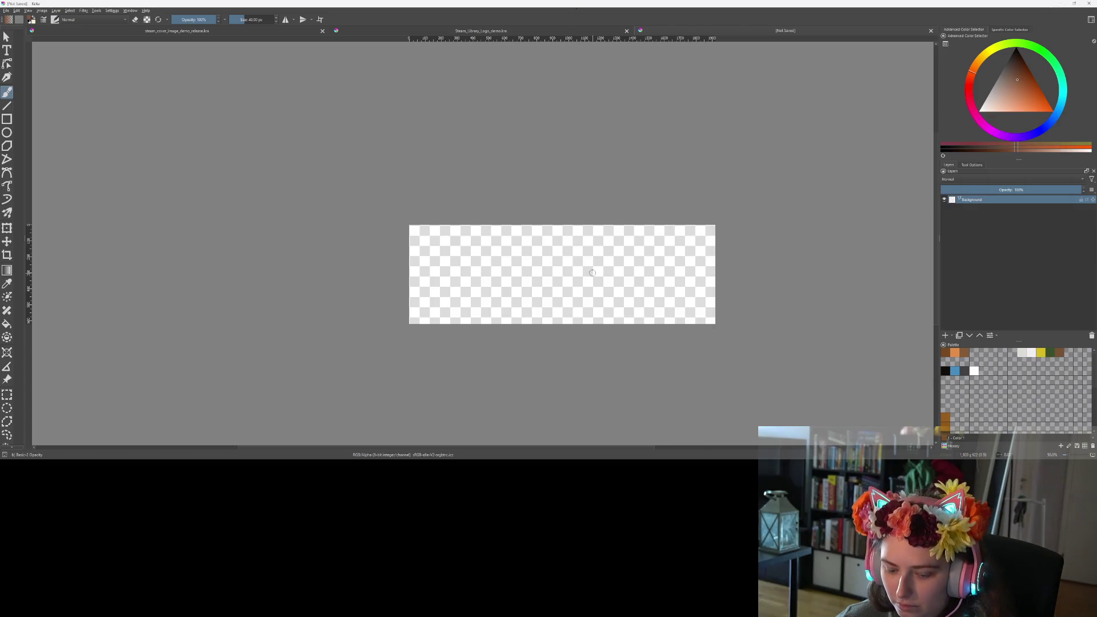
key("ctrl+v")
key("minus")
key("plus")
key("t")
left_click_drag(587, 286, 619, 349)
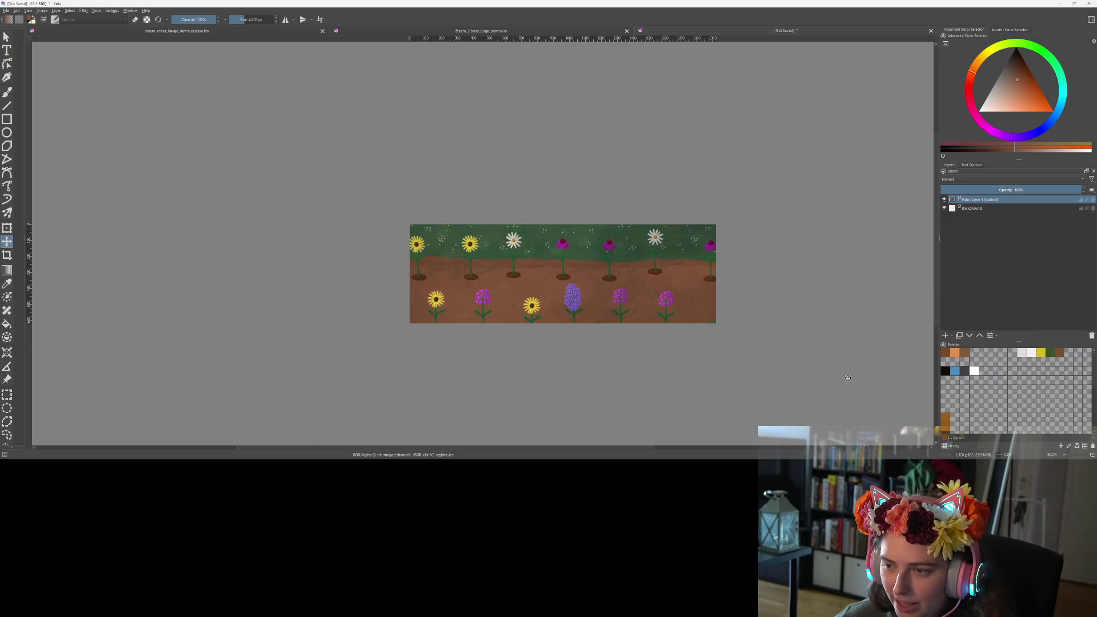
left_click_drag(643, 301, 661, 300)
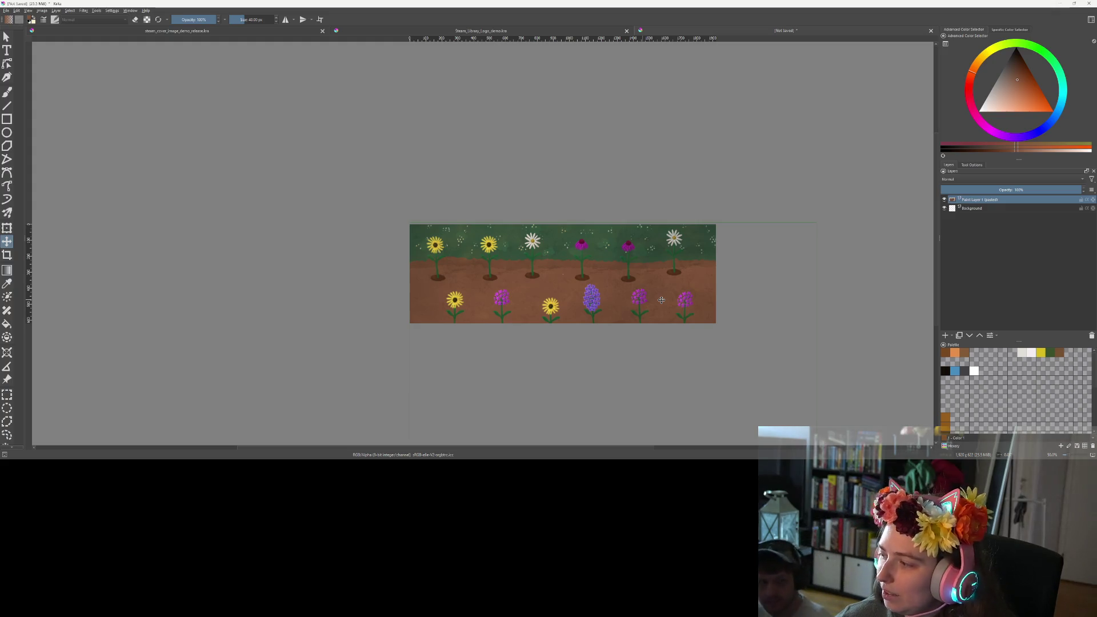
left_click_drag(639, 302, 636, 300)
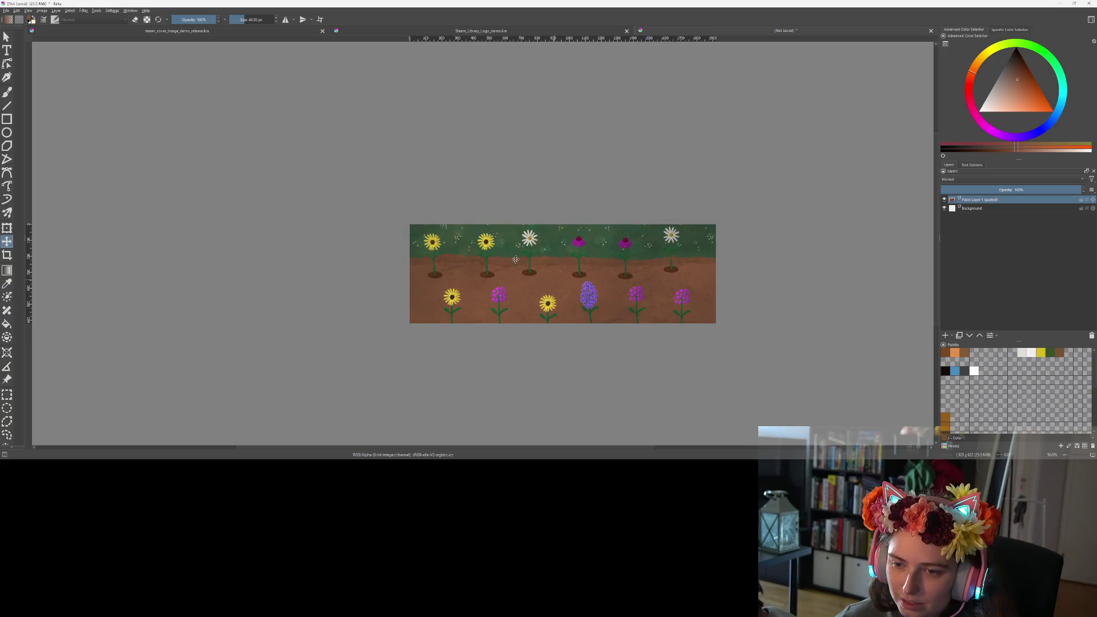
Save the header as steam_header_image_demo_release.kra.
left_click(6, 10)
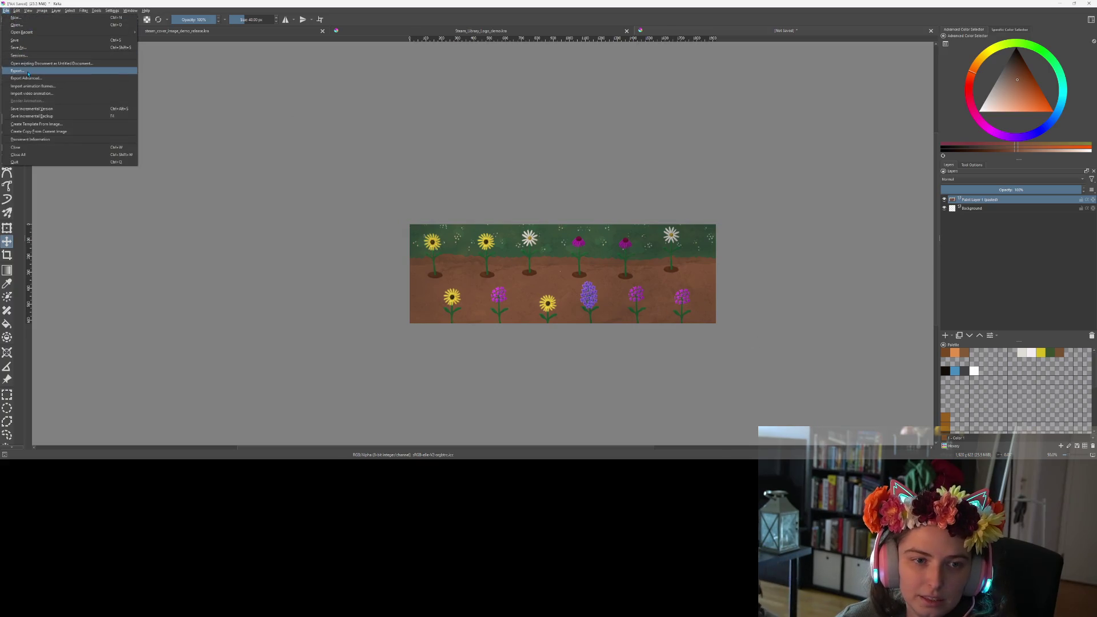
left_click(18, 48)
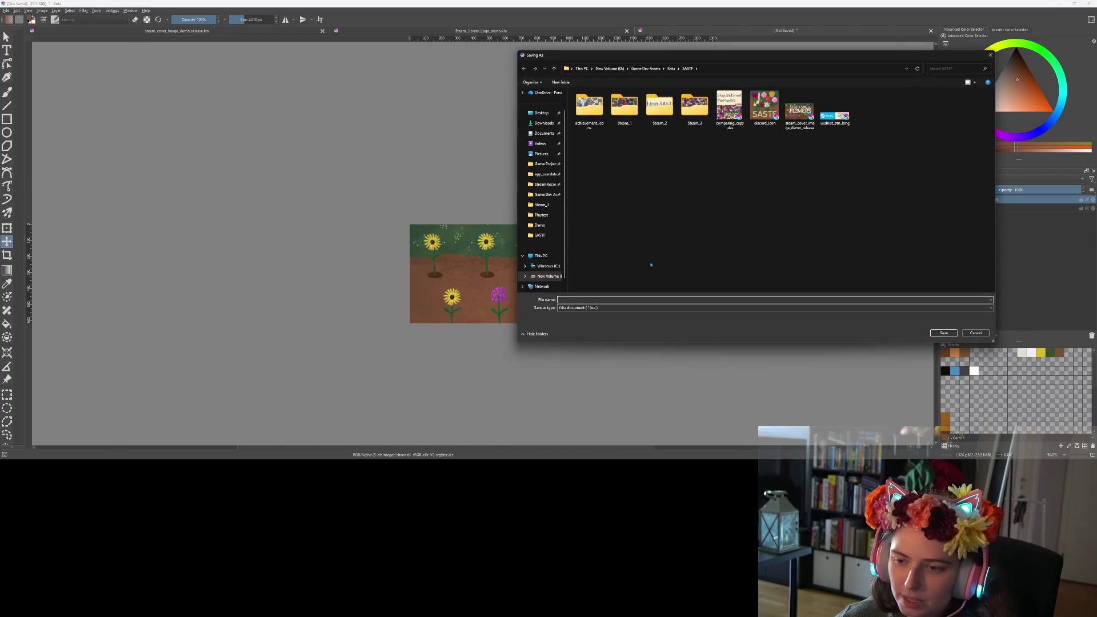
type("steam_header_image_demo_release")
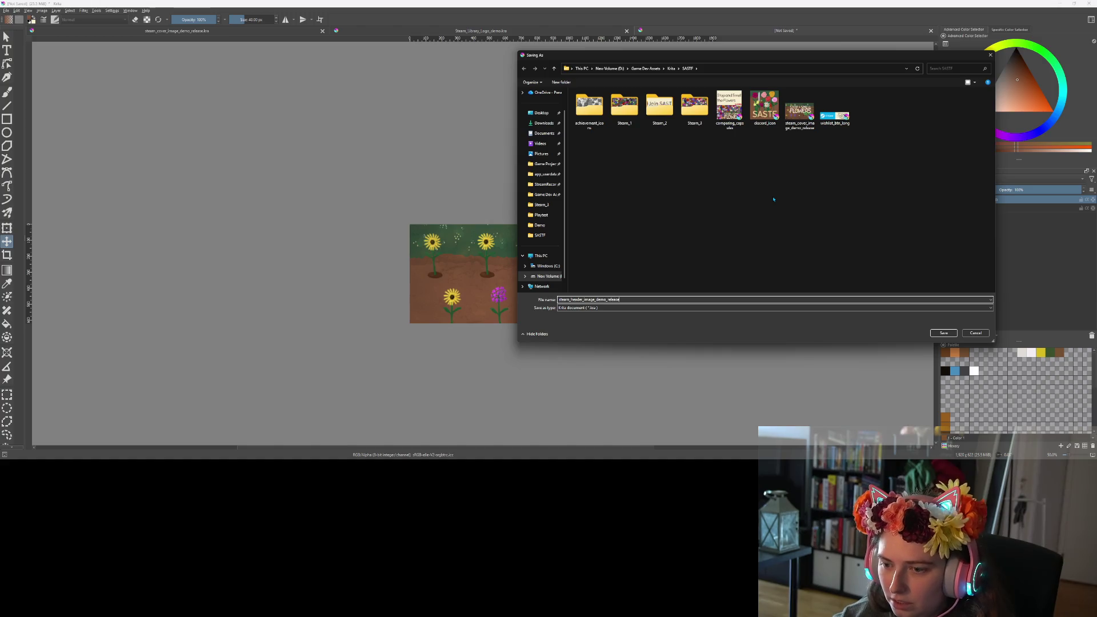
left_click(944, 332)
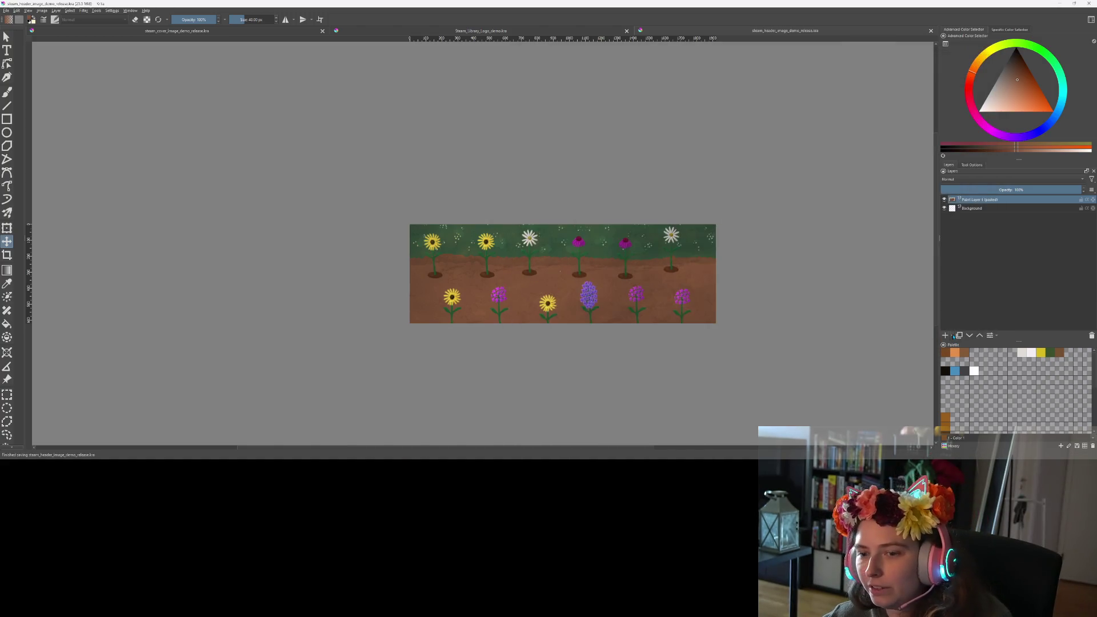
Export the header as a PNG image with default PNG options.
left_click(6, 10)
left_click(20, 73)
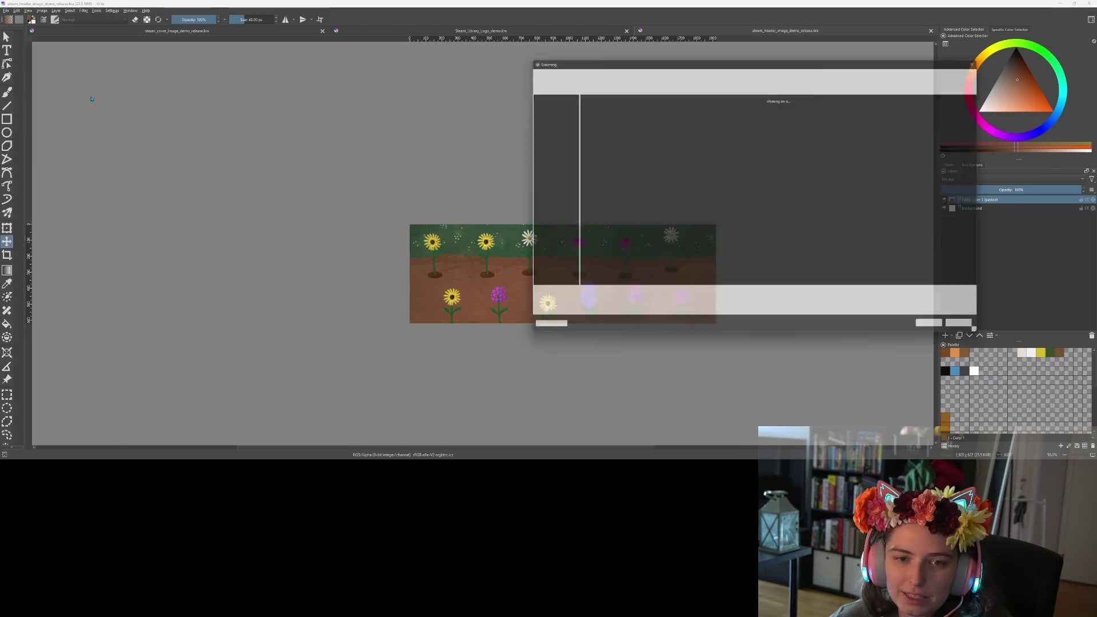
left_click(935, 335)
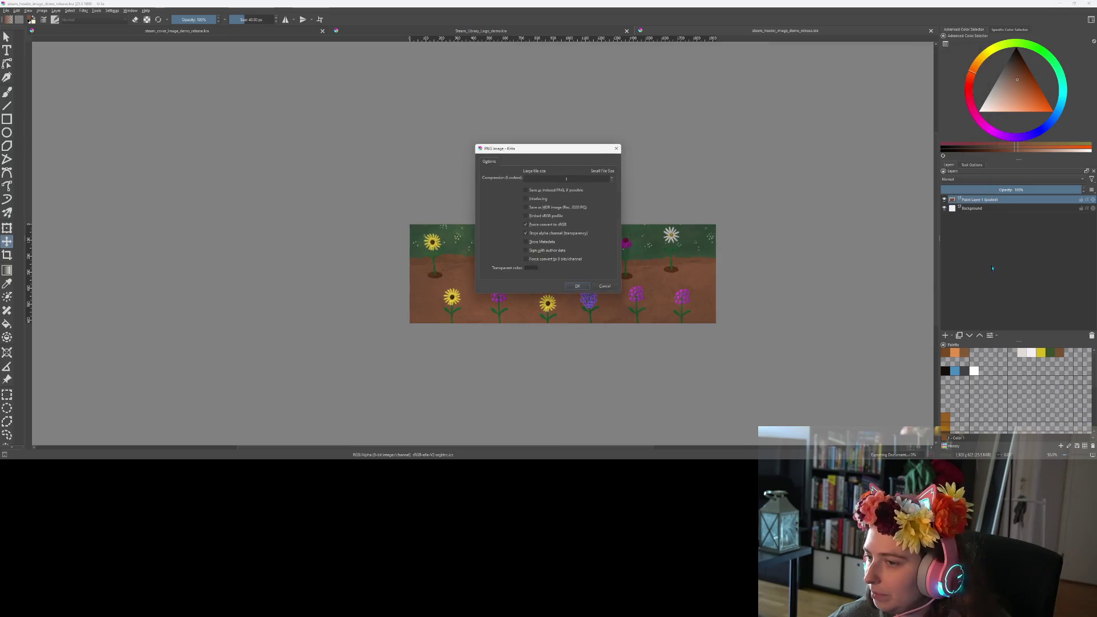
left_click(580, 286)
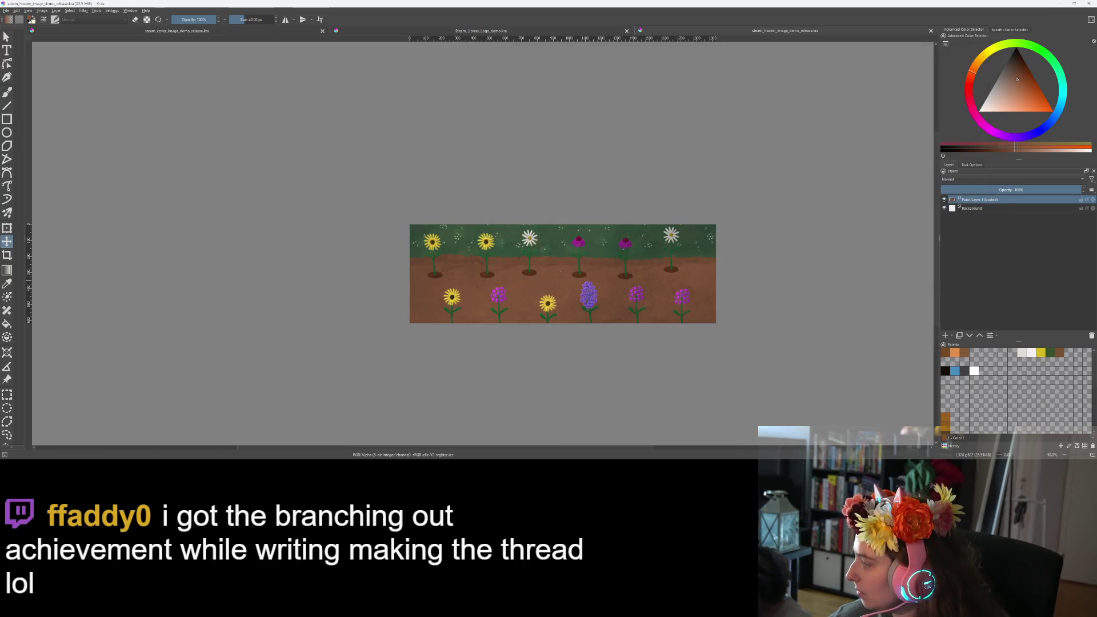
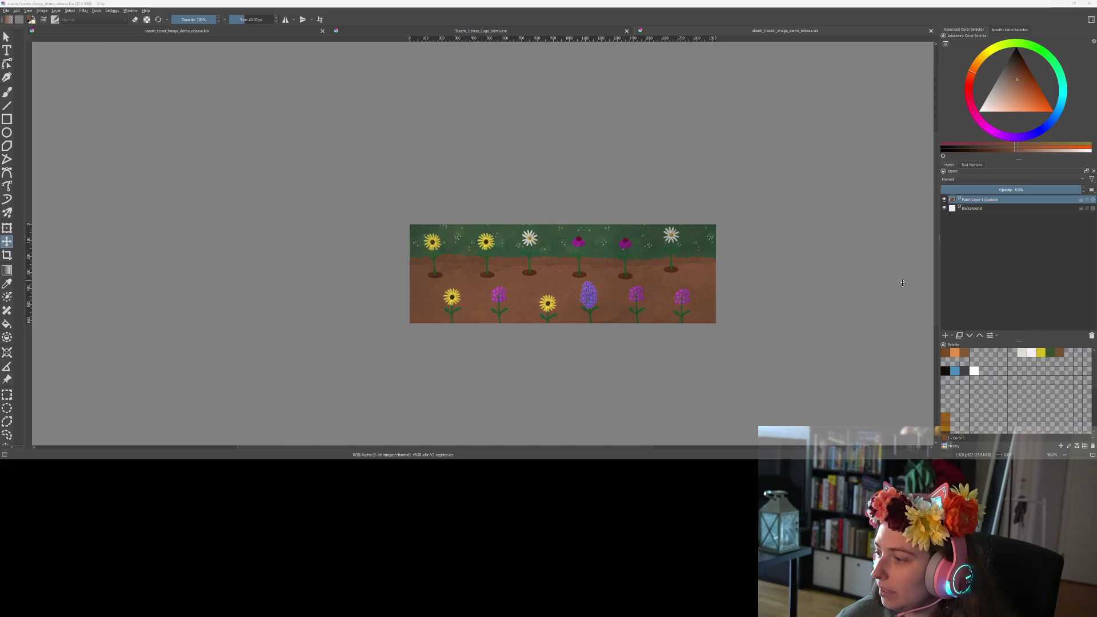
Zoom the Krita flower-garden banner to 100% and pan across it to inspect the details.
scroll(705, 269, "up", 3)
left_click_drag(706, 269, 850, 225)
scroll(790, 245, "down", 1)
mouse_move(790, 245)
left_mouse_down()
mouse_move(794, 272)
mouse_move(824, 286)
left_mouse_up()
scroll(794, 272, "up", 1)
scroll(794, 272, "down", 1)
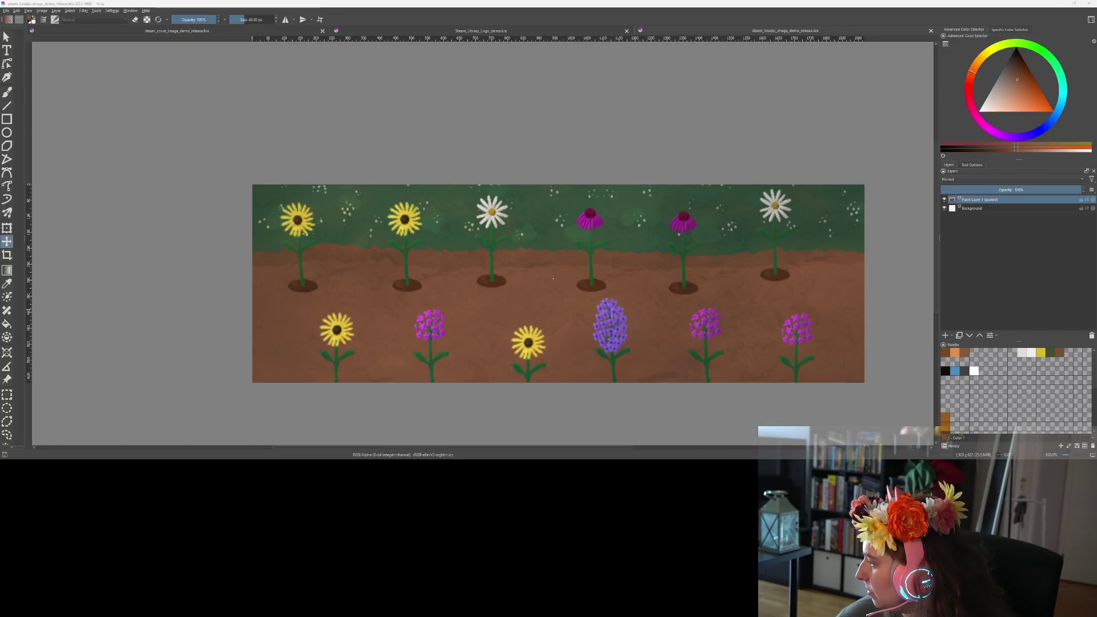
key("alt+Tab")
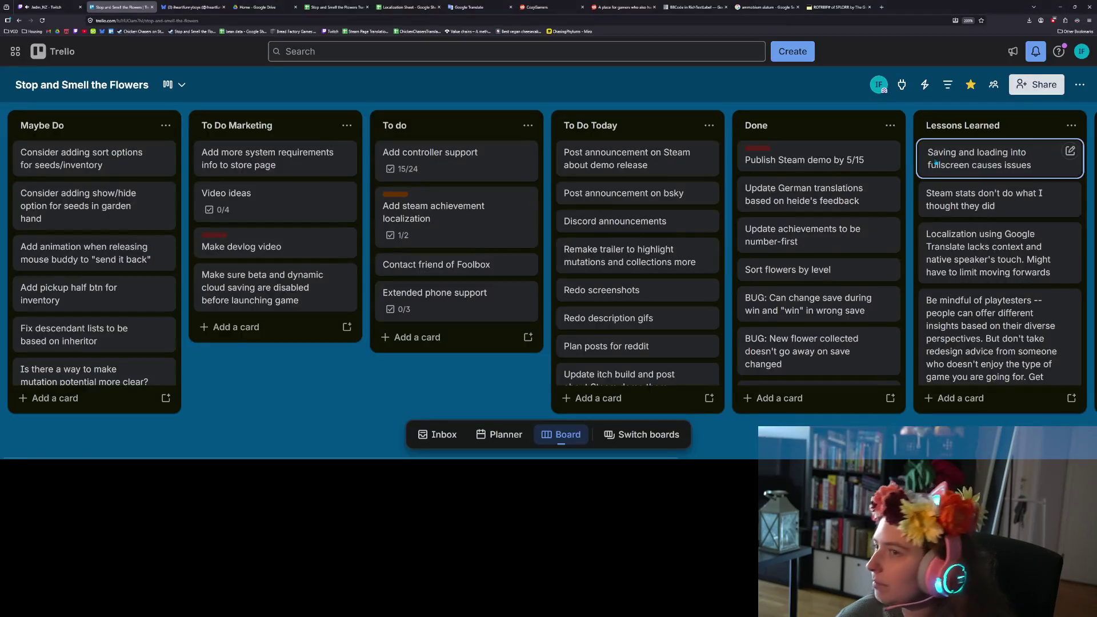
Load the pasted Steam news post 'April Playtests Bring May Demos' in a new browser tab.
left_click(883, 6)
key("ctrl+v")
key("Return")
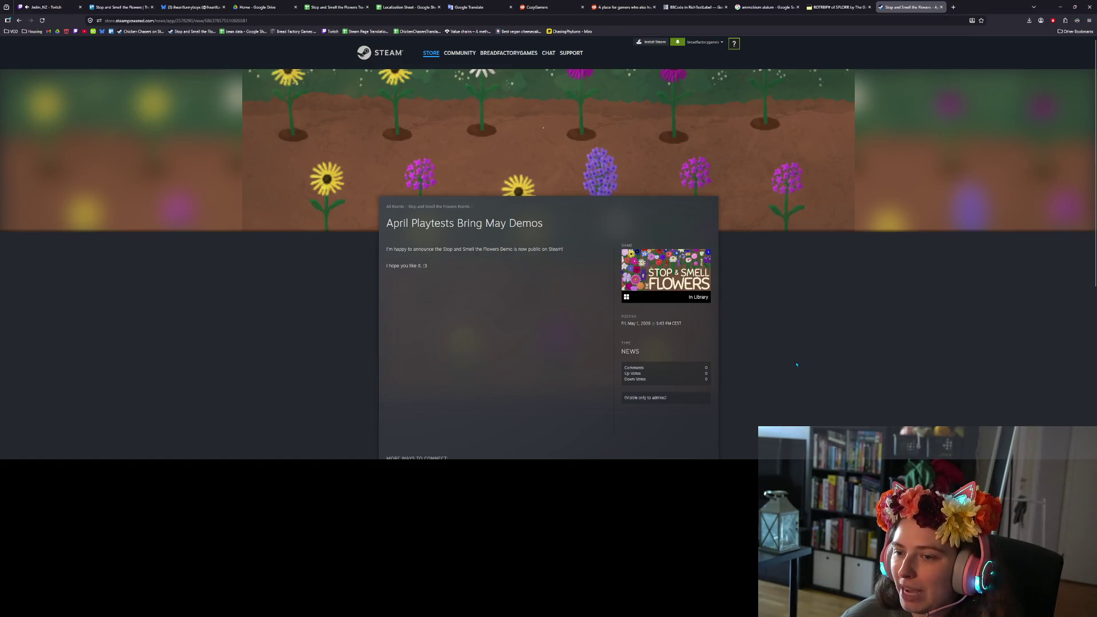
scroll(786, 355, "down", 1)
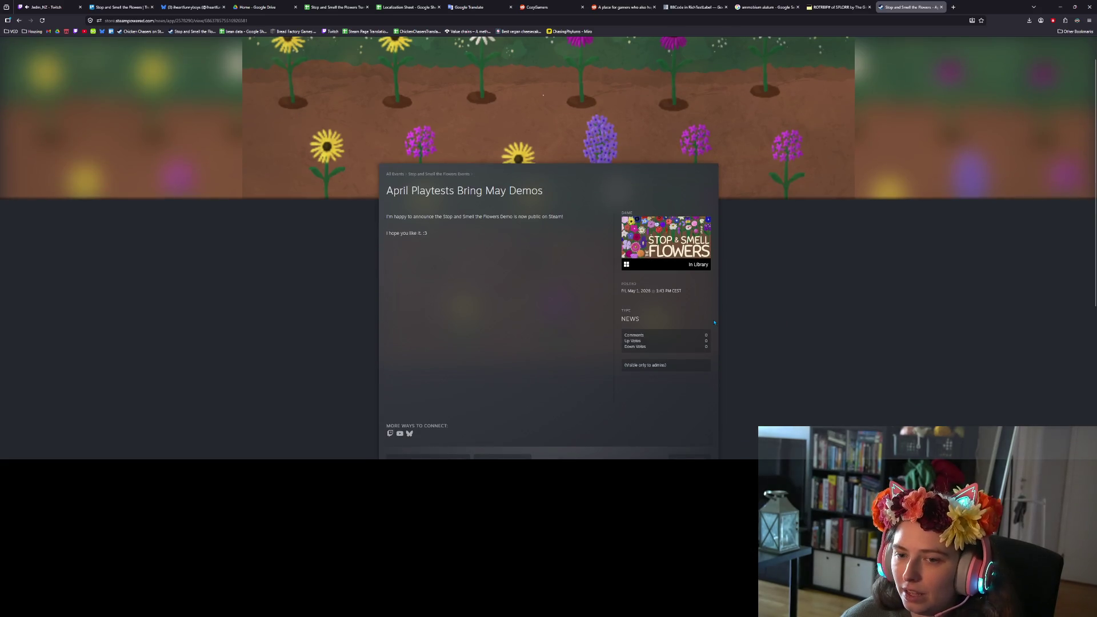
scroll(533, 285, "down", 5)
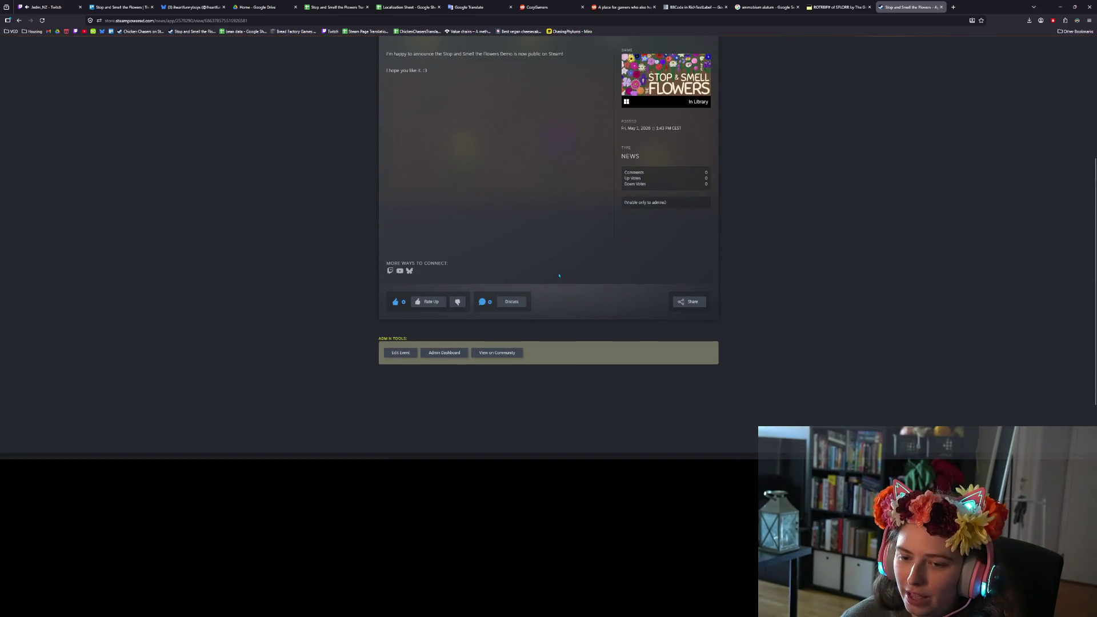
scroll(708, 324, "up", 1)
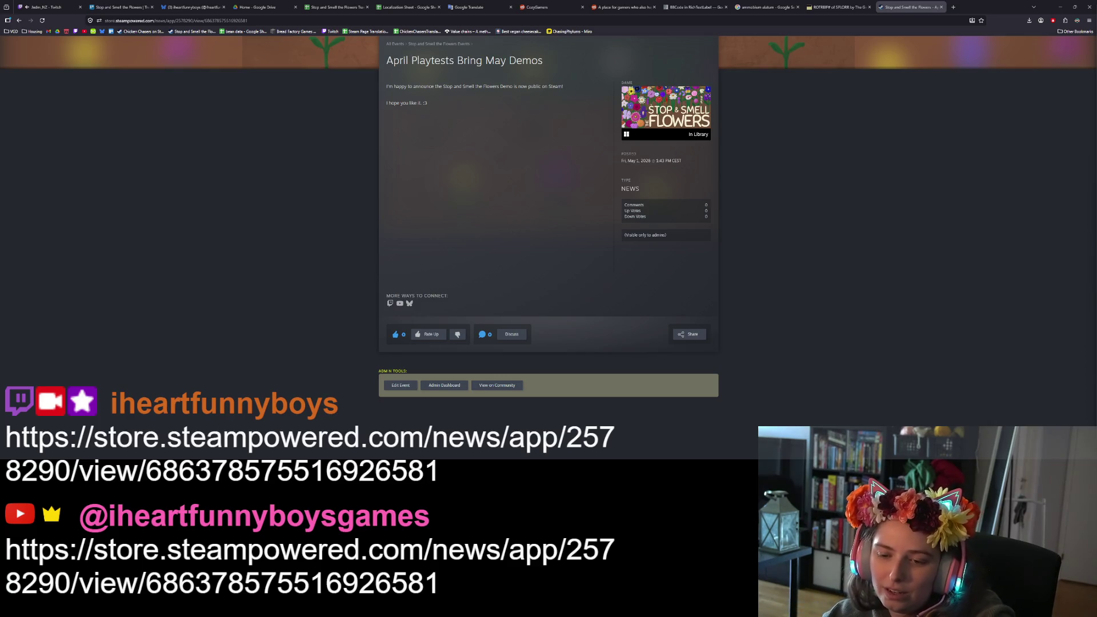
scroll(406, 327, "up", 3)
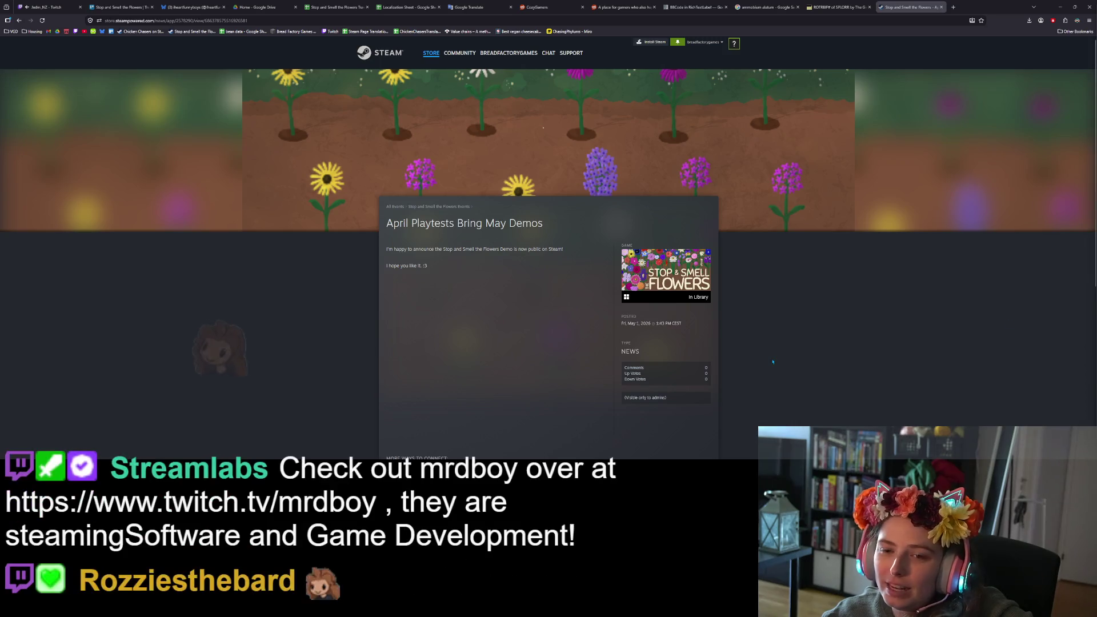
On the Bluesky profile, close the enlarged image, zoom the page in, and open a new post.
left_click(192, 8)
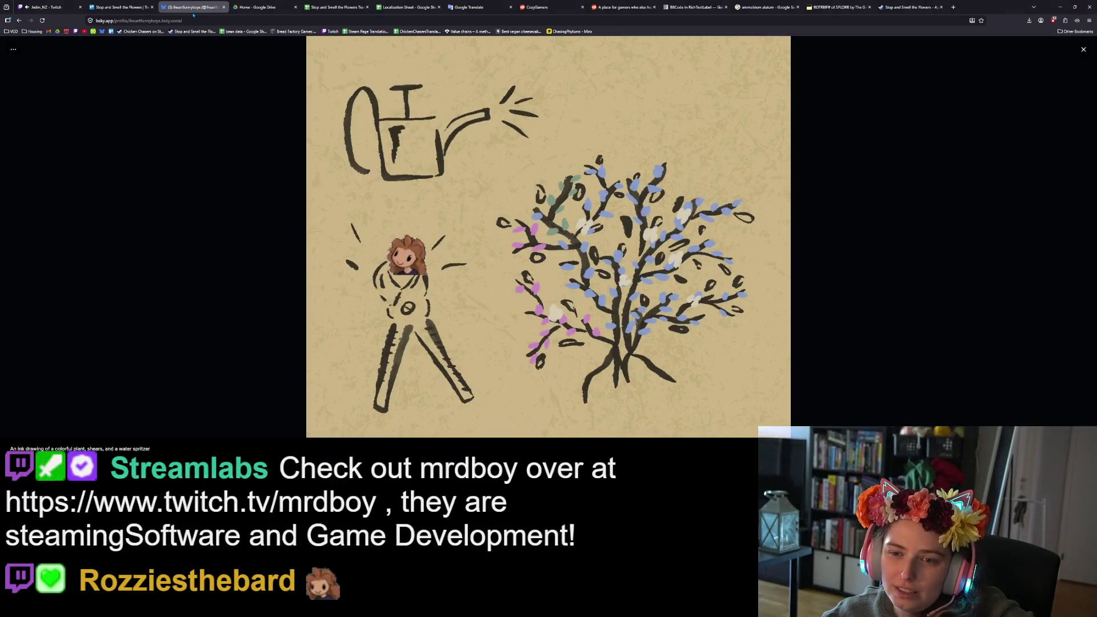
left_click(228, 176)
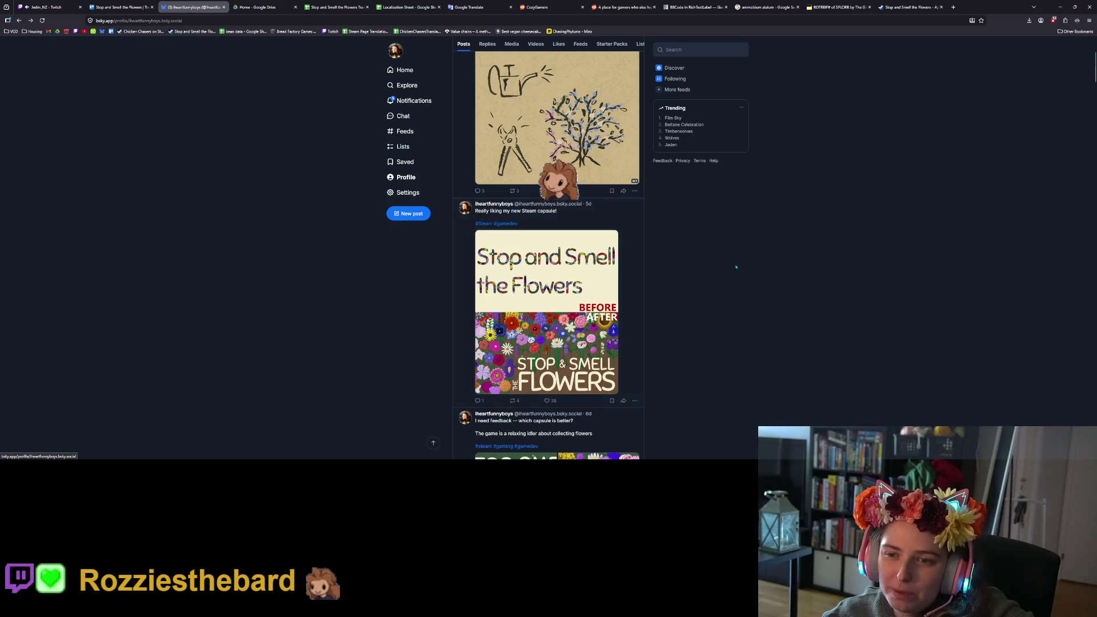
scroll(686, 330, "up", 3)
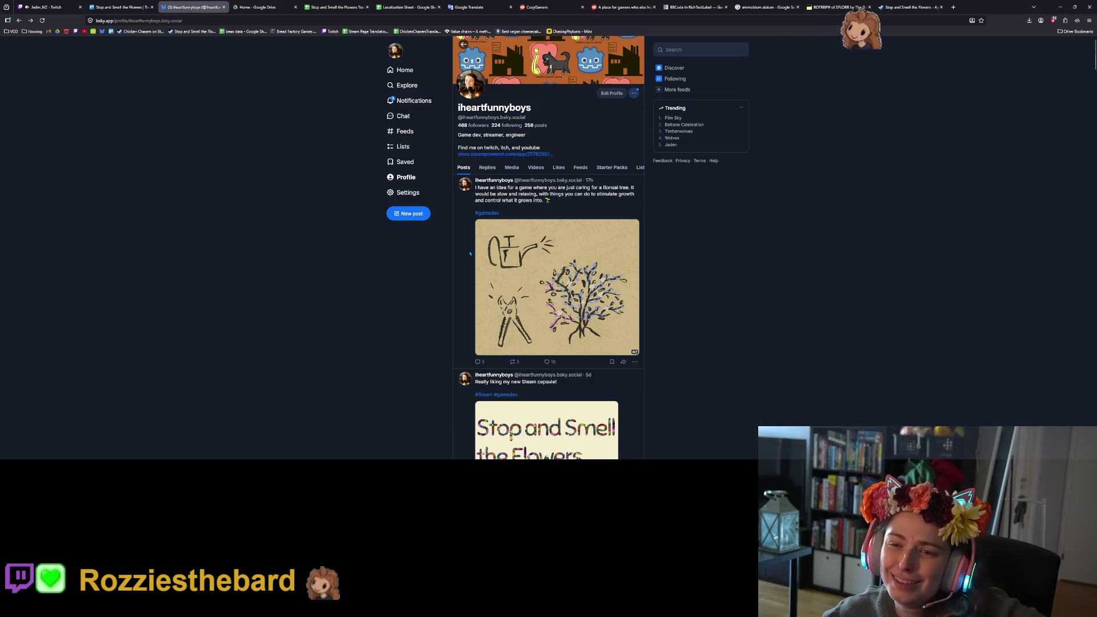
key("ctrl+plus")
key("ctrl+plus")
key("ctrl+plus")
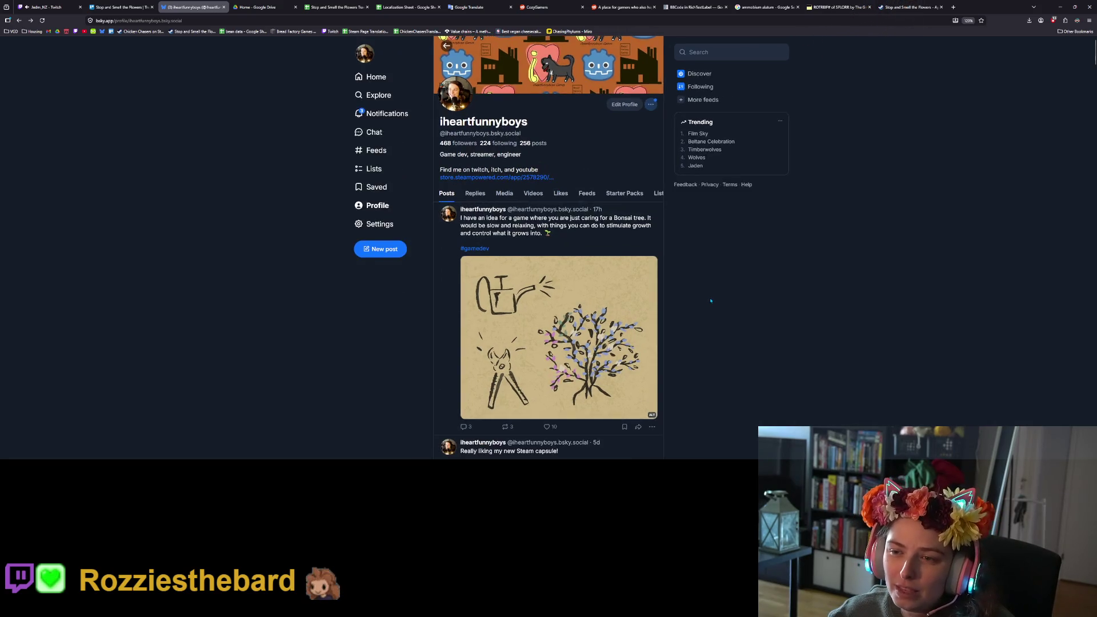
left_click(379, 270)
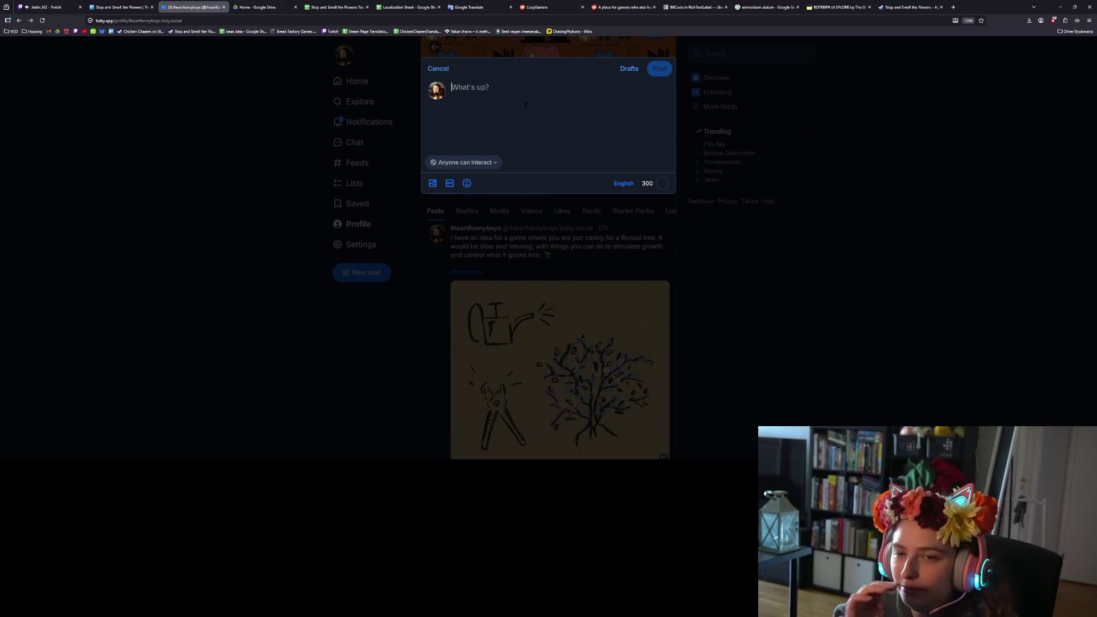
Write 'The Stop and Smell the Flowers Demo is now live on Steam' and paste the Steam news link.
type("I j")
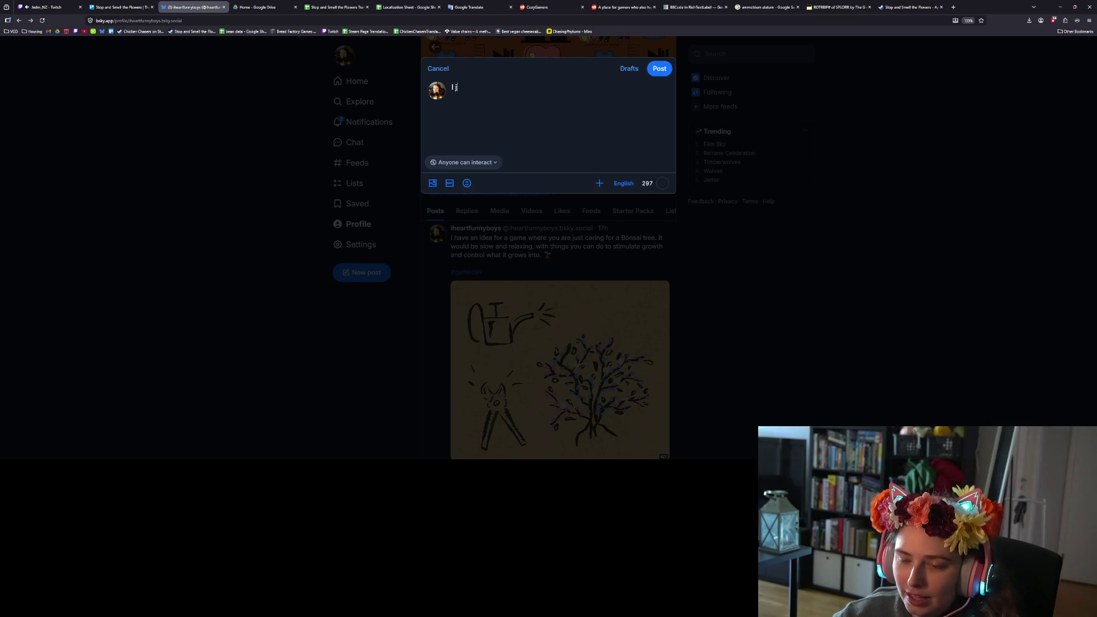
type("ust published my f")
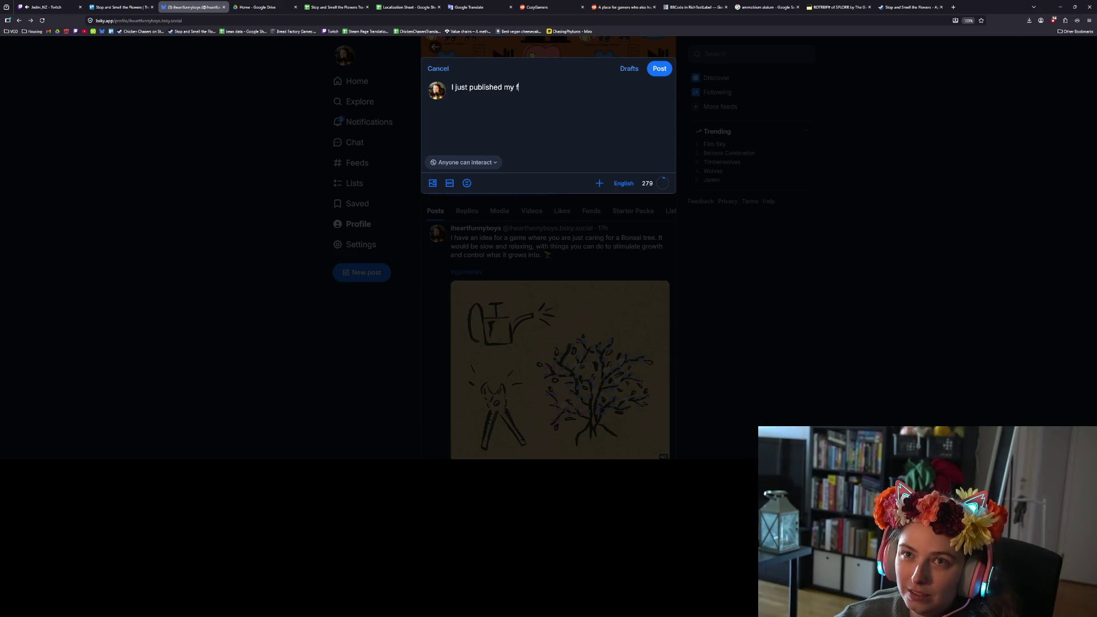
type("irs")
key("BackSpace")
key("BackSpace")
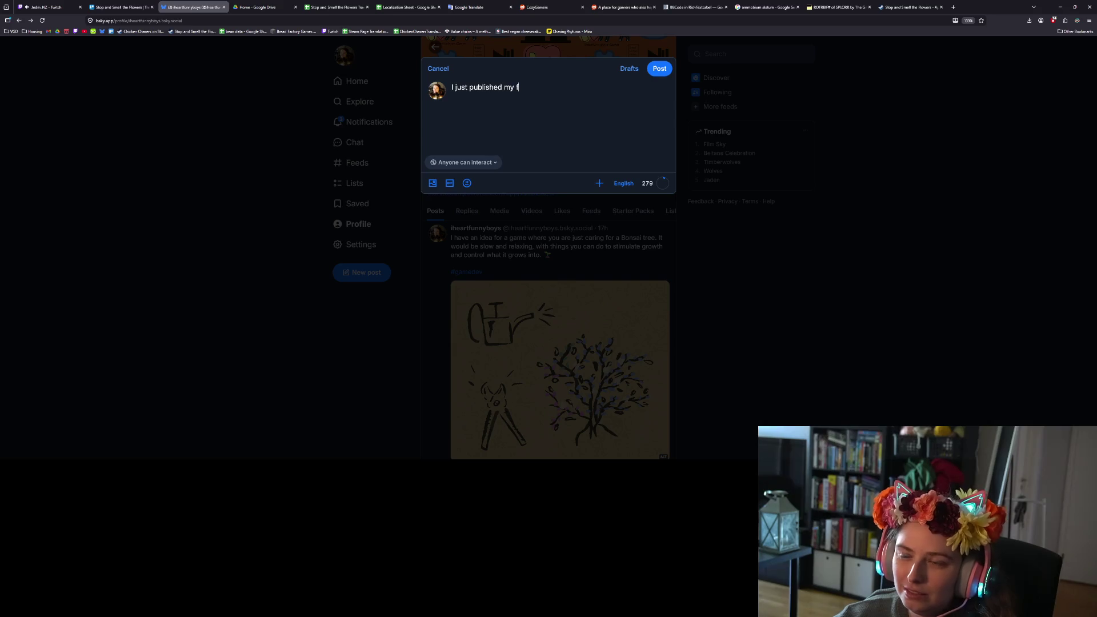
key("BackSpace")
type("demo on")
type("Steam")
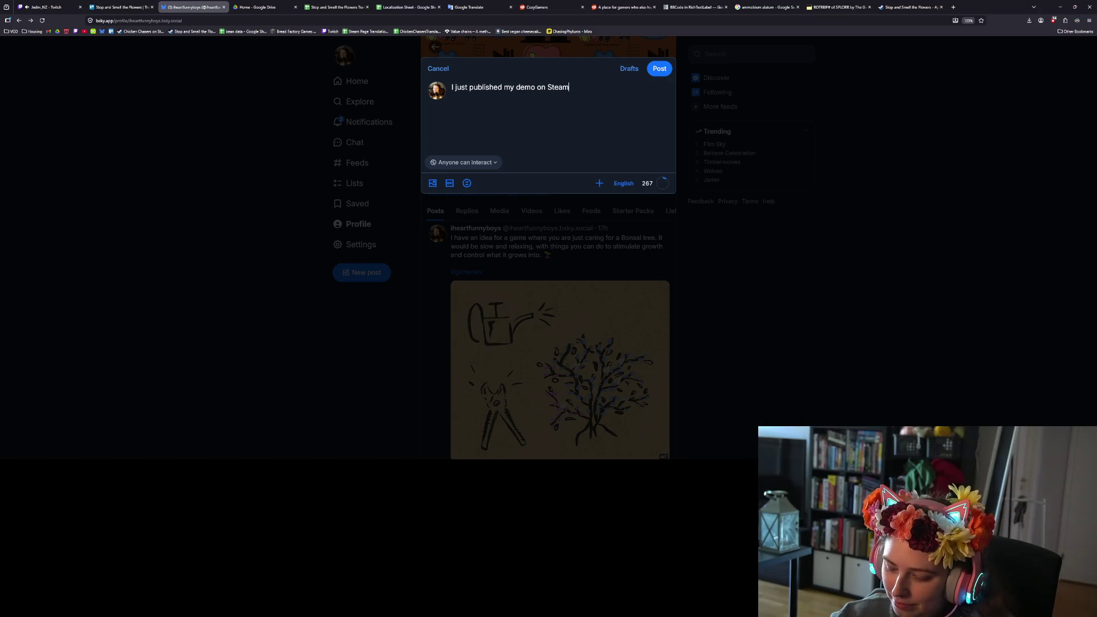
key("ctrl+a")
type("T")
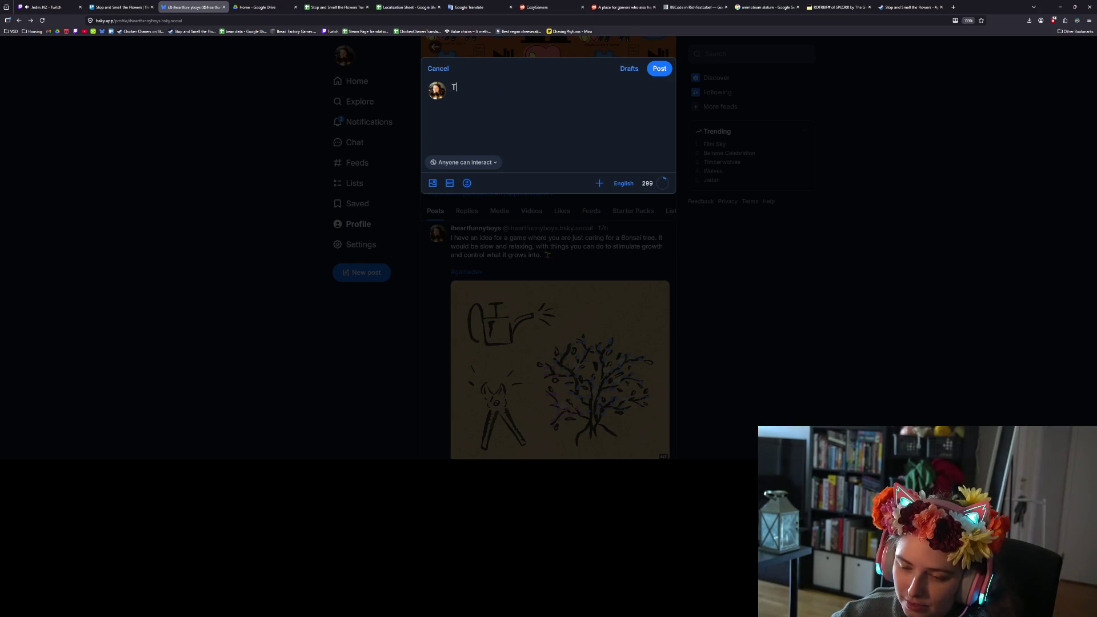
type("he Stop and Sem")
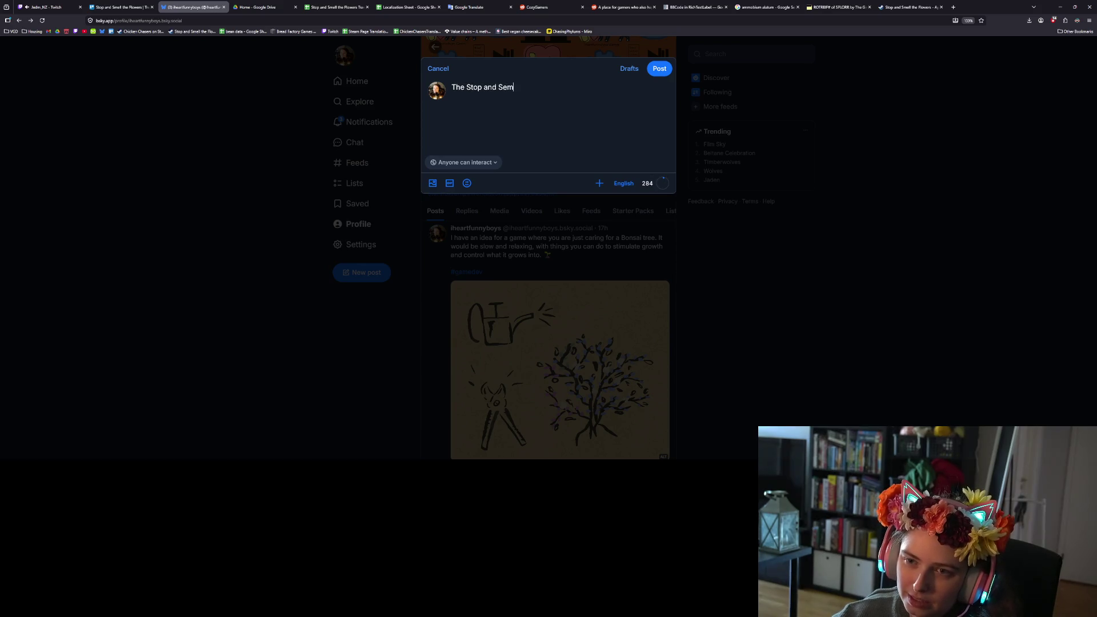
key("BackSpace")
key("BackSpace")
type("mell the Fl")
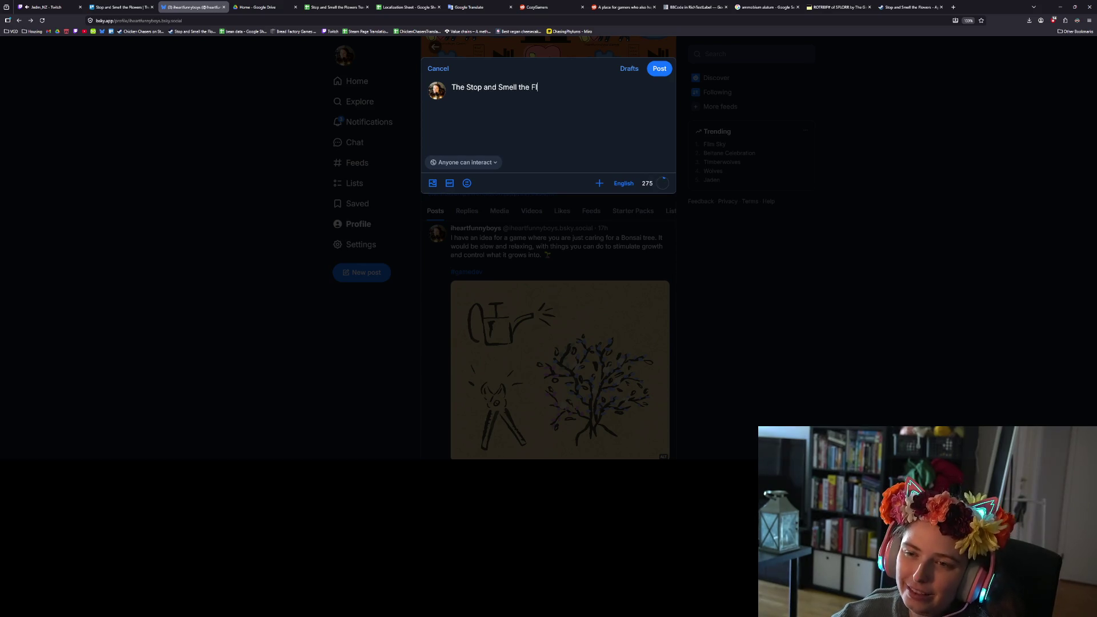
type("owers Demo is now live on Steam!")
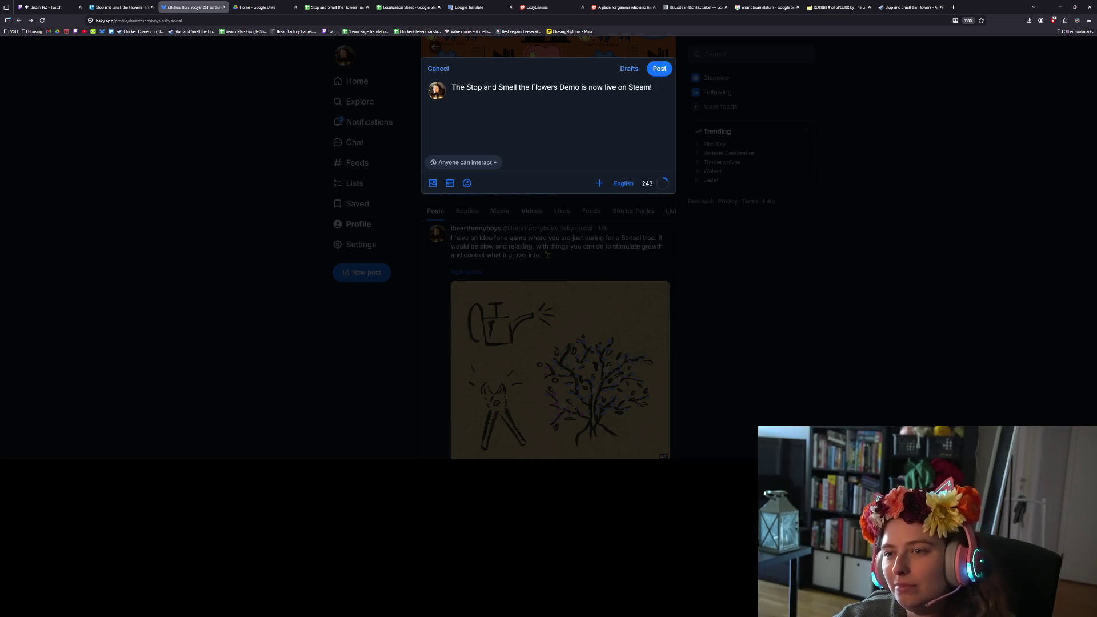
key("ctrl+v")
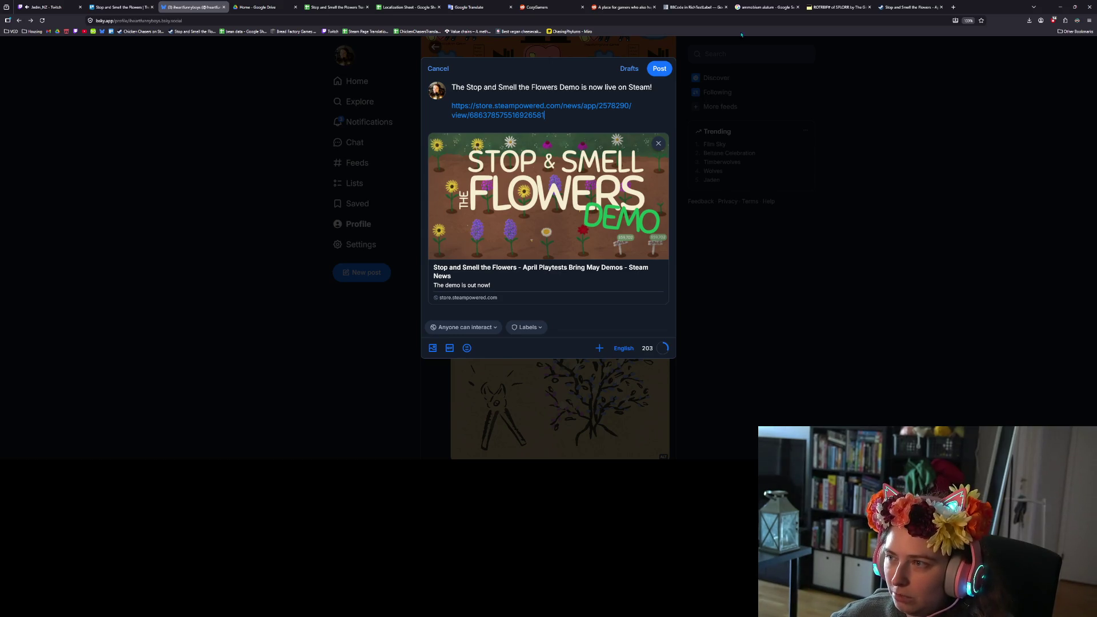
left_click(908, 7)
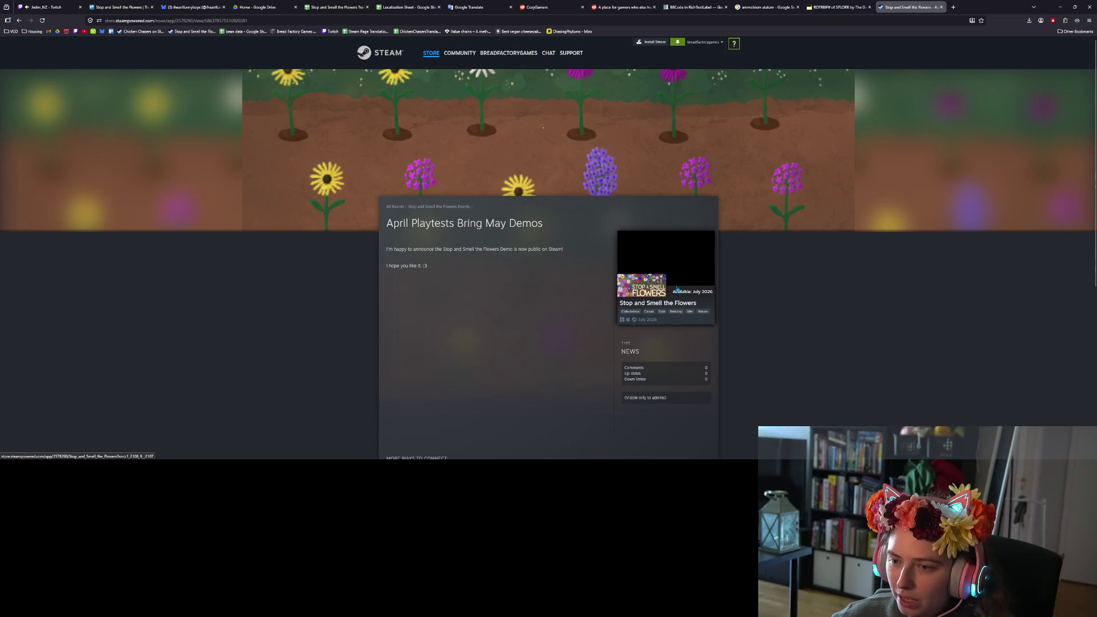
Open the game's Steam store page from the news post in a background tab.
left_click(675, 287)
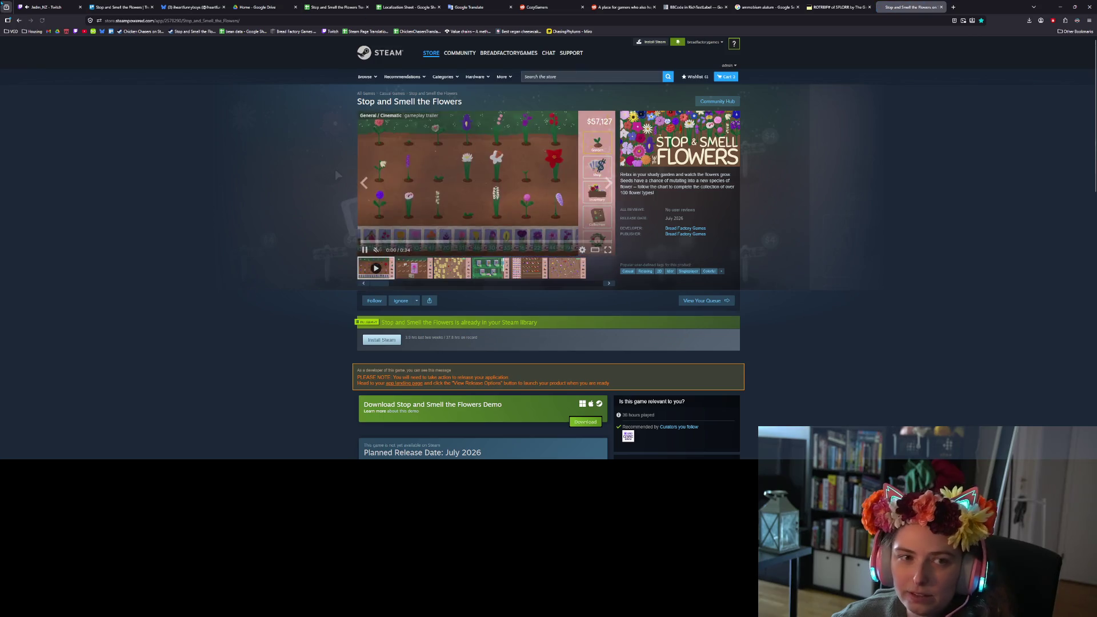
key("alt+Left")
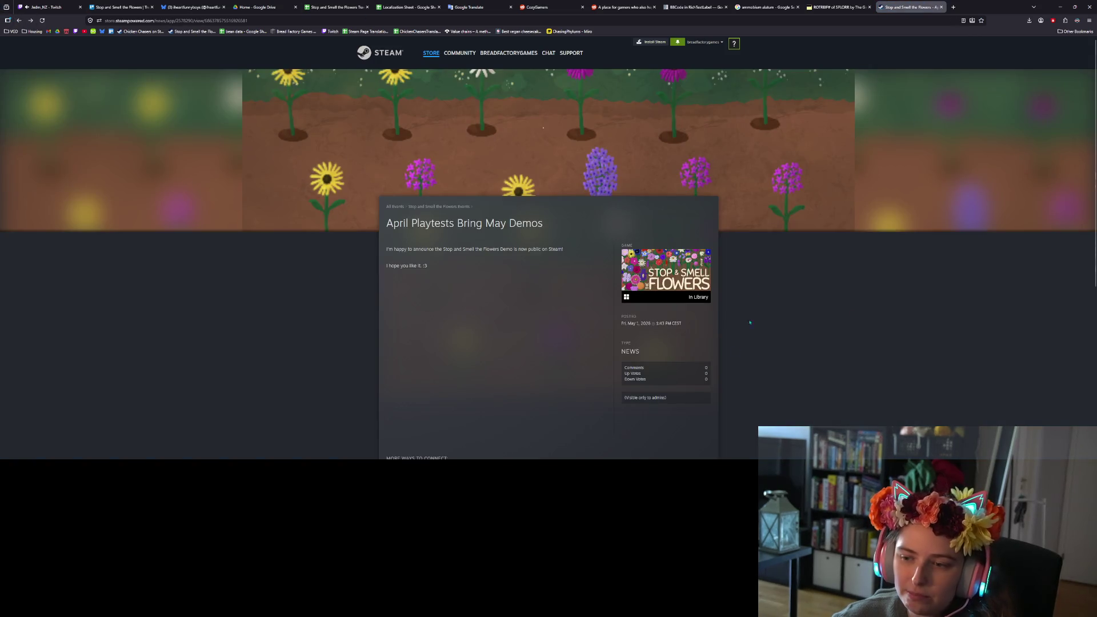
scroll(743, 336, "down", 1)
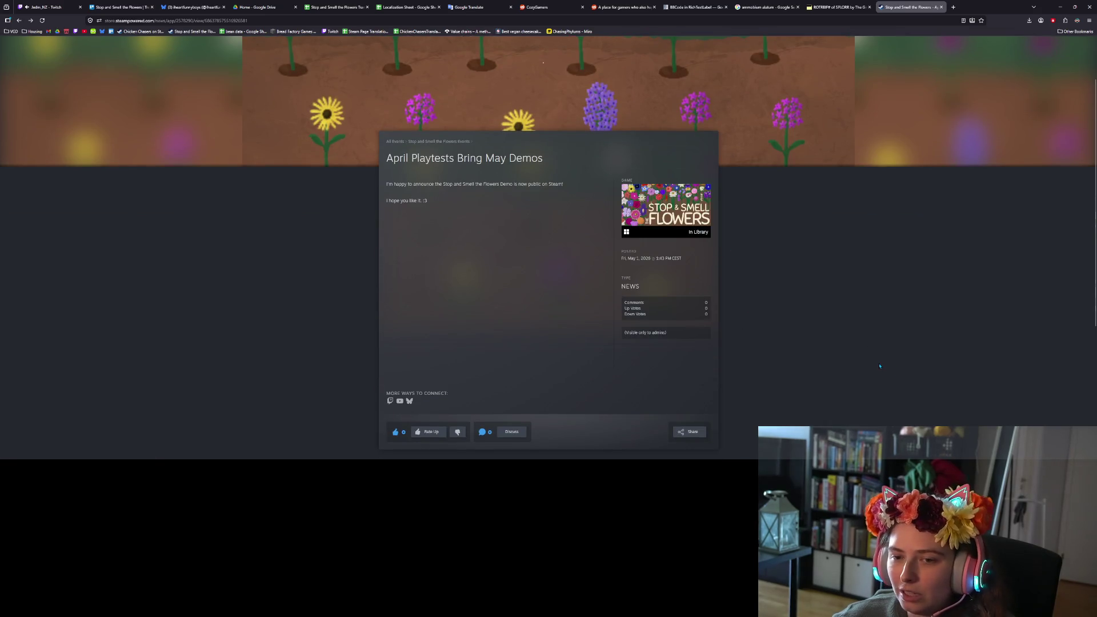
scroll(863, 313, "down", 1)
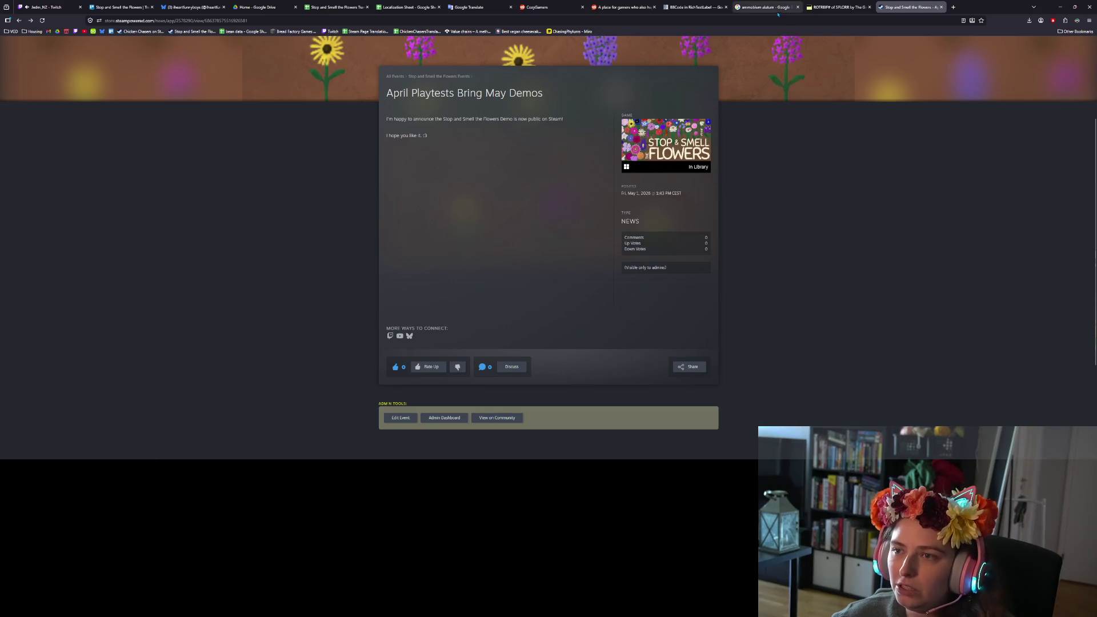
middle_click(665, 140)
Copy the store page's web address and pause the autoplaying trailer.
left_click(974, 7)
key("ctrl+l")
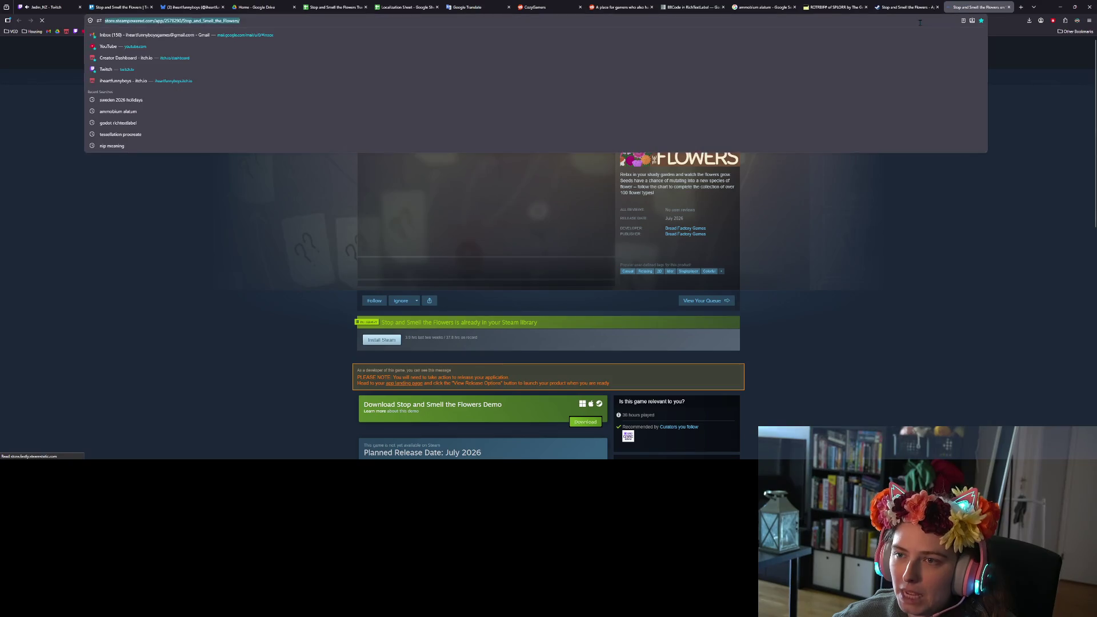
left_click(873, 236)
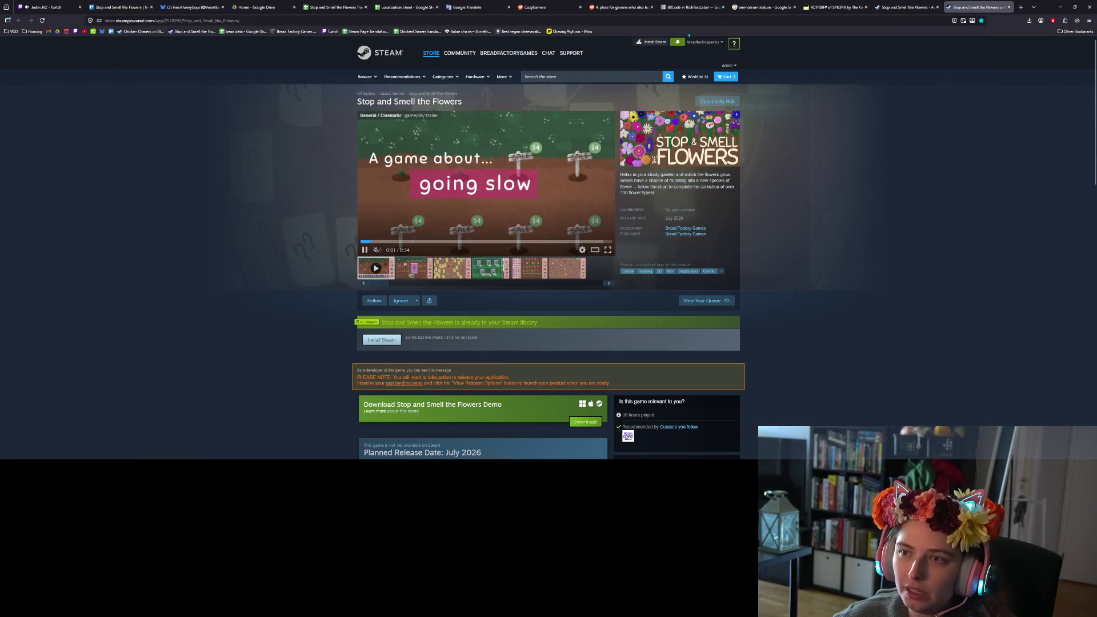
left_click(364, 250)
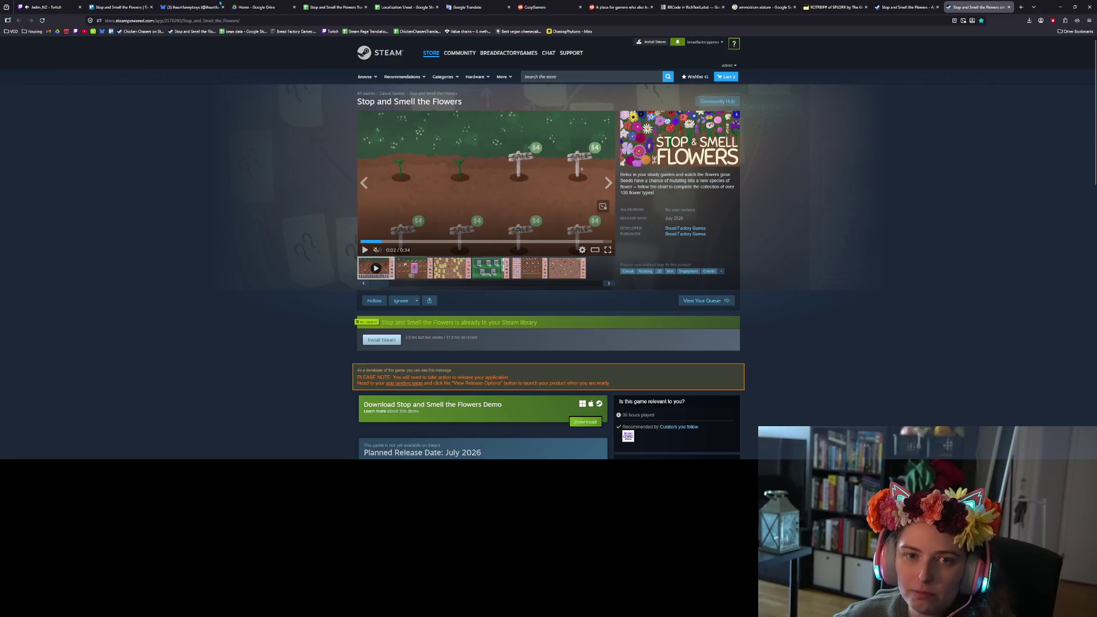
left_click(192, 7)
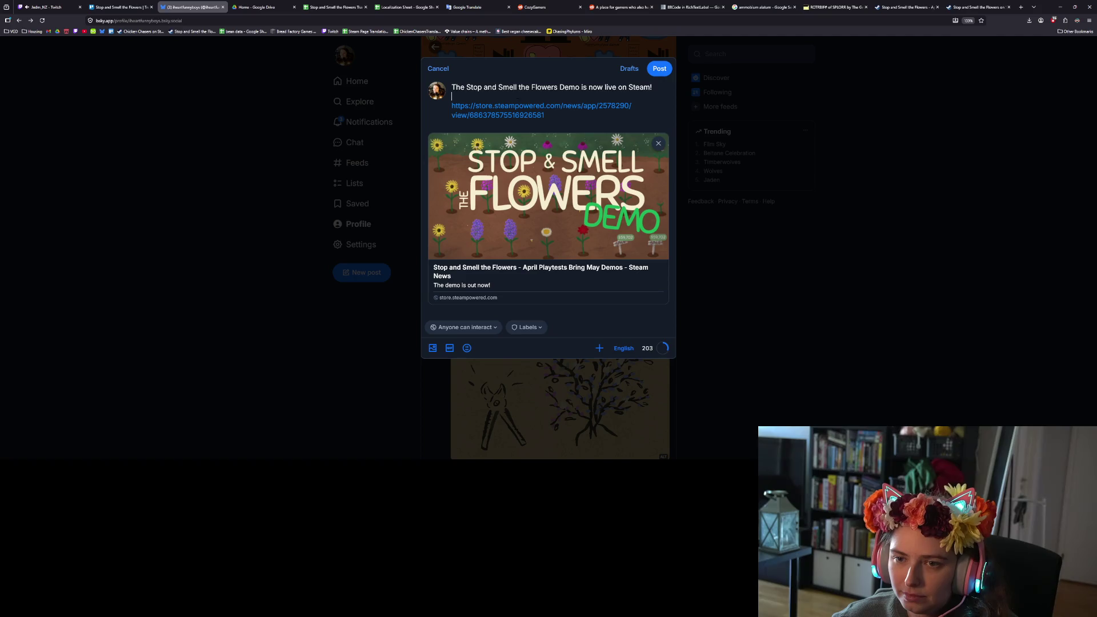
Paste the store link above the news link, labelling them 'Game:' and 'Announcement:'.
type("https://store.steampowered.com/app/2578290/Stop_and_Smell_the_Flowers/")
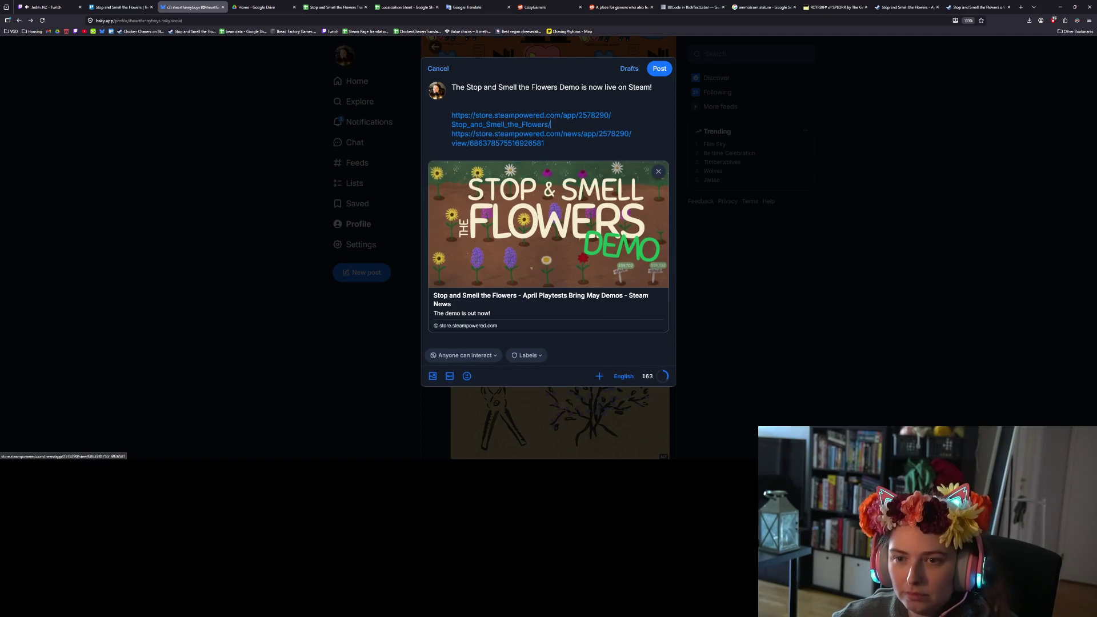
key("Return")
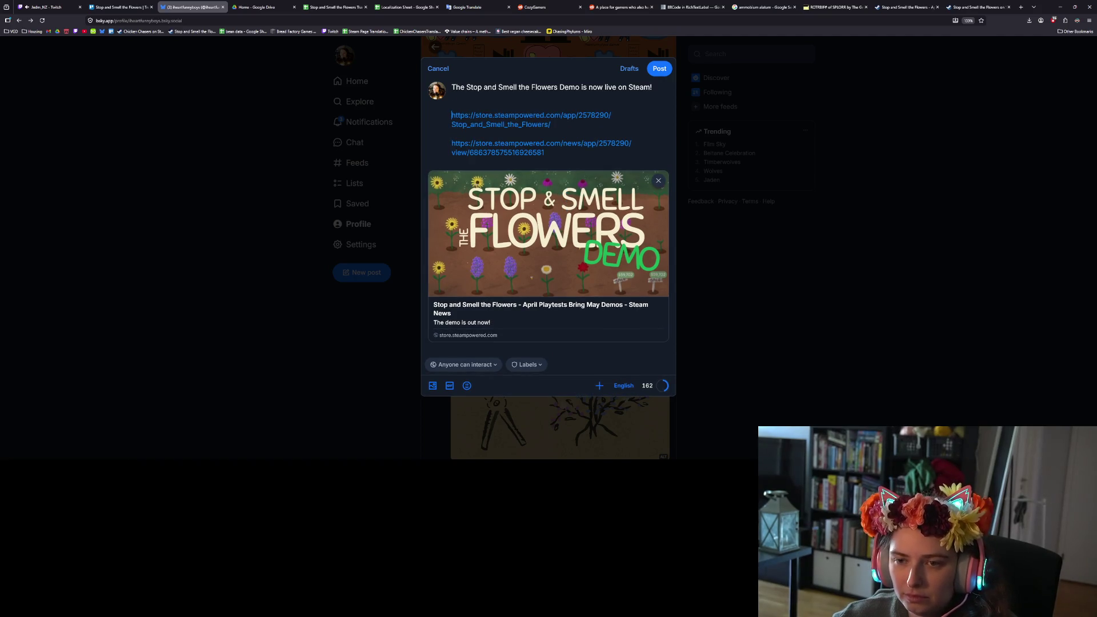
left_click(451, 114)
type("Game:")
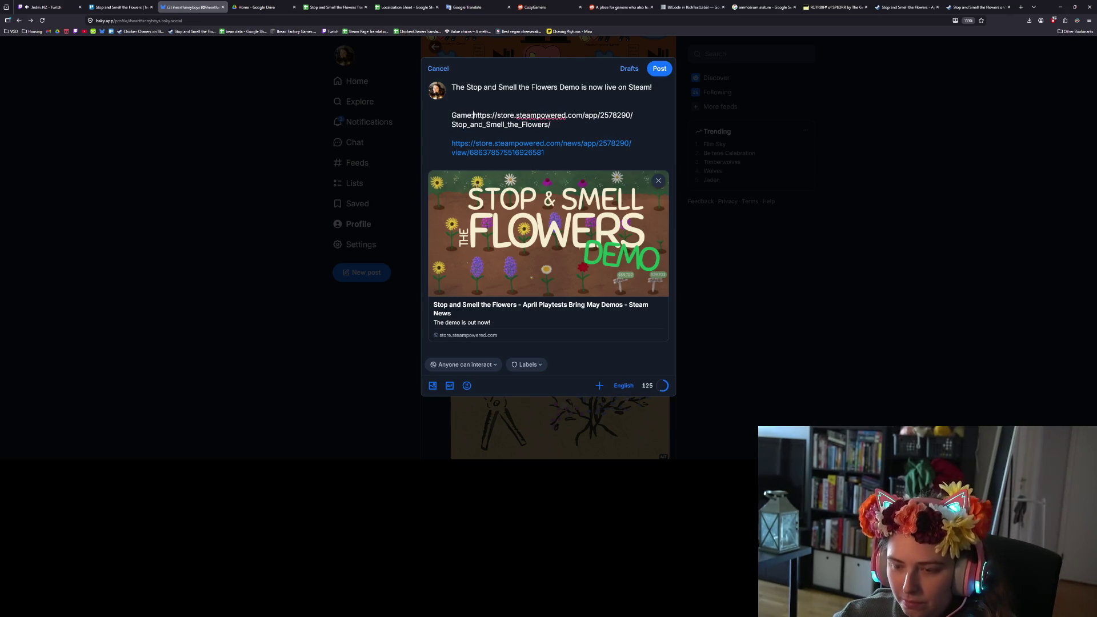
left_click(452, 143)
type("Announcement:")
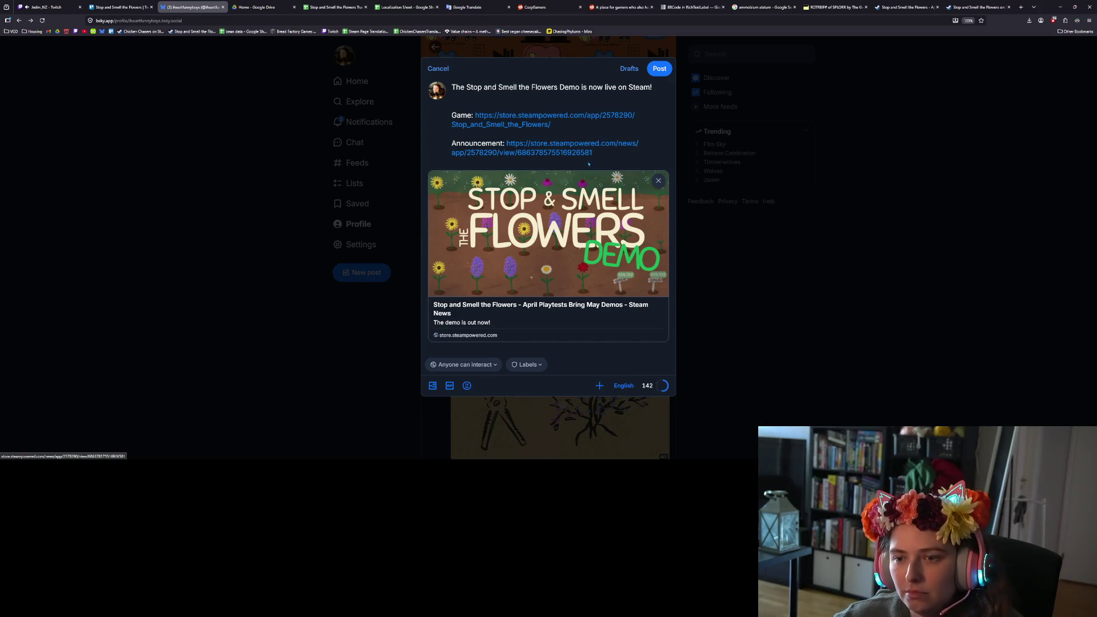
left_click(551, 131)
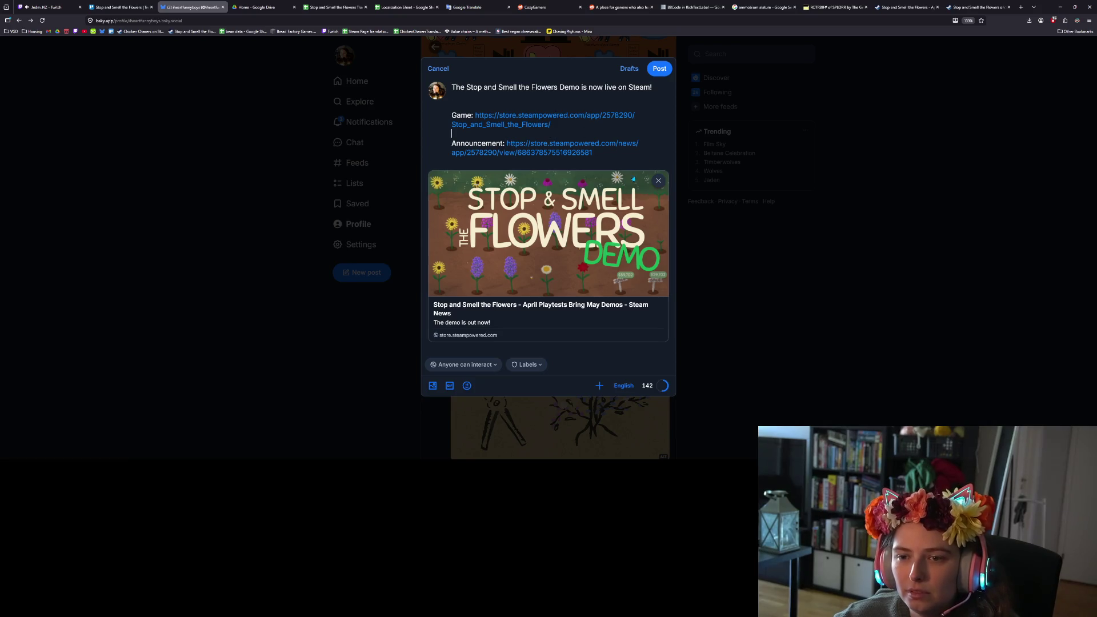
key("BackSpace")
Under the headline, describe a relaxing game about collecting flowers via mutation, demo with limited flowers.
left_click(452, 96)
key("Return")
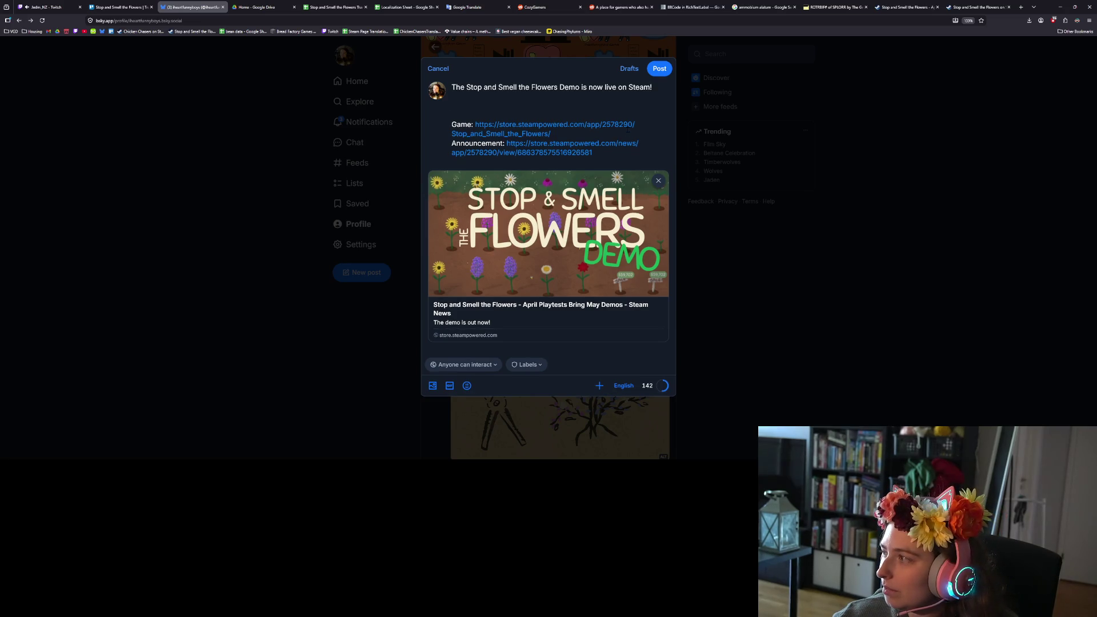
type("The p")
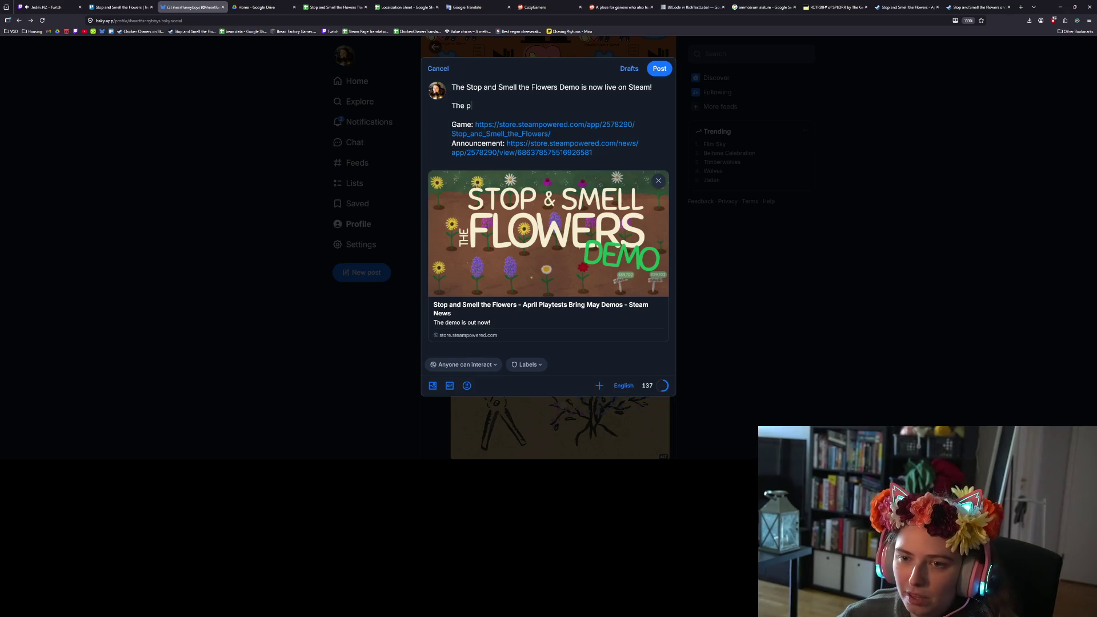
type("lanned release date")
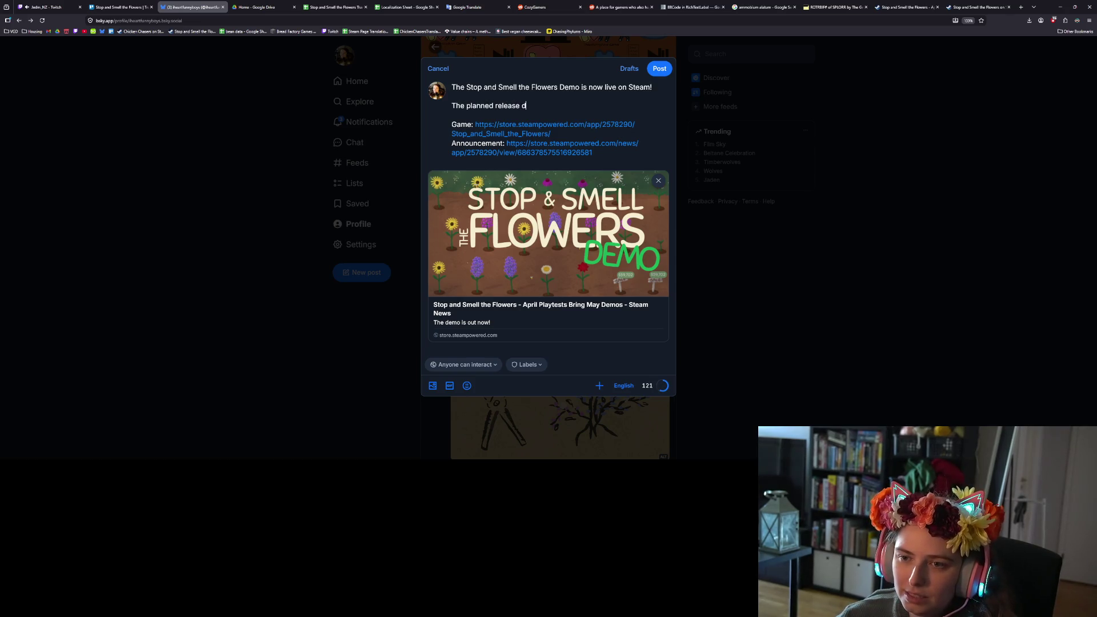
key("BackSpace")
key("BackSpace")
key("BackSpace")
key("BackSpace")
key("BackSpace")
key("BackSpace")
key("BackSpace")
type("is a r")
type("elaz")
key("BackSpace")
key("BackSpace")
key("BackSpace")
type("xing")
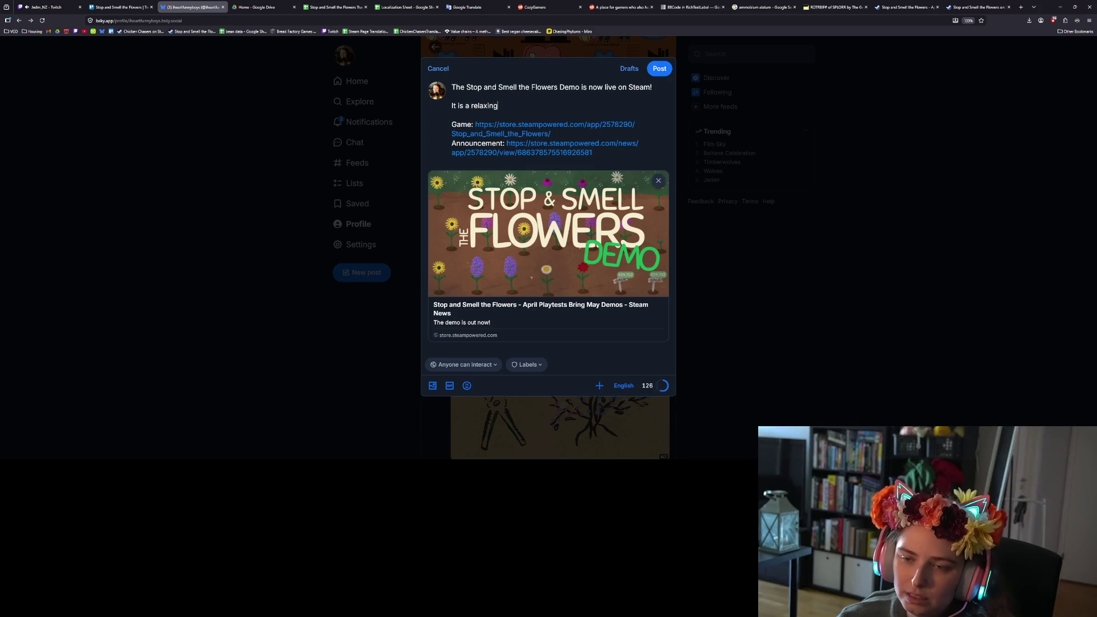
type("game about c")
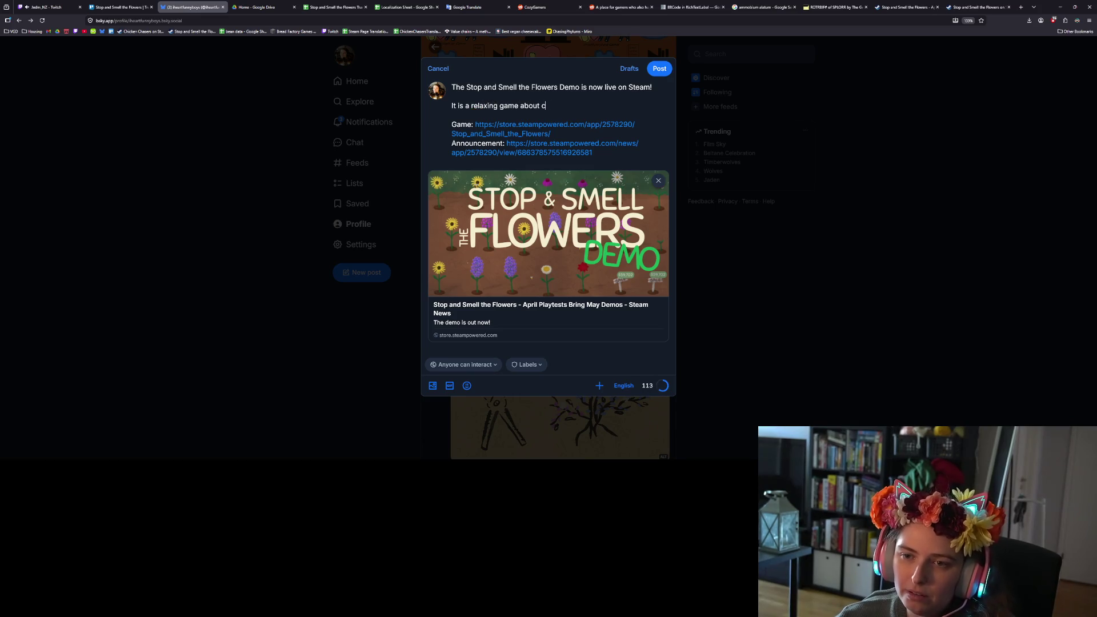
type("olleng frow")
key("BackSpace")
key("BackSpace")
type("lowers via ")
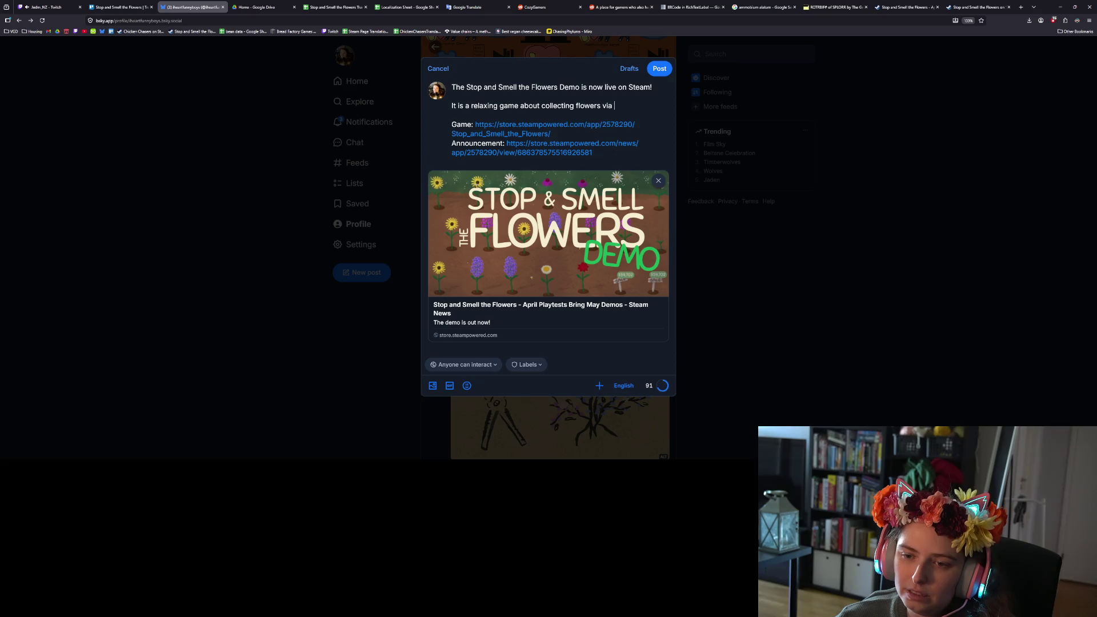
type("m")
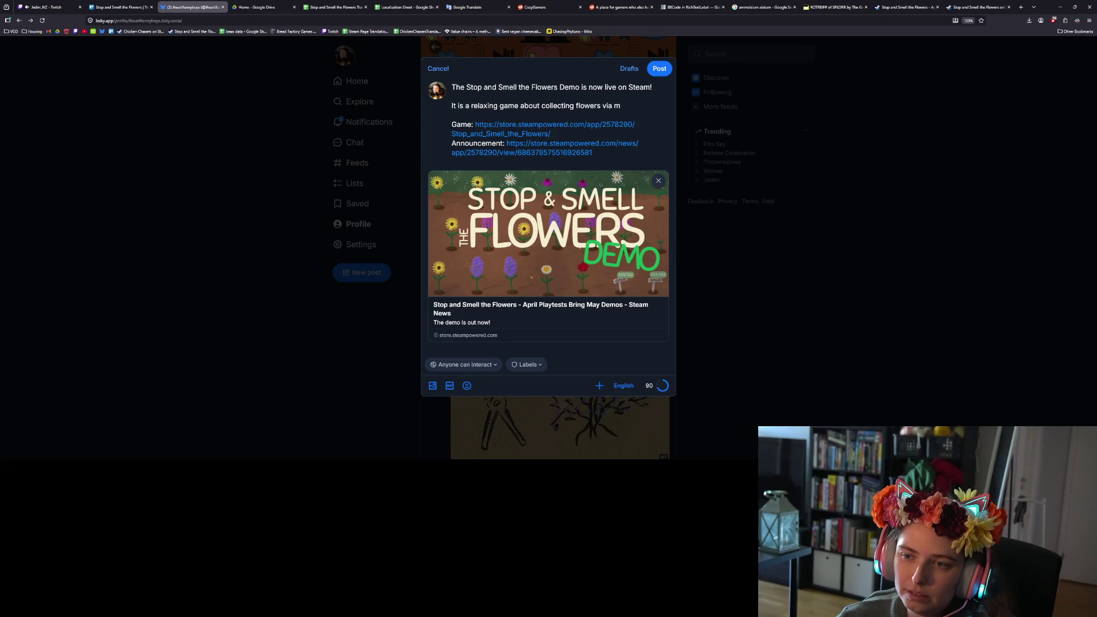
type("utation")
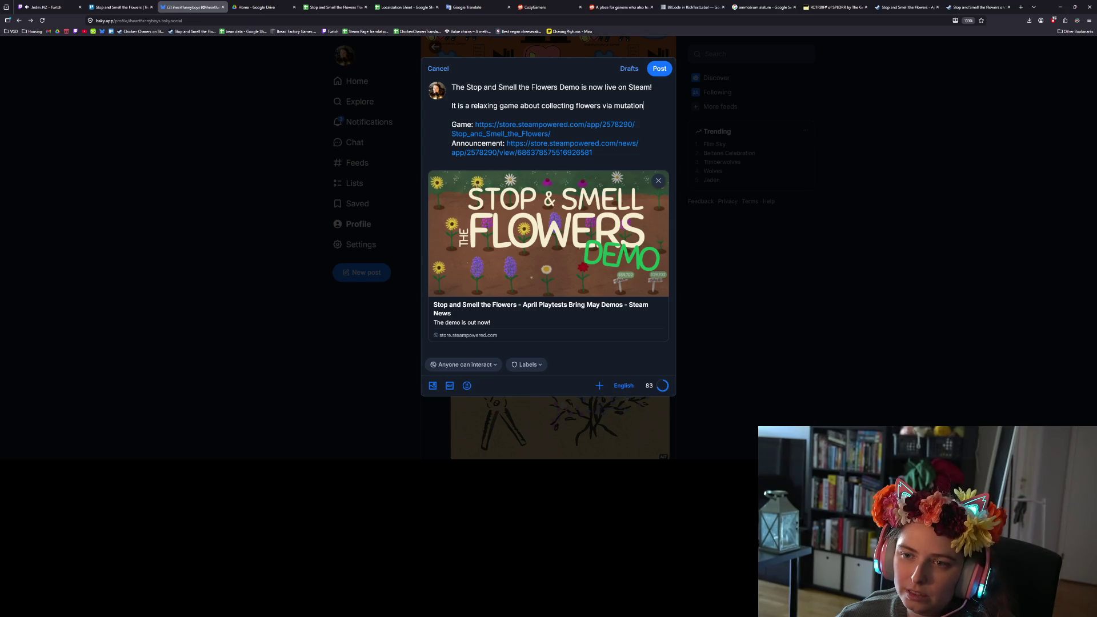
type(", a")
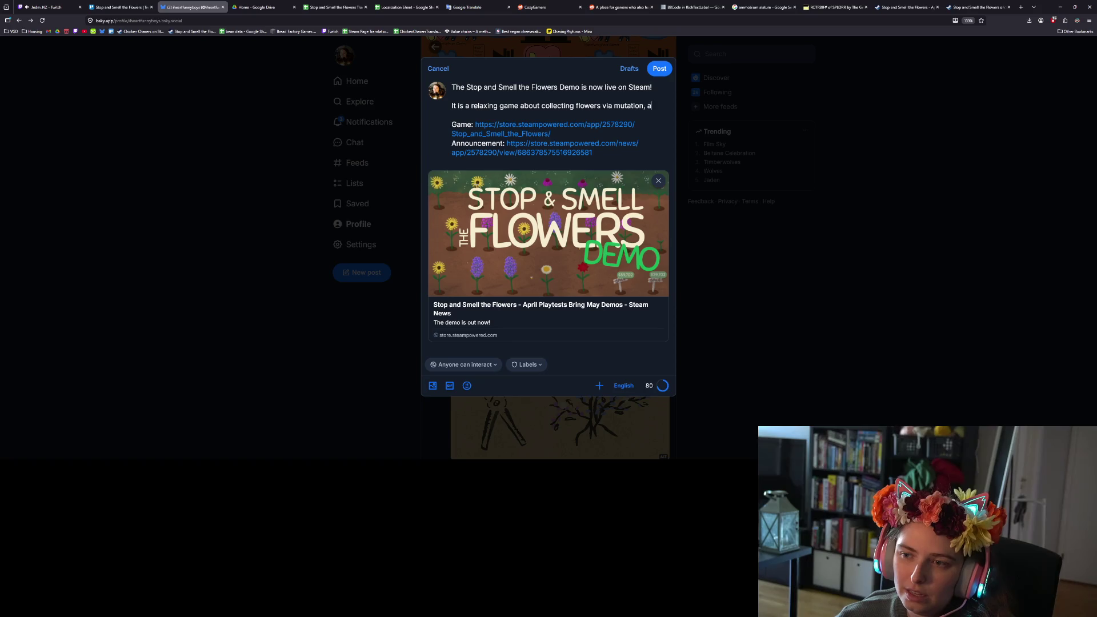
type("nd the demo ")
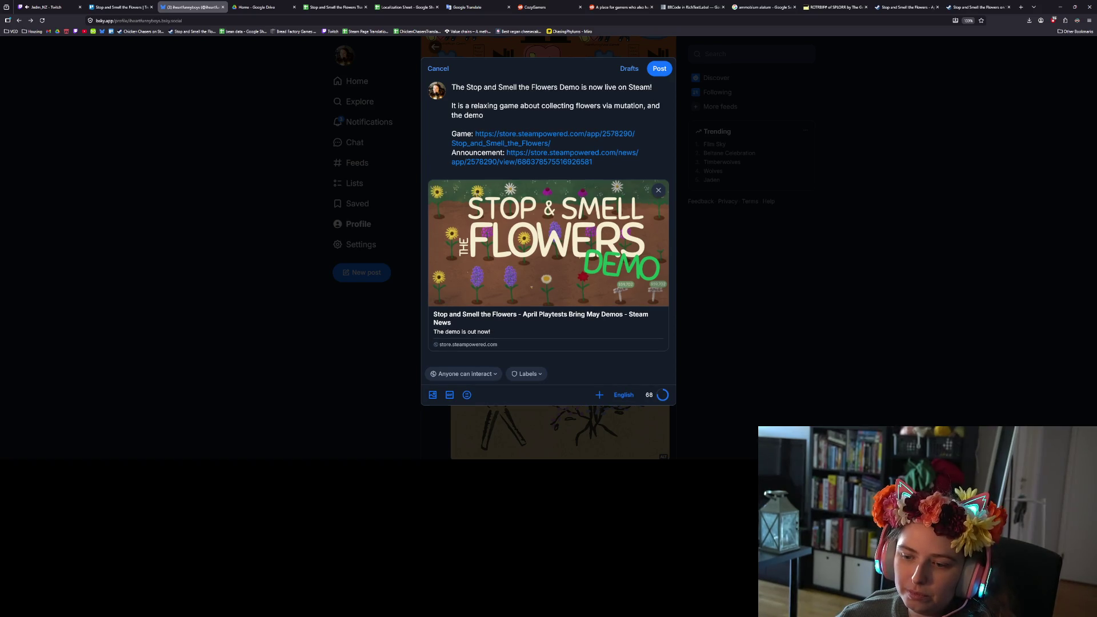
type("giv")
key("BackSpace")
key("BackSpace")
type("s the full game experience with a limited set of flowers available.")
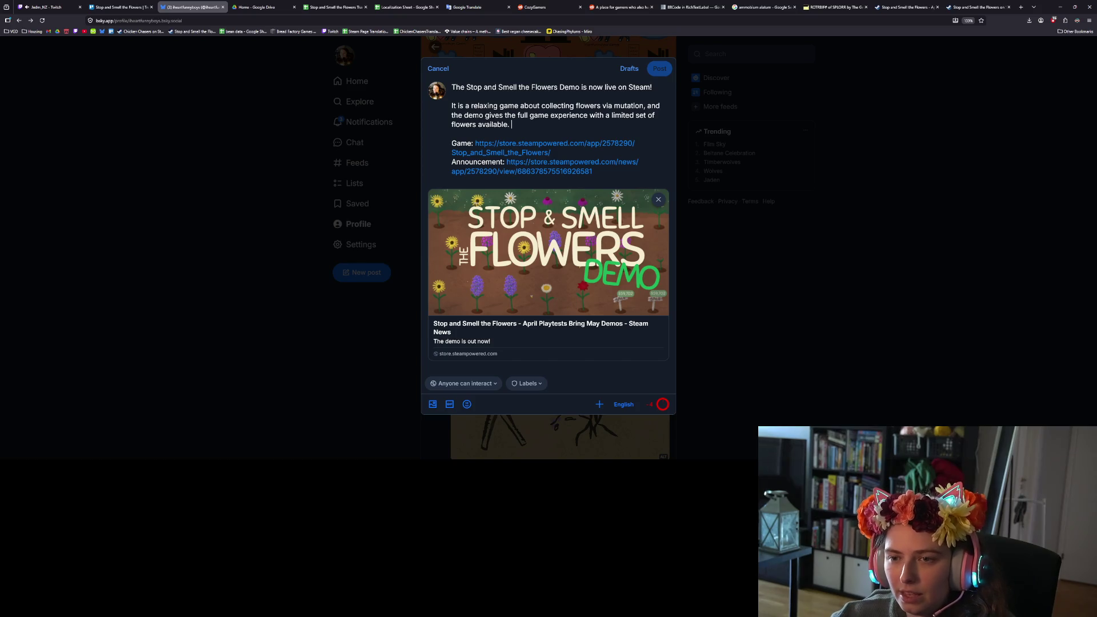
key("Return")
key("Return")
type("#d")
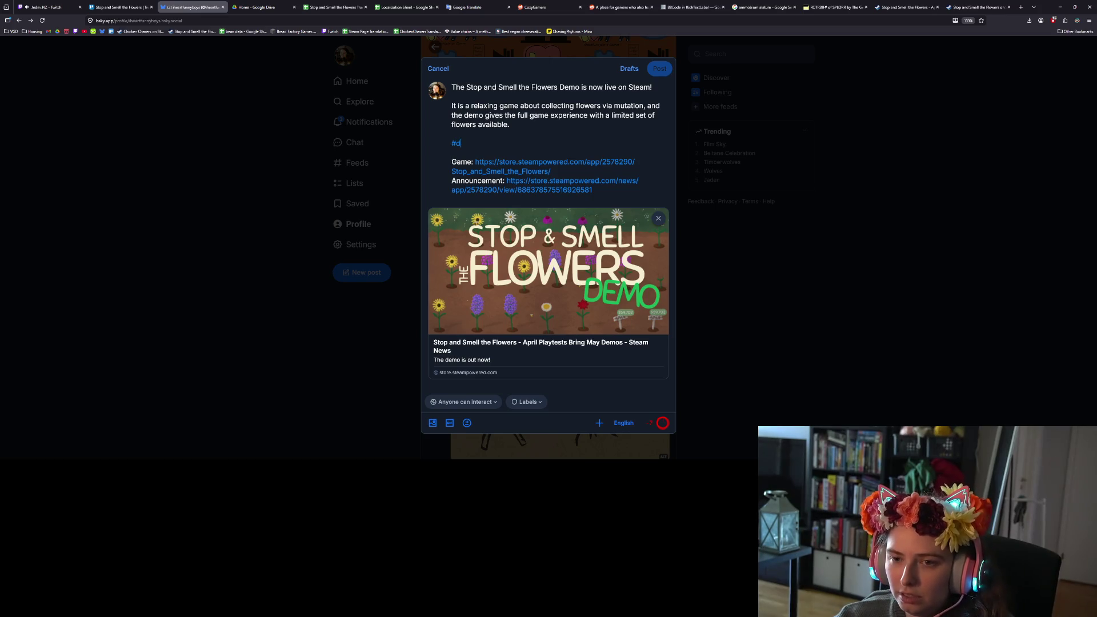
Add the '#gamedev #steam' hashtags and insert 'random' before 'mutation' in the description.
type("gamedev ")
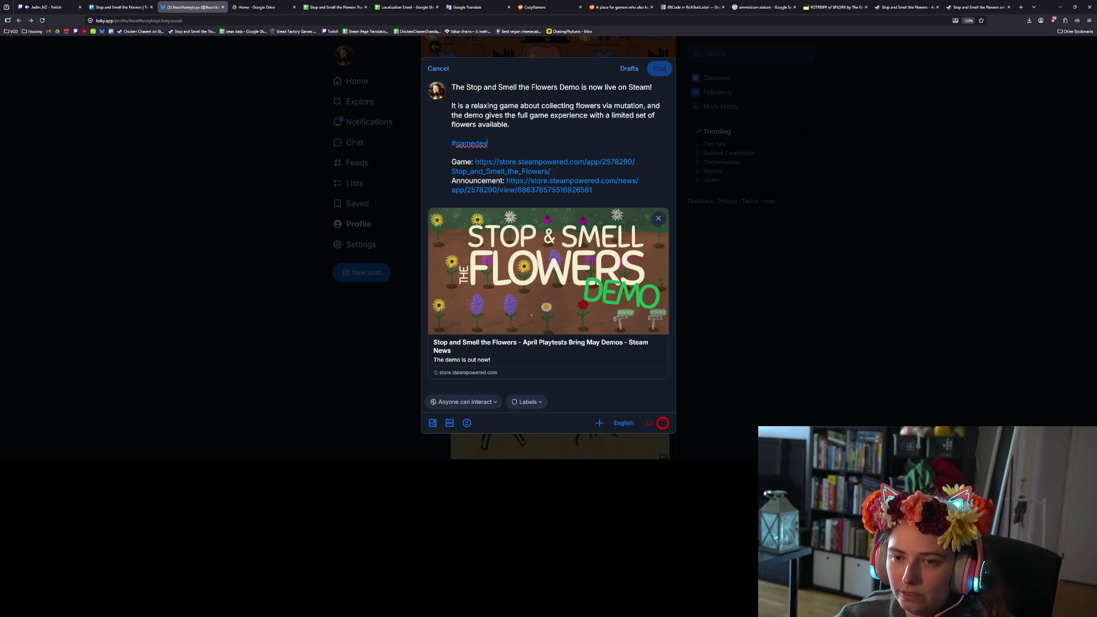
type("#steam")
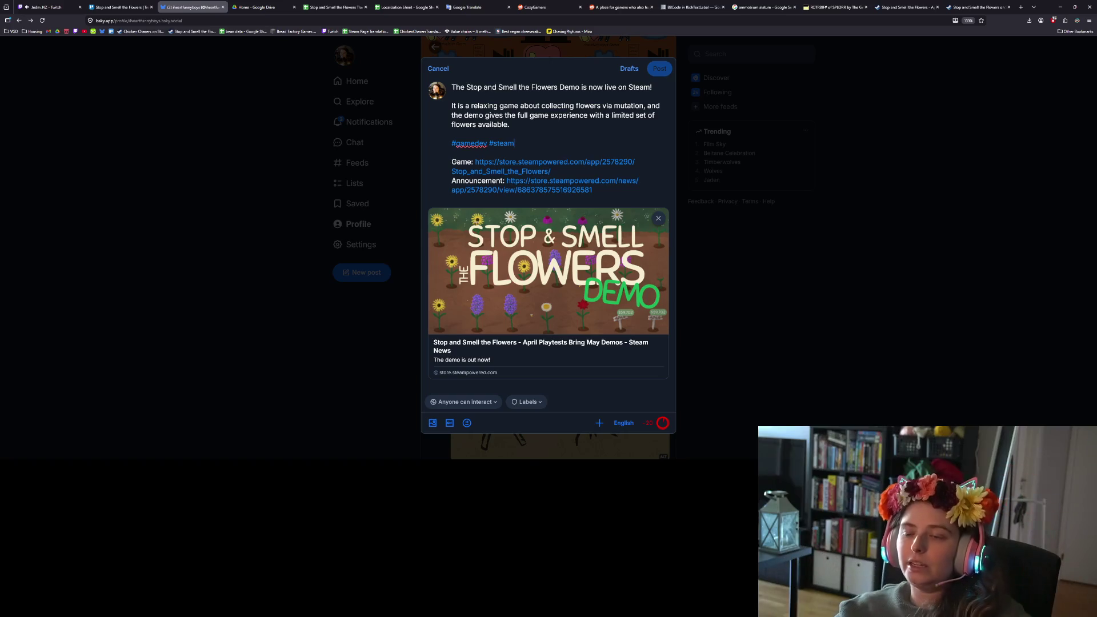
type("random")
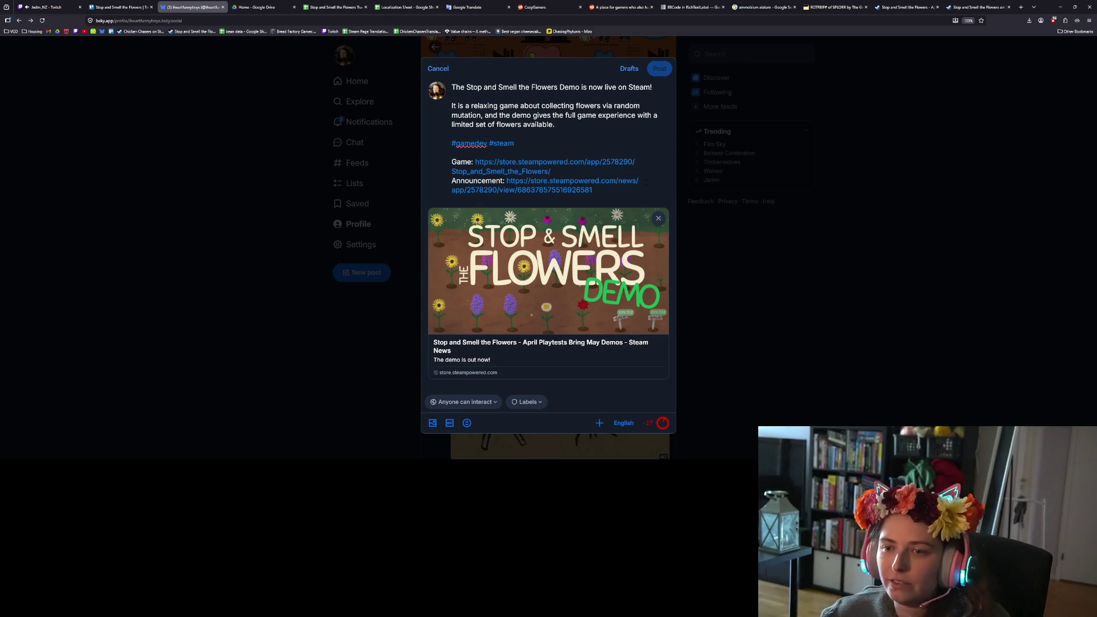
type("I wo")
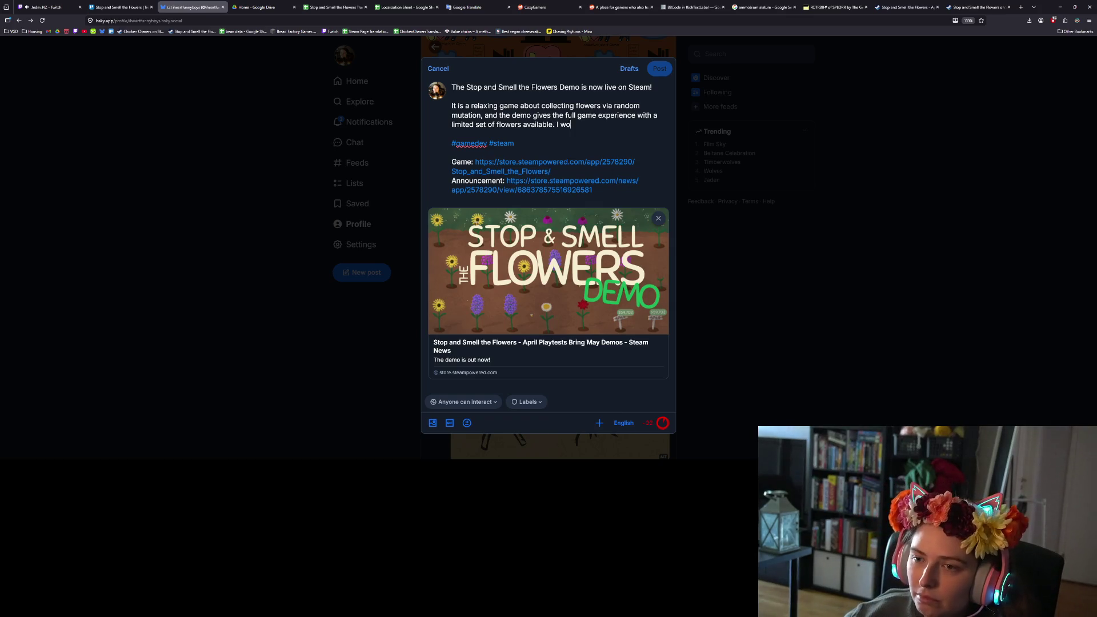
type("uld love it if you trie")
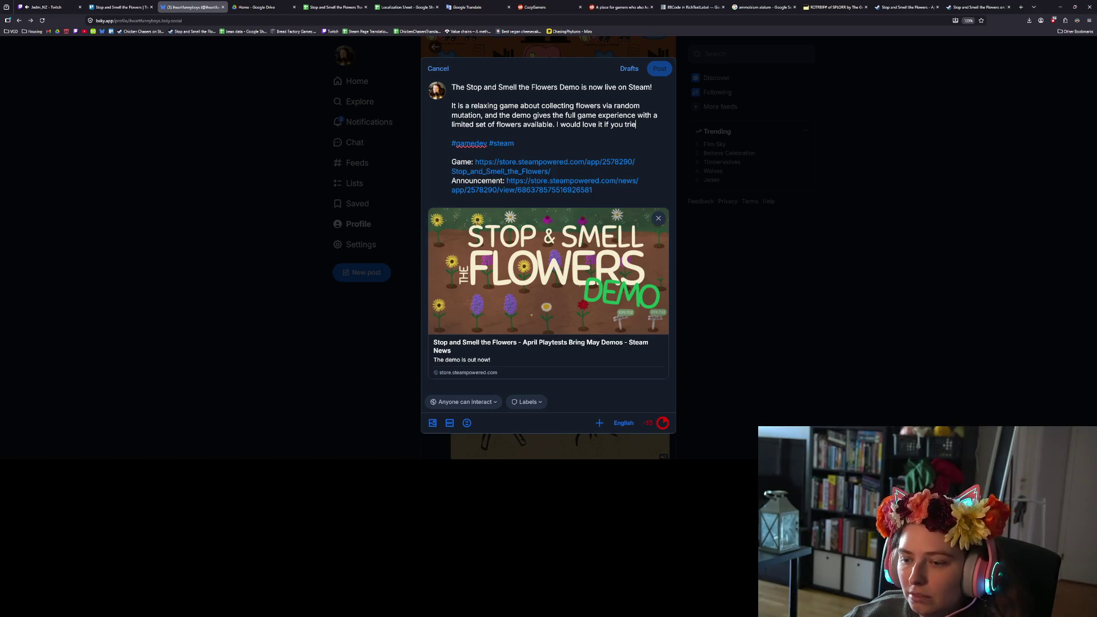
key("BackSpace")
key("BackSpace")
key("BackSpace")
key("BackSpace")
key("BackSpace")
key("BackSpace")
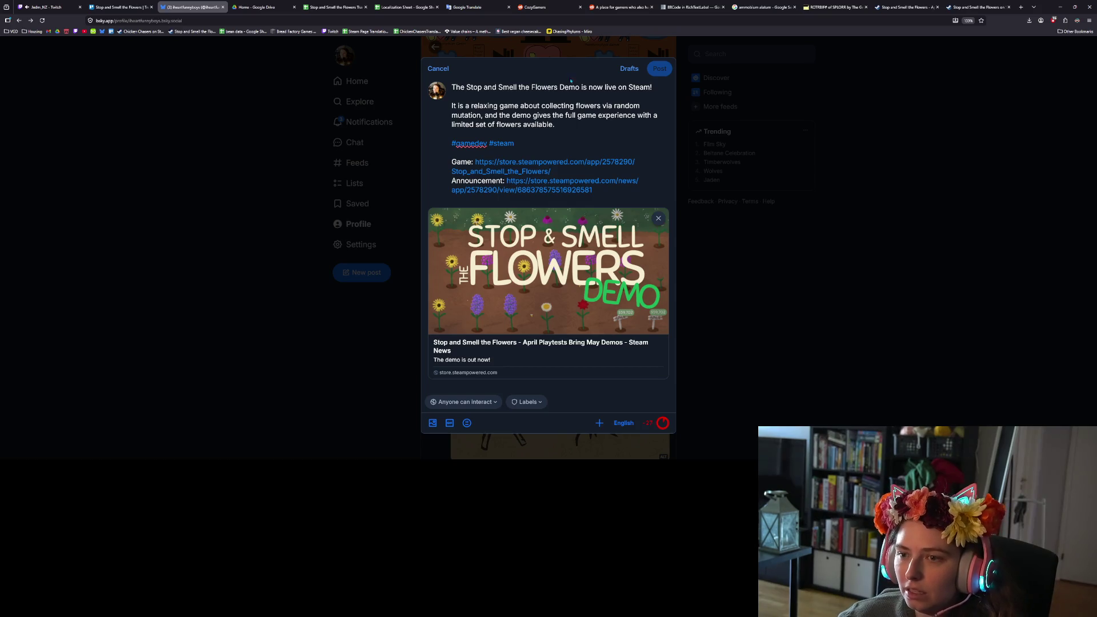
Delete the Announcement line and link, and end the description at 'limited set of flowers available.'.
left_click_drag(594, 190, 410, 184)
key("BackSpace")
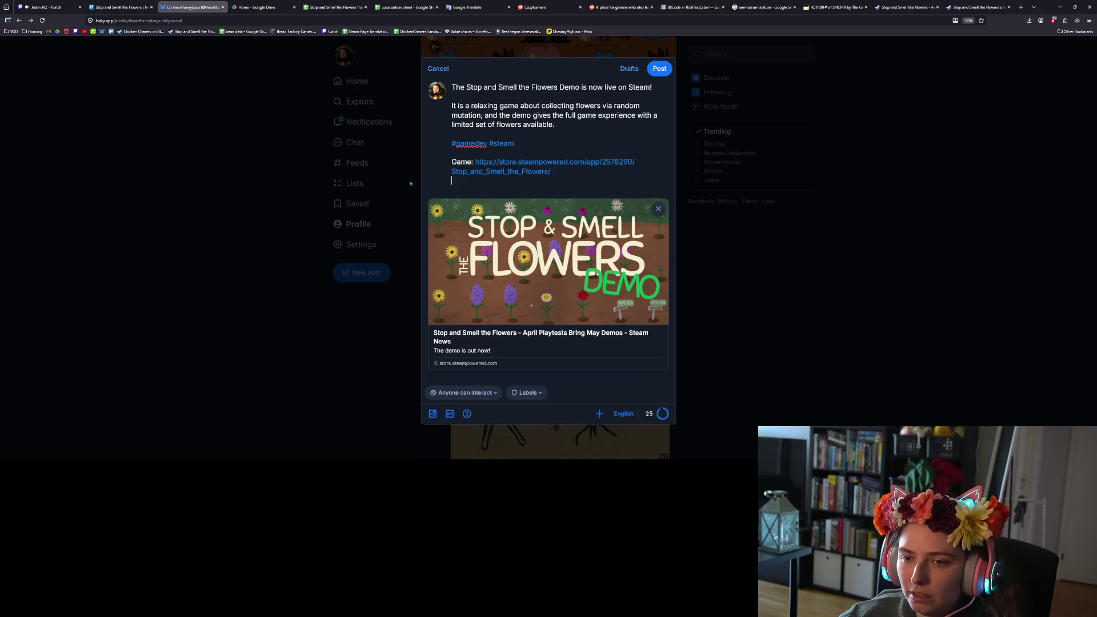
left_click(555, 124)
type("would love i")
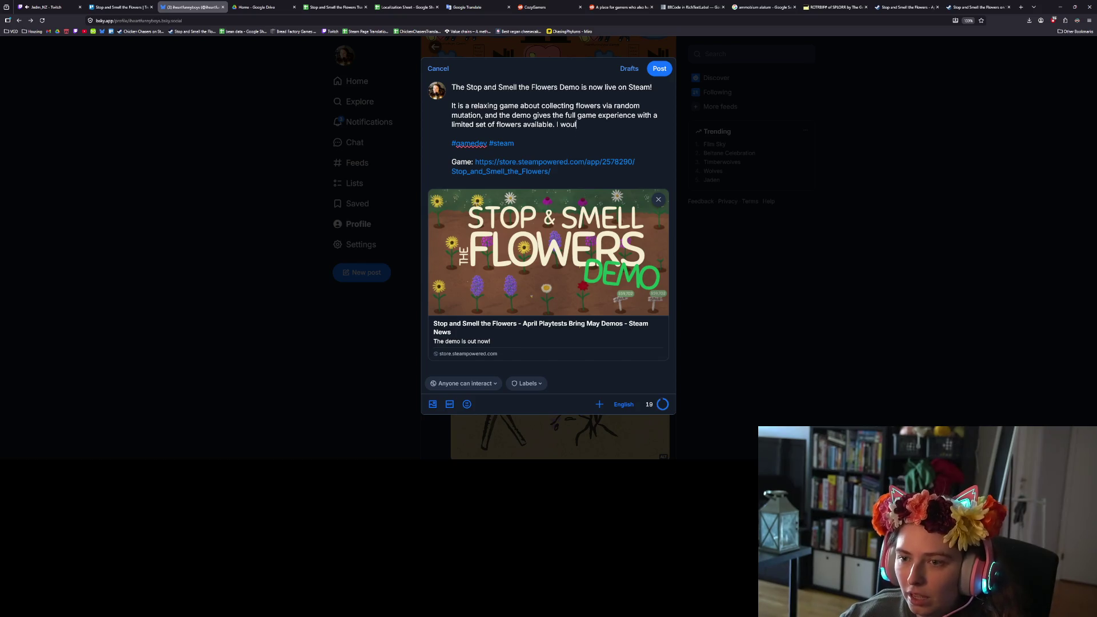
type("f you tr")
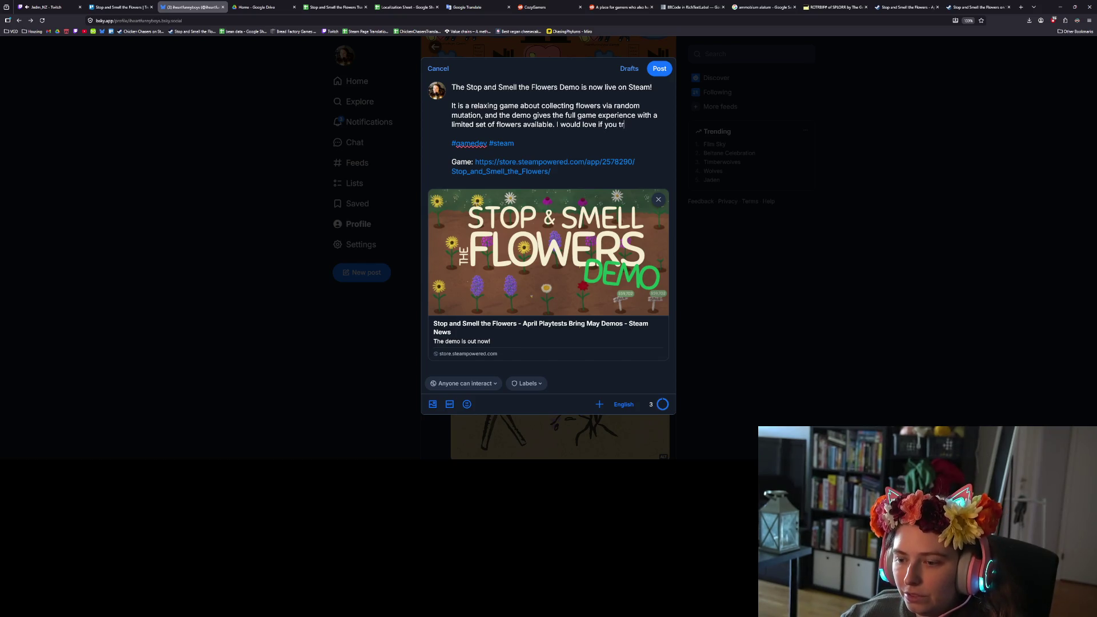
type("ied")
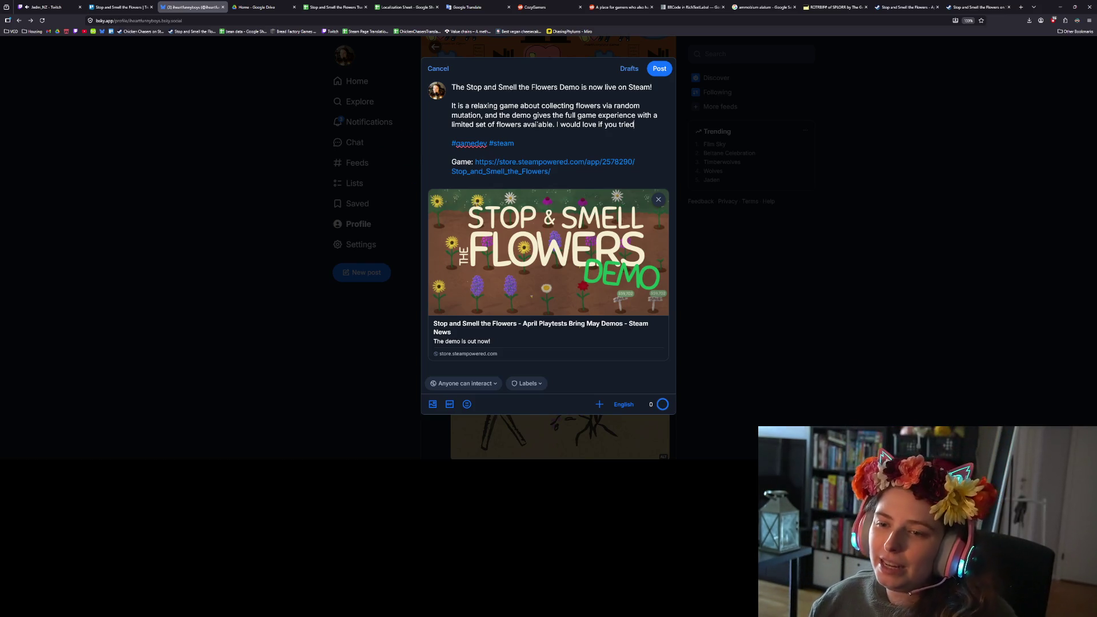
key("ctrl+shift+Left")
key("ctrl+shift+Left")
key("ctrl+shift+Left")
key("ctrl+shift+Left")
key("ctrl+shift+Left")
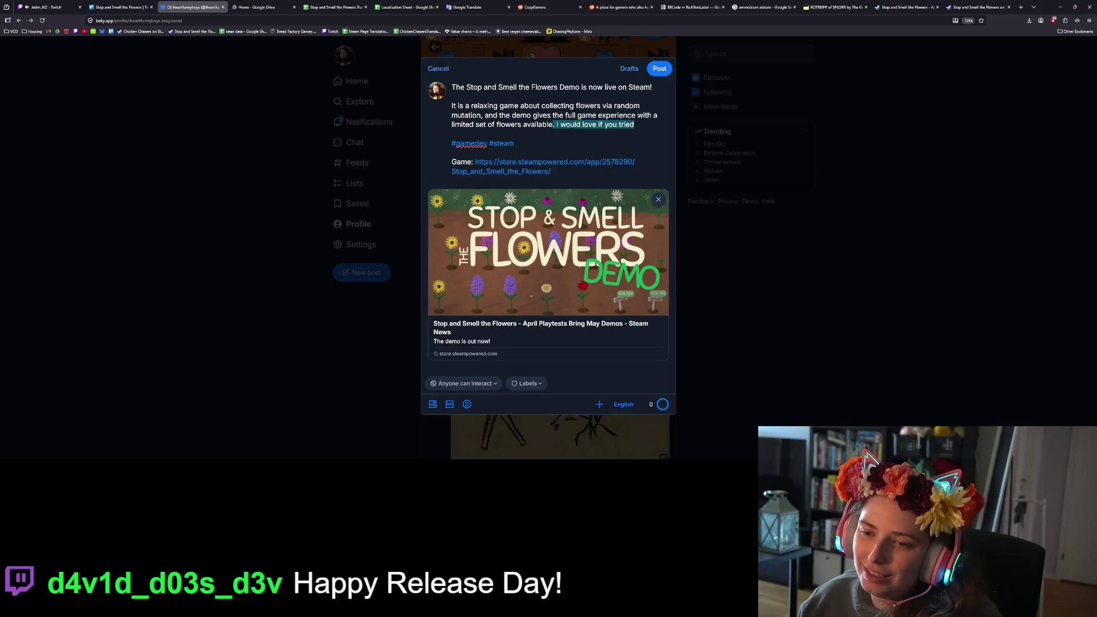
key("BackSpace")
type(".")
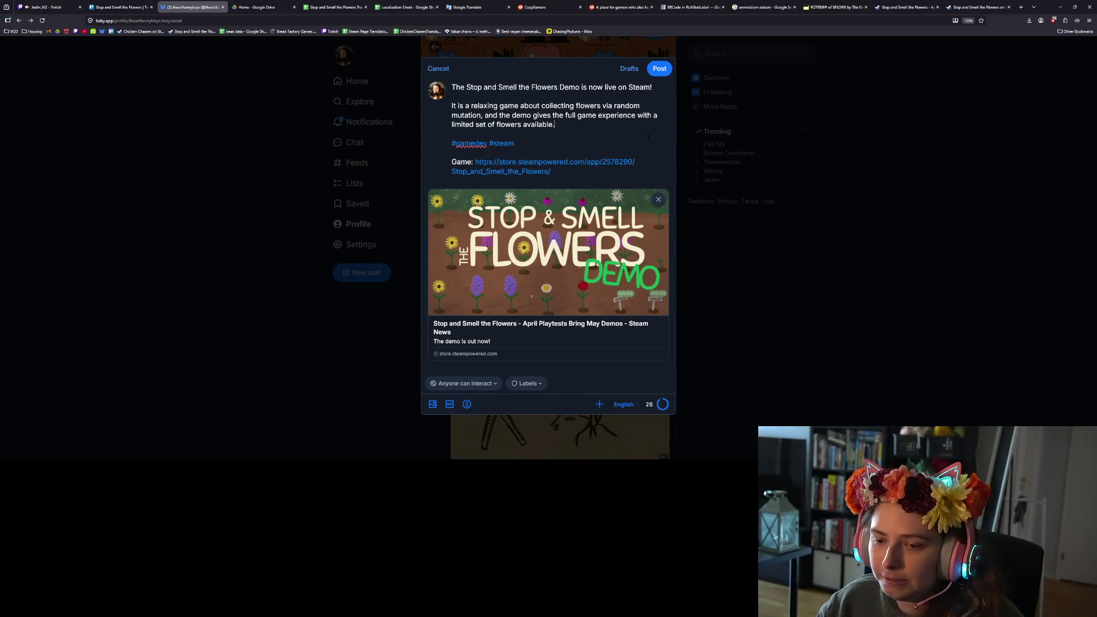
Drop the abandoned 'Full release' line and delete the 'Game:' label before the Steam link.
key("Return")
key("Return")
type("Full release")
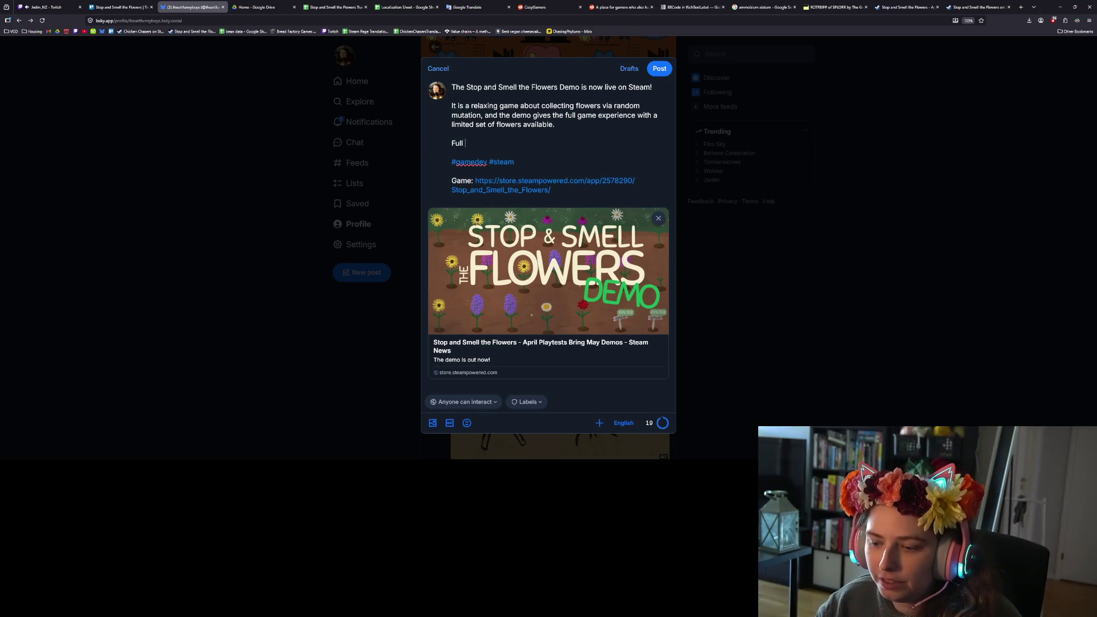
key("BackSpace")
key("BackSpace")
key("BackSpace")
key("BackSpace")
key("BackSpace")
key("BackSpace")
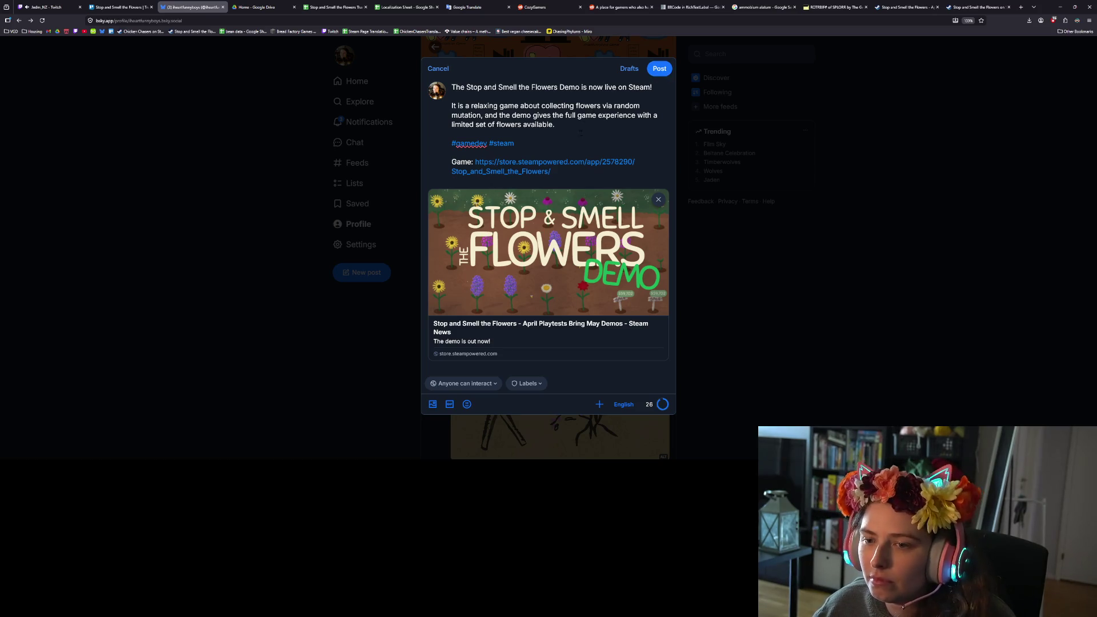
left_click_drag(561, 170, 452, 105)
left_click(563, 180)
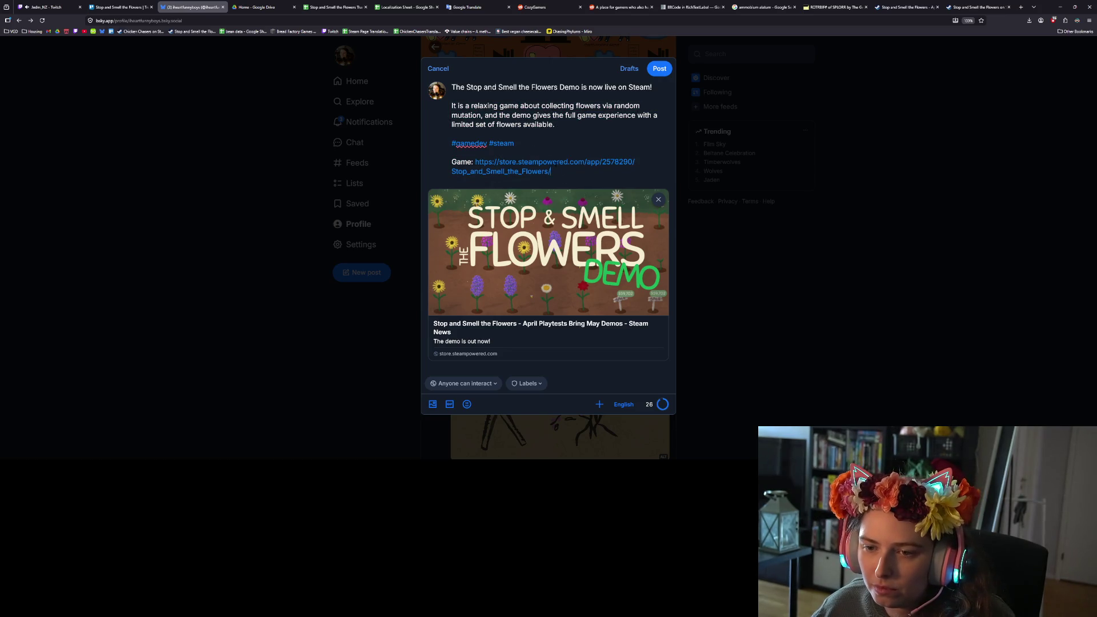
left_click_drag(551, 171, 451, 105)
left_click(474, 162)
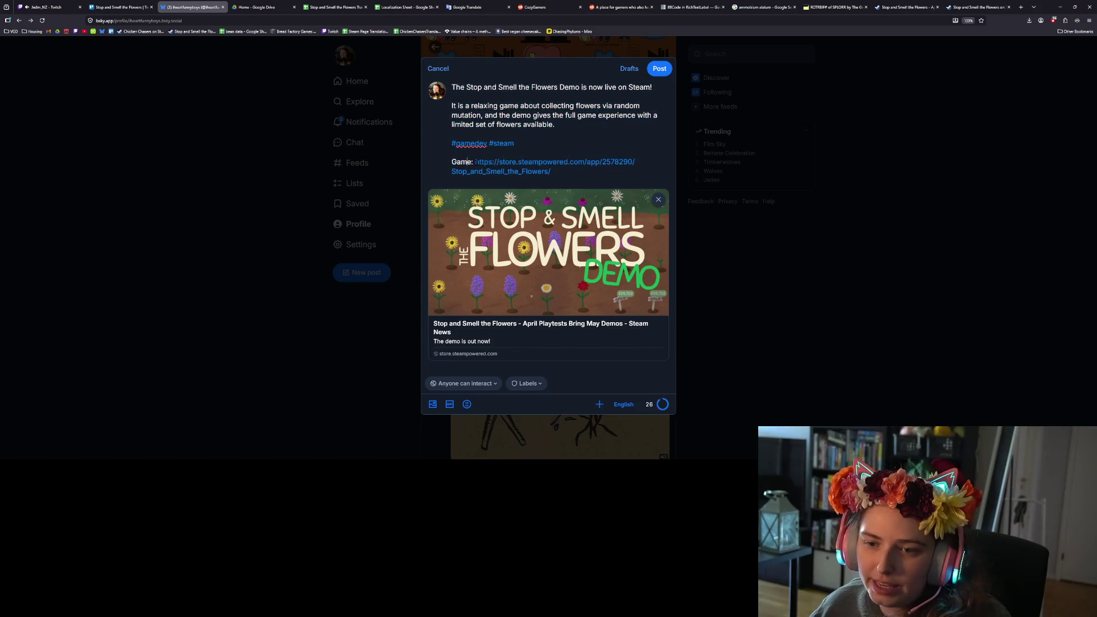
left_click_drag(474, 162, 451, 161)
key("BackSpace")
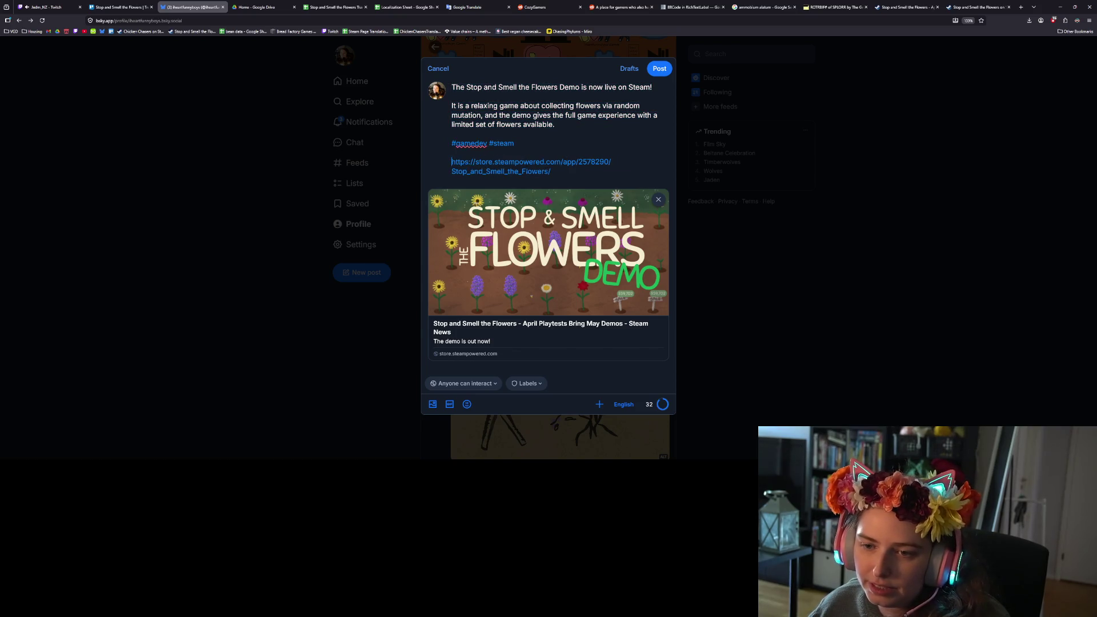
Publish the Stop and Smell the Flowers demo announcement post.
key("ctrl+End")
key("shift+Up")
key("shift+Up")
key("shift+Up")
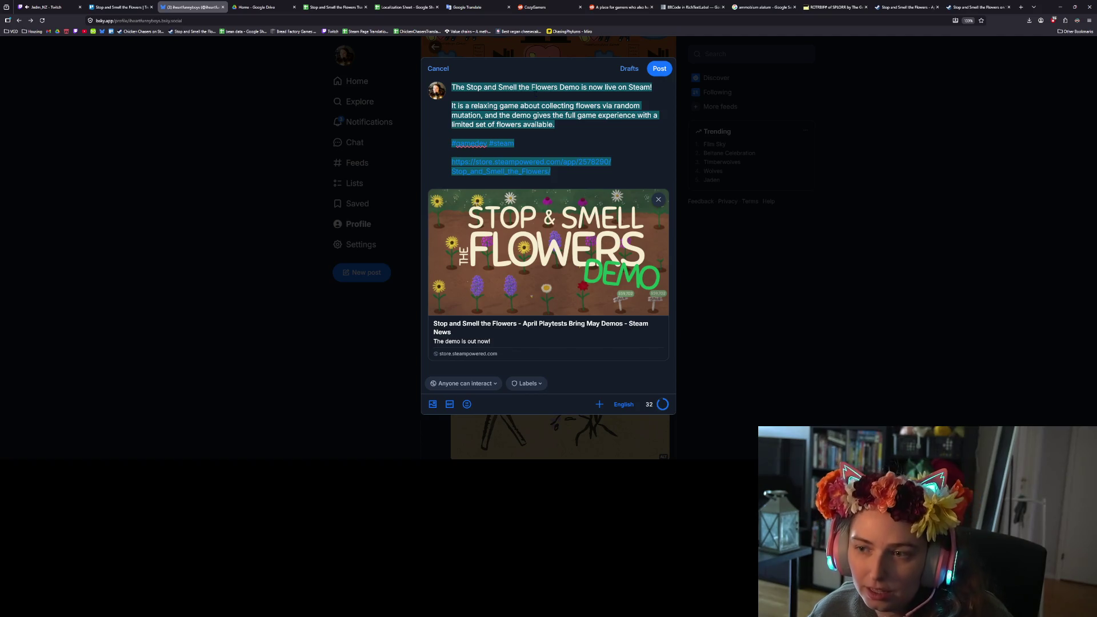
left_click(661, 69)
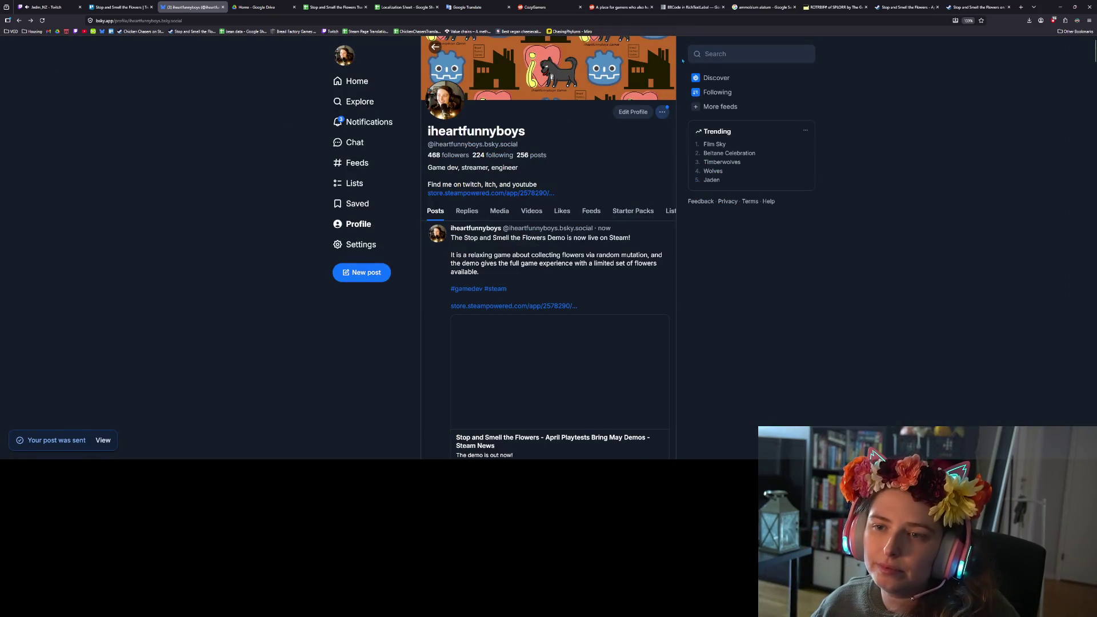
Copy the Bluesky profile address and scroll to show the published announcement with its Steam card.
key("ctrl+l")
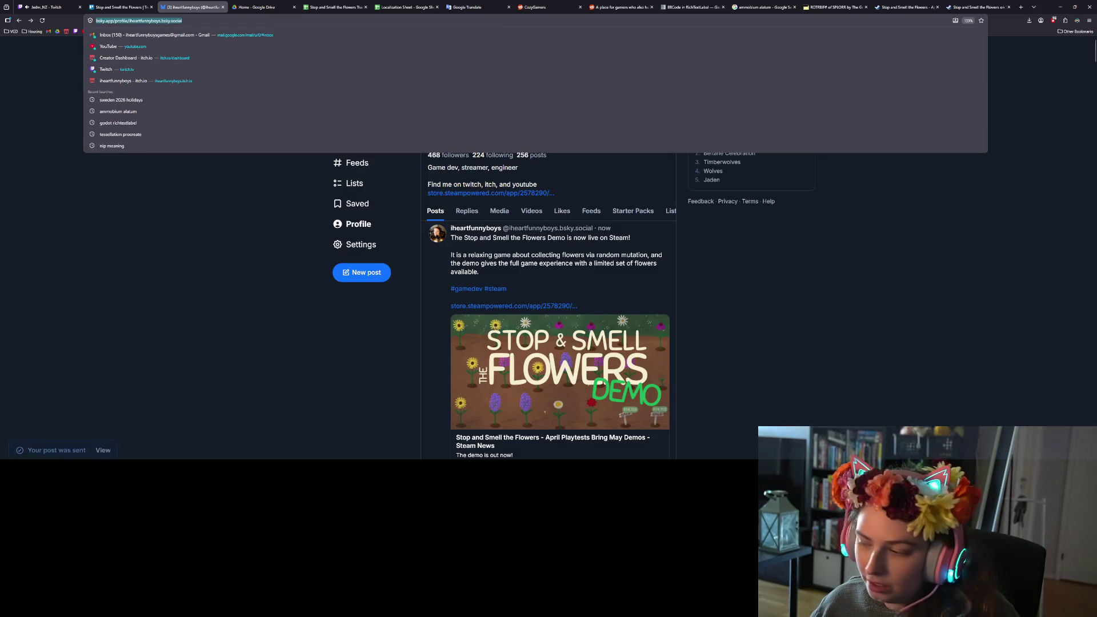
key("alt+Tab")
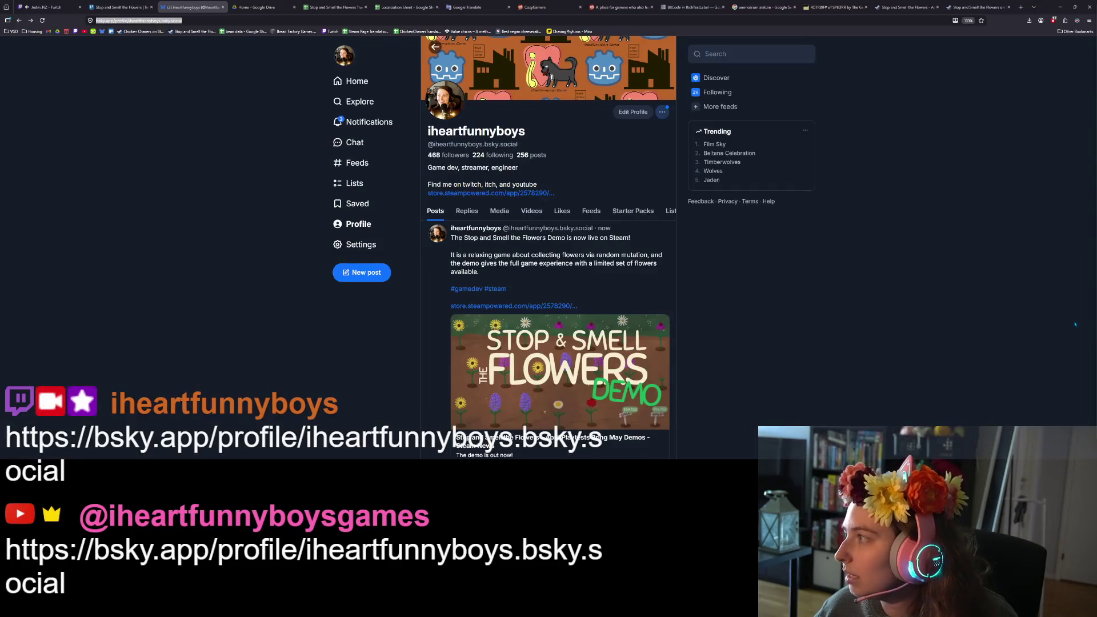
left_click(781, 318)
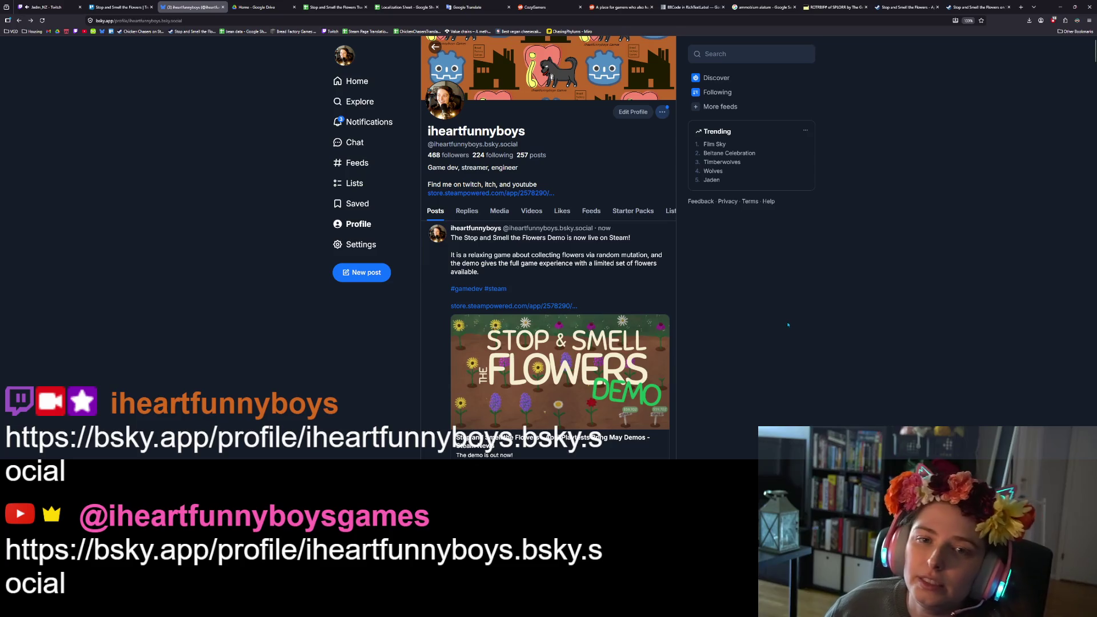
scroll(714, 313, "down", 2)
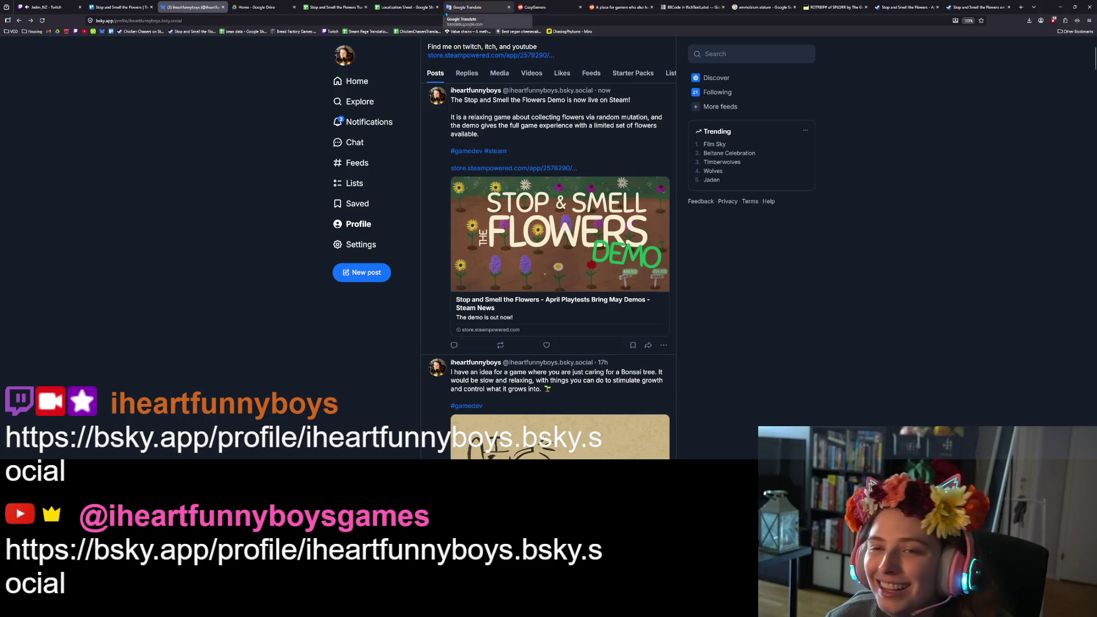
left_click(137, 6)
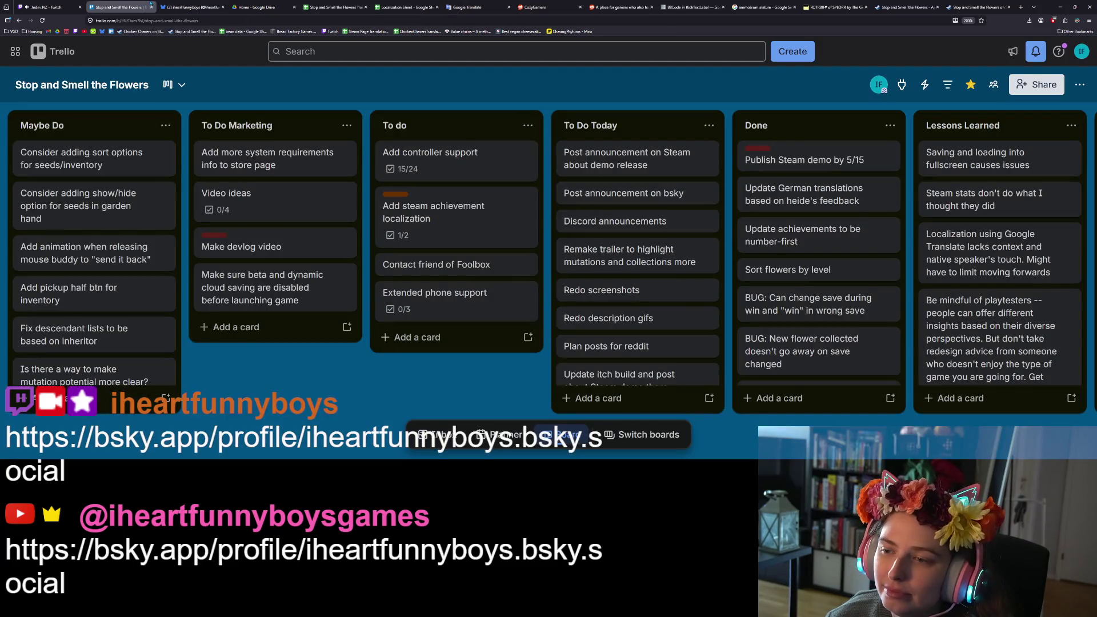
Move the bsky and Steam announcement cards to Done, then raise the itch and reddit cards in To Do Today.
left_click_drag(606, 193, 800, 153)
left_click_drag(651, 166, 805, 155)
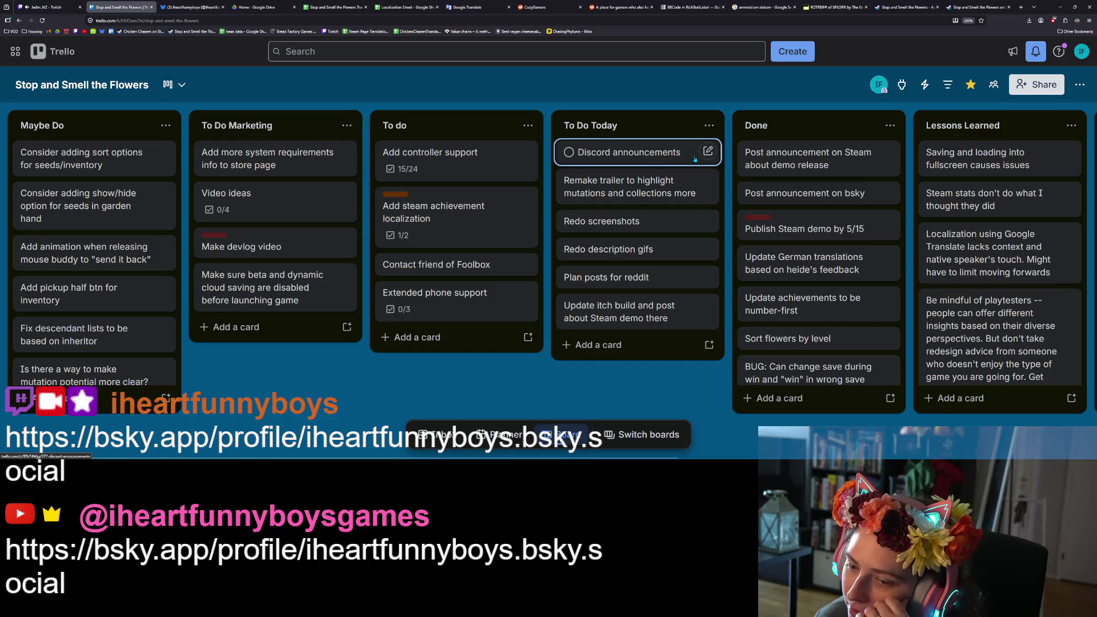
left_click_drag(661, 317, 663, 193)
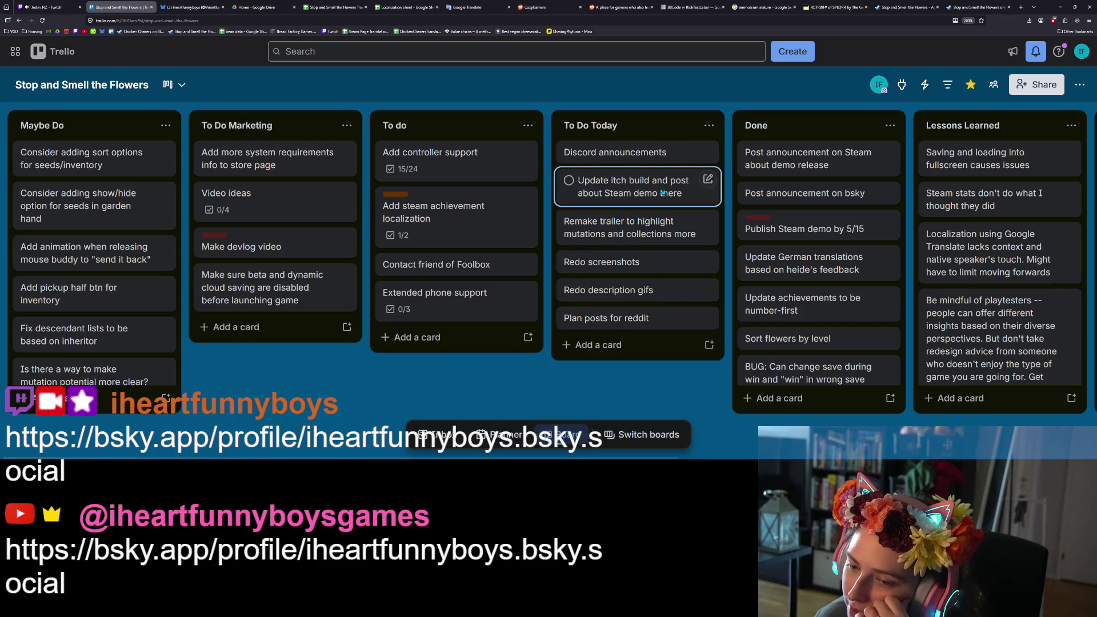
left_click_drag(657, 317, 662, 218)
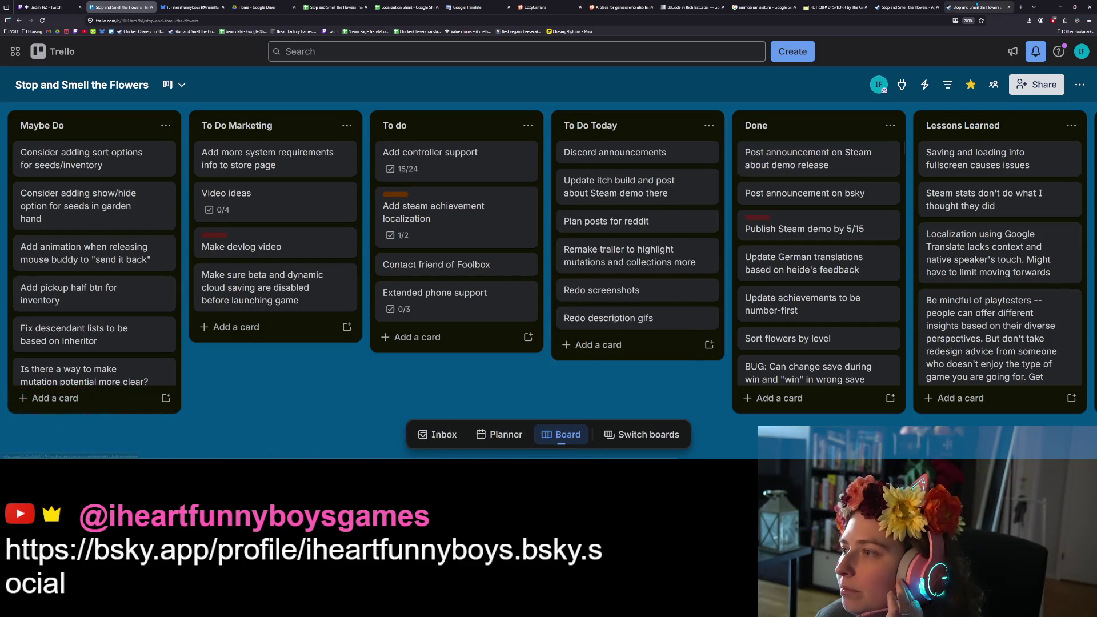
left_click(1060, 7)
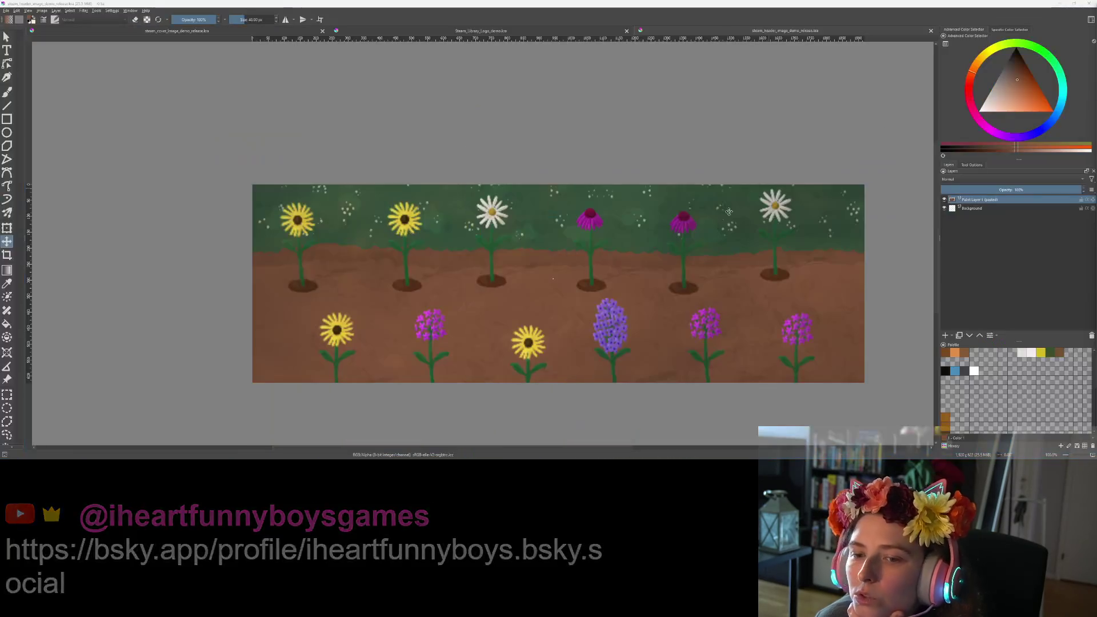
Quit the running Stop and Smell the Flowers game from its save data settings screen.
left_click(1060, 4)
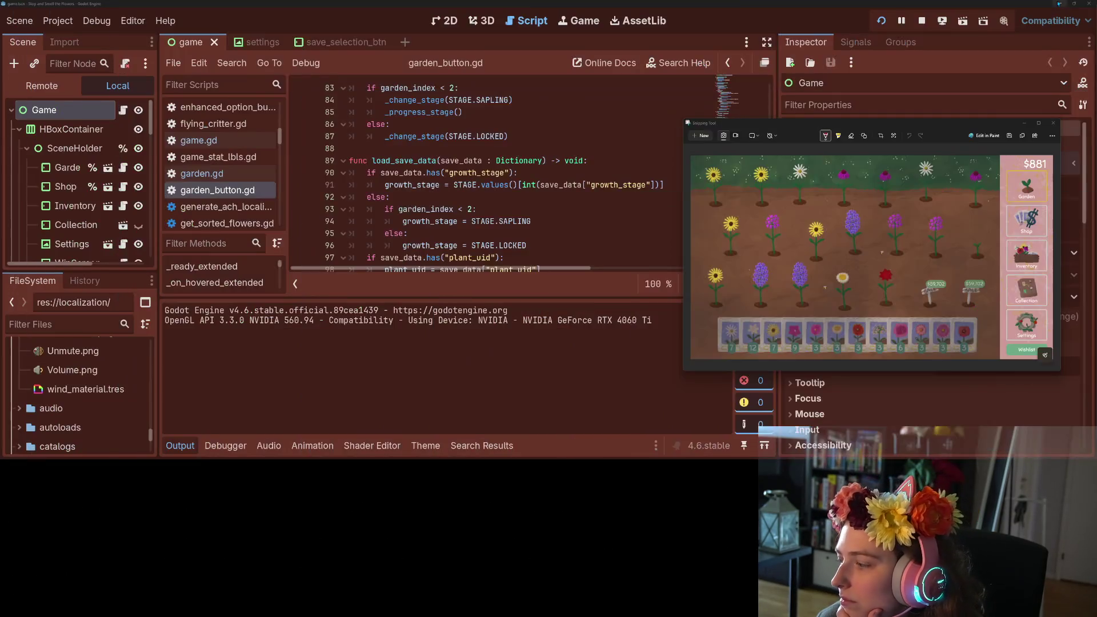
left_click(1053, 123)
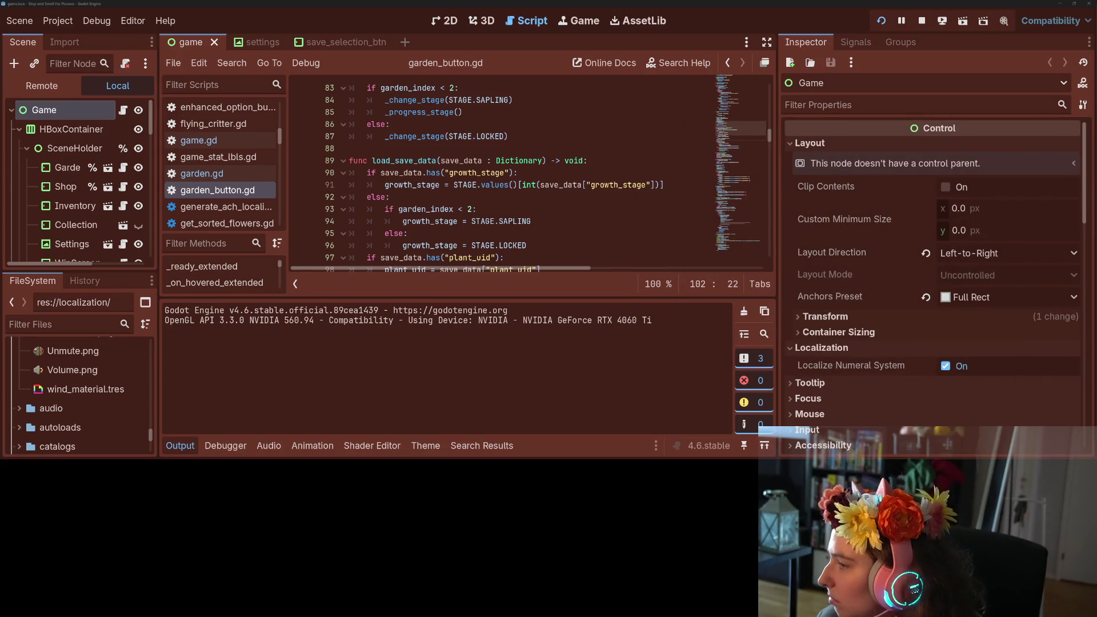
key("alt+Tab")
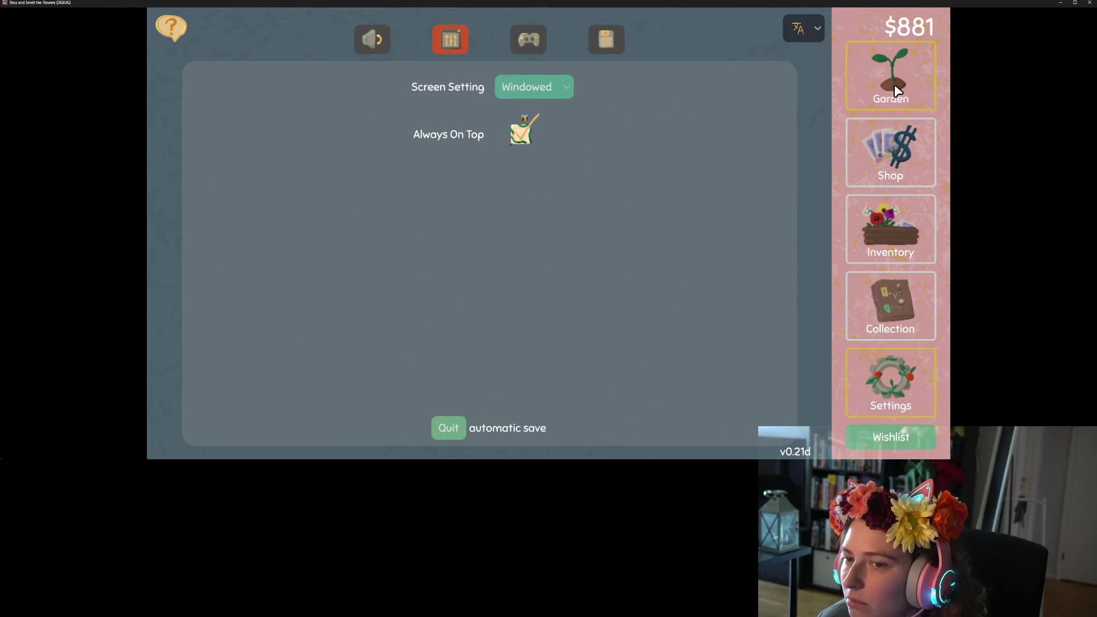
left_click(891, 80)
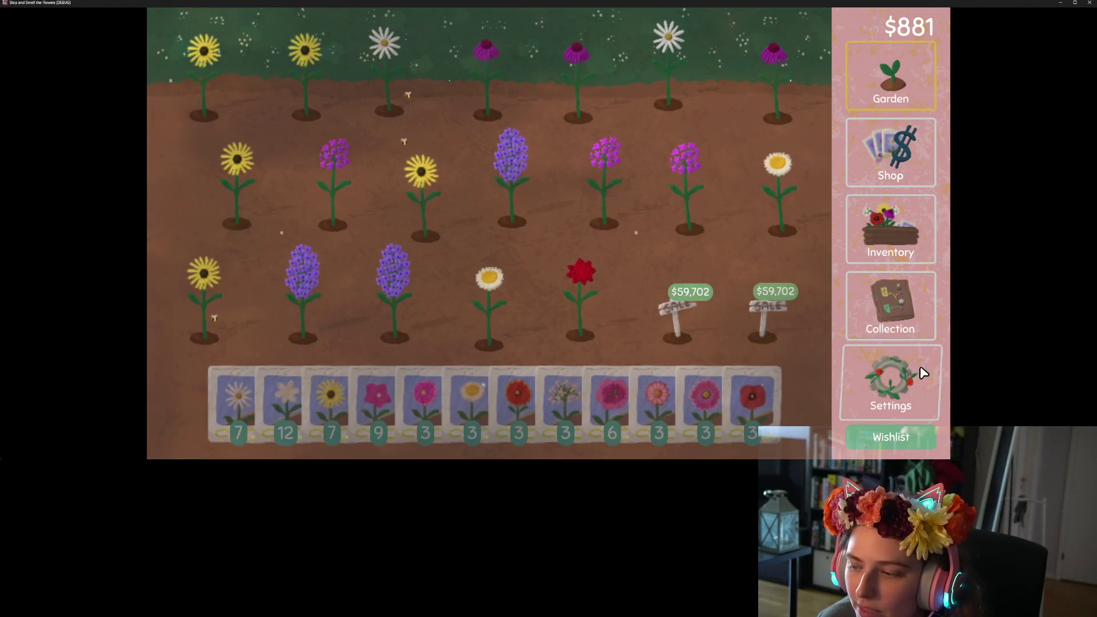
left_click(884, 375)
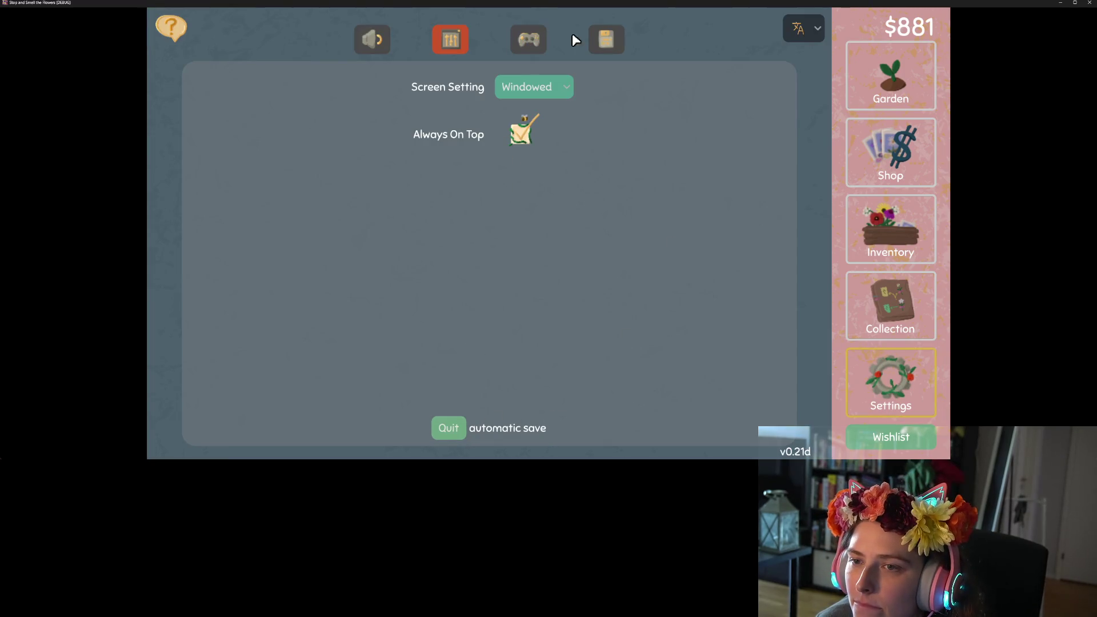
left_click(606, 38)
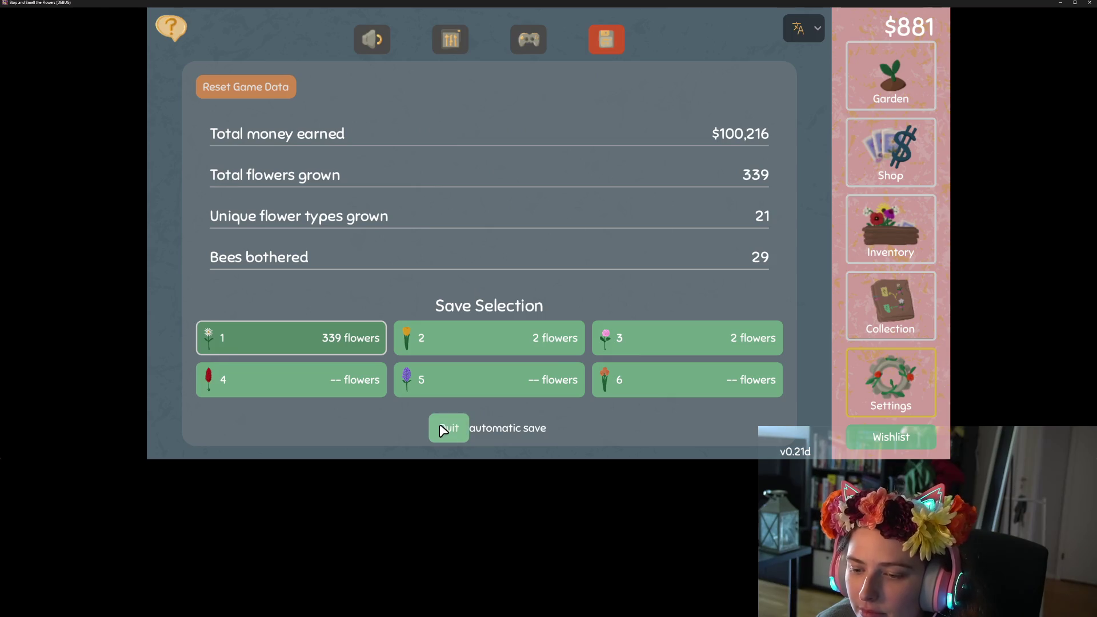
left_click(444, 430)
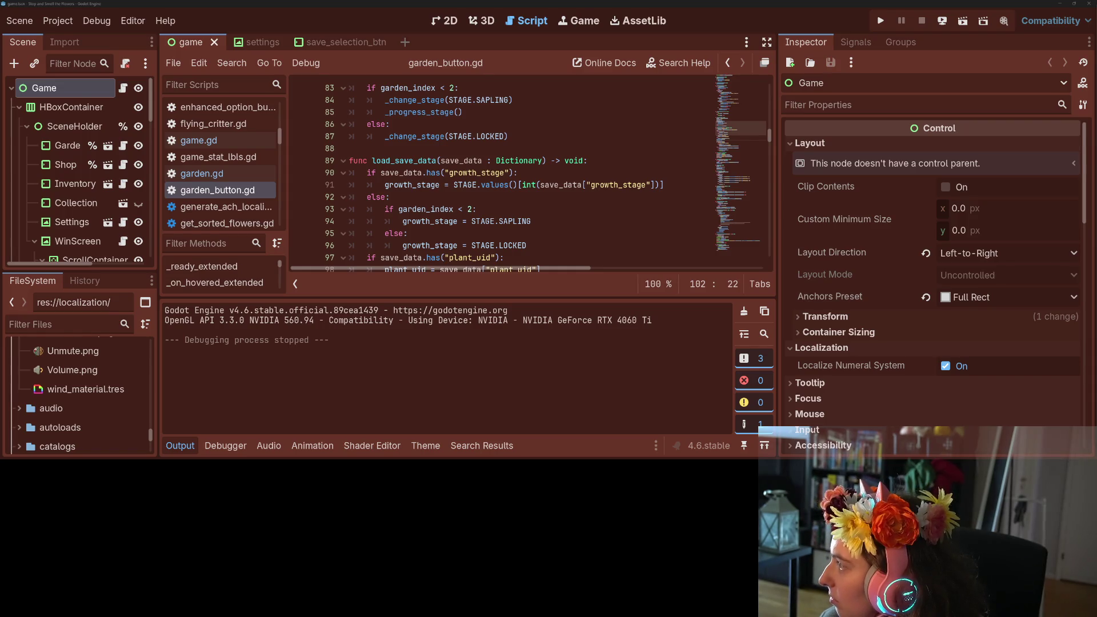
key("alt+Tab")
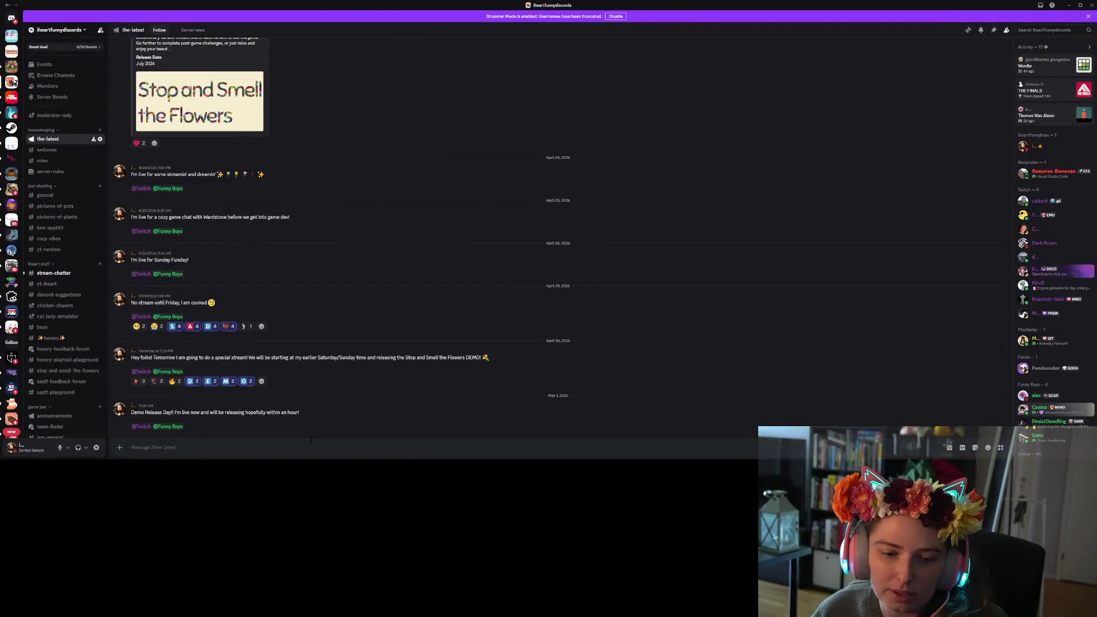
Paste the Steam demo announcement from clipboard history and delete its hashtag line and description sentence.
key("super+v")
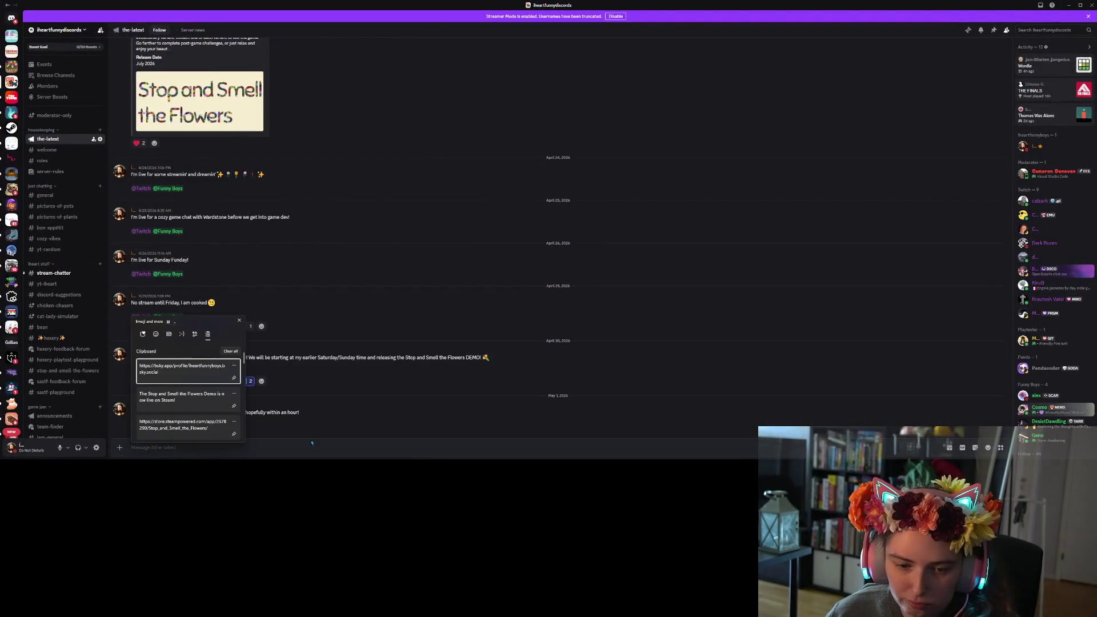
left_click(212, 395)
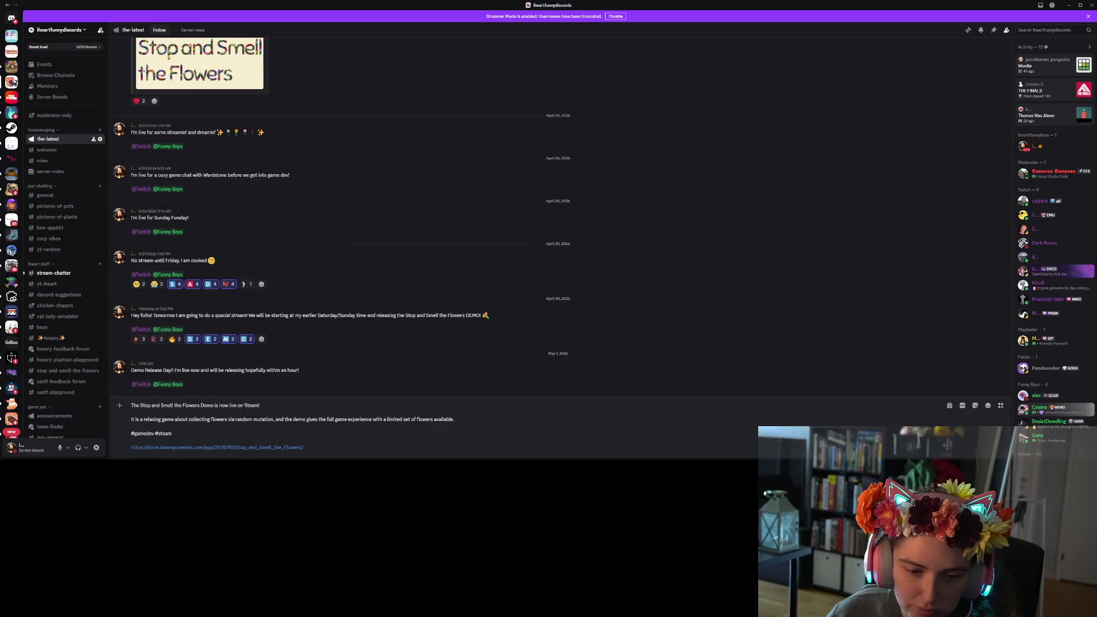
left_click(212, 431)
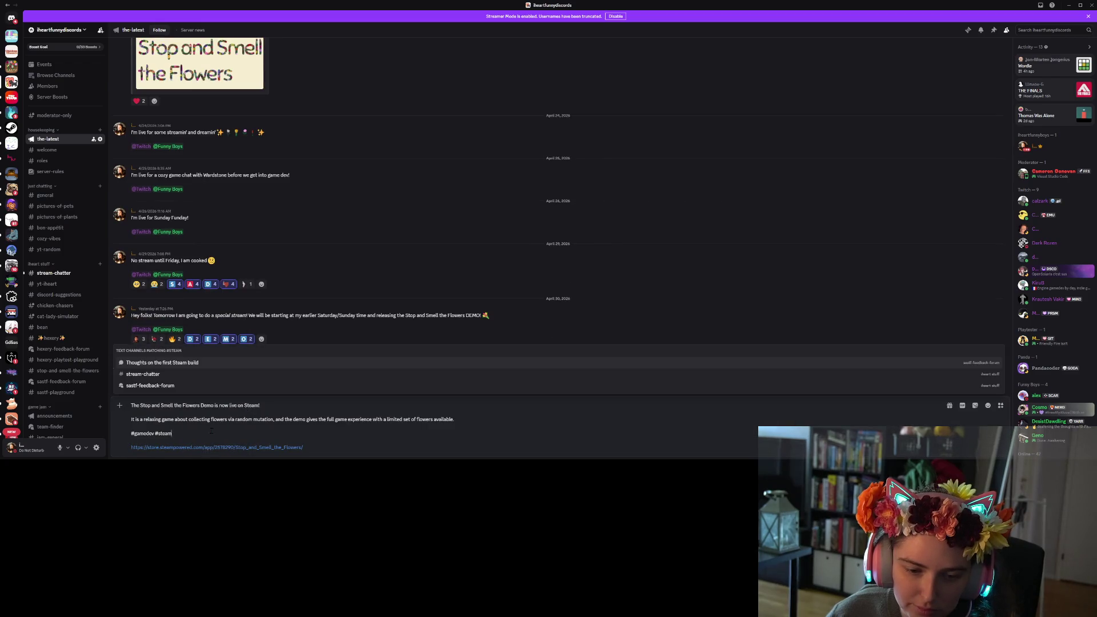
triple_click(162, 434)
key("BackSpace")
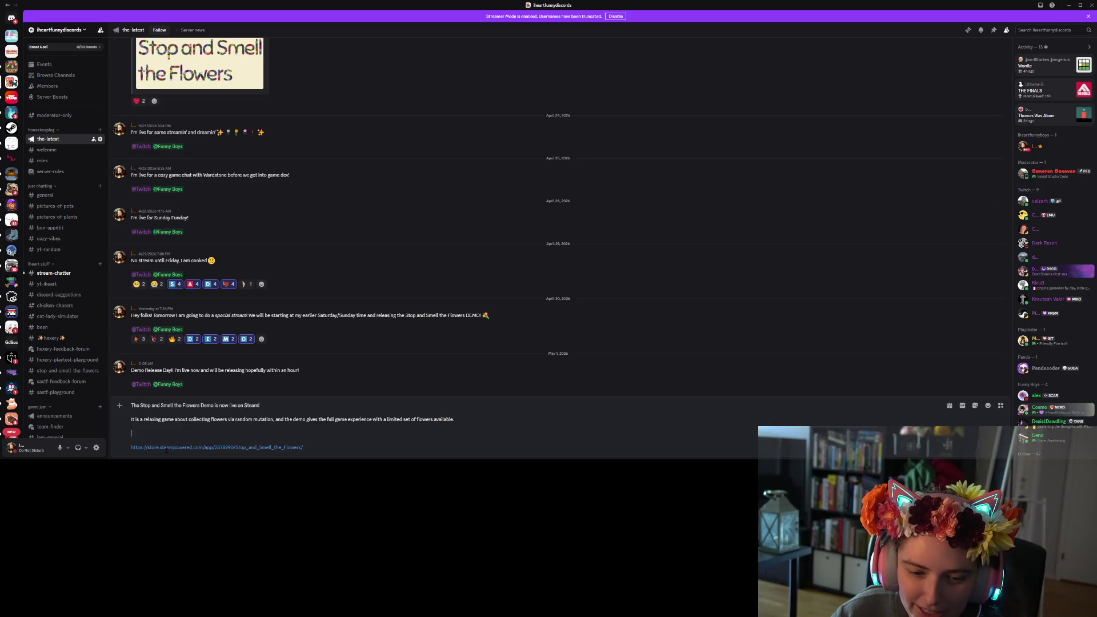
key("BackSpace")
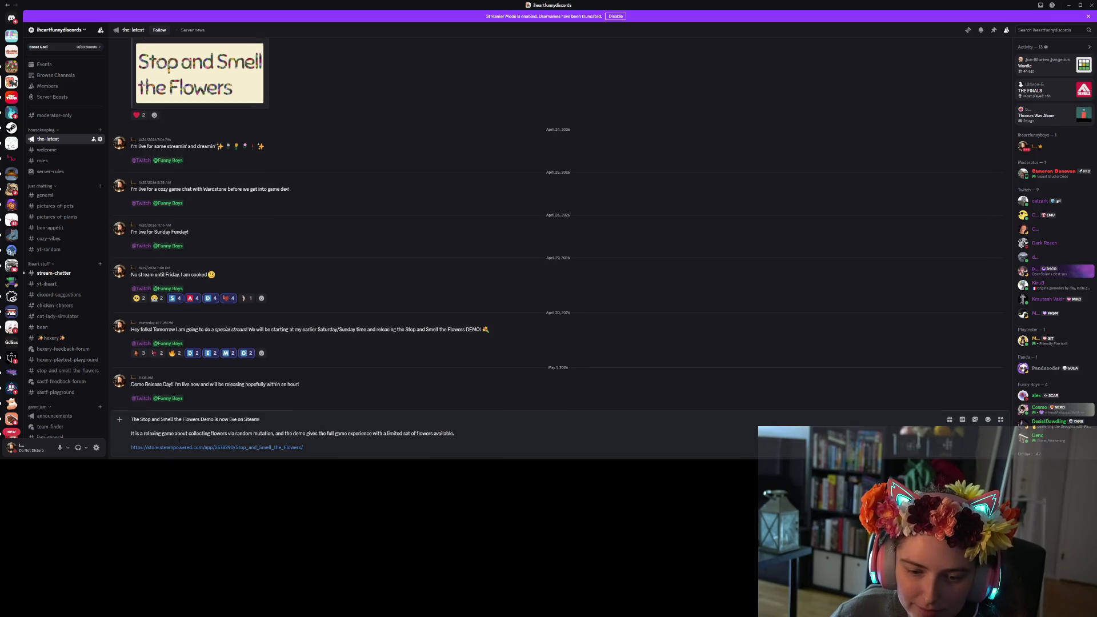
left_click_drag(453, 435, 112, 436)
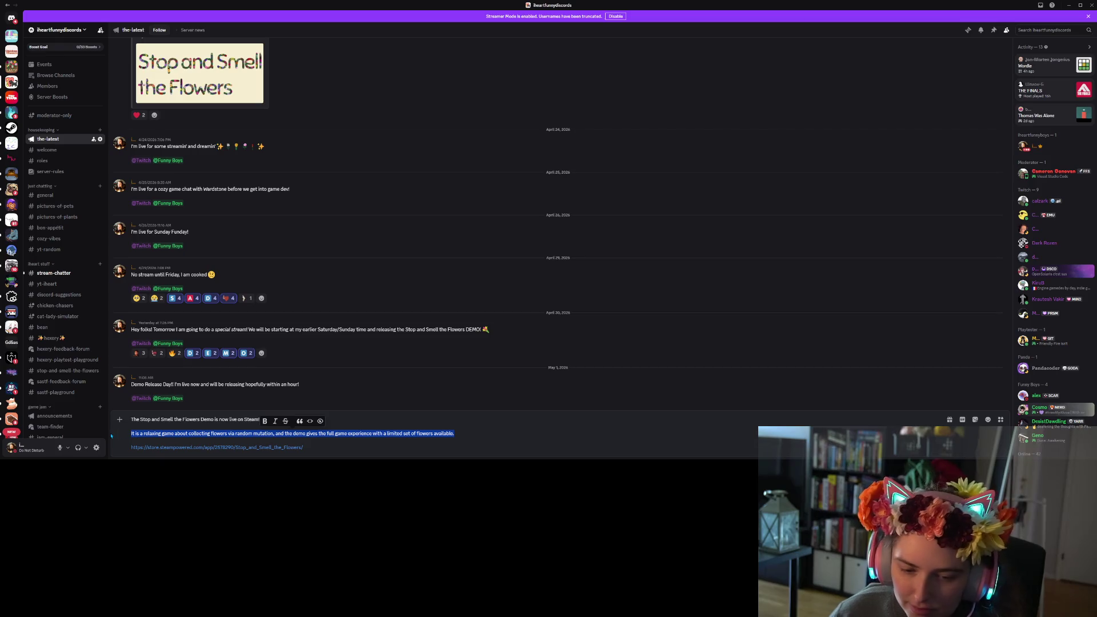
key("BackSpace")
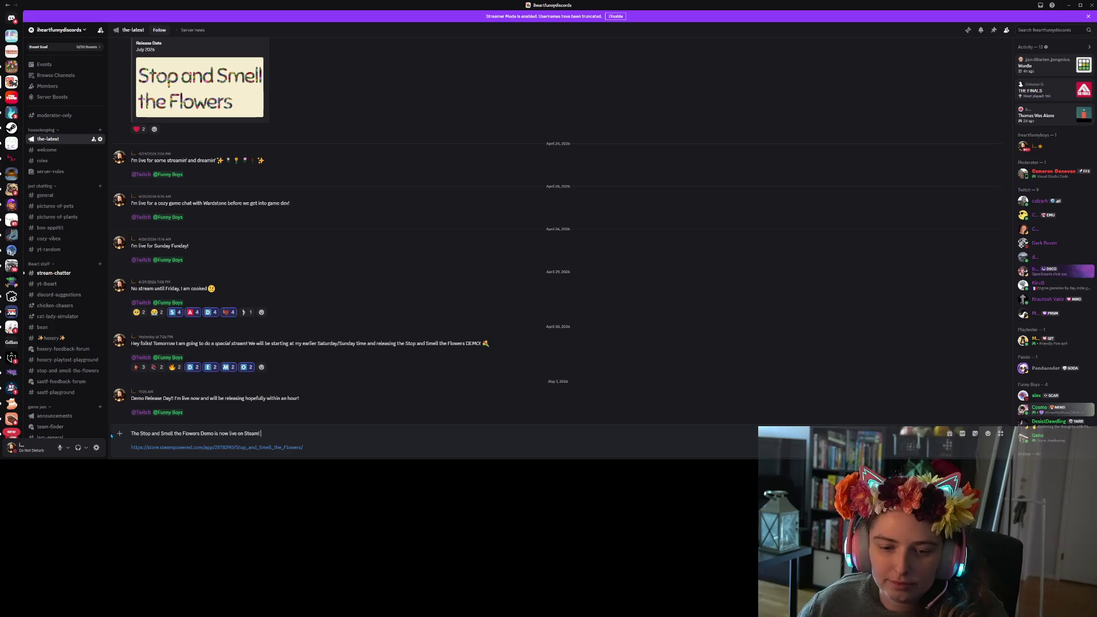
Add a line inviting readers to try the demo and leave a review.
type("I wo")
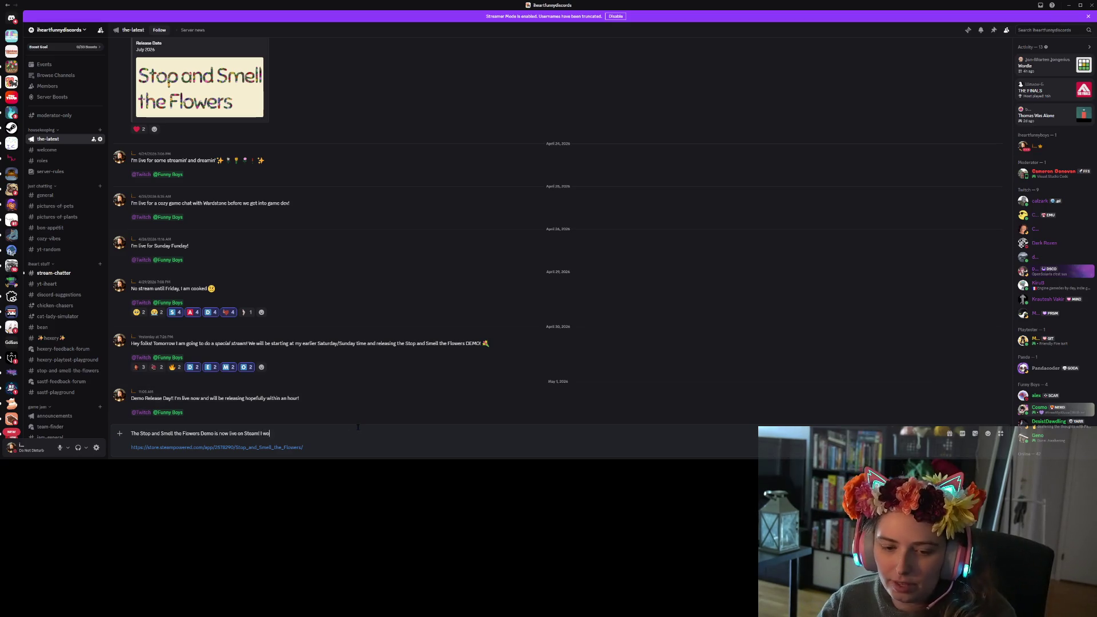
type("uld love it ")
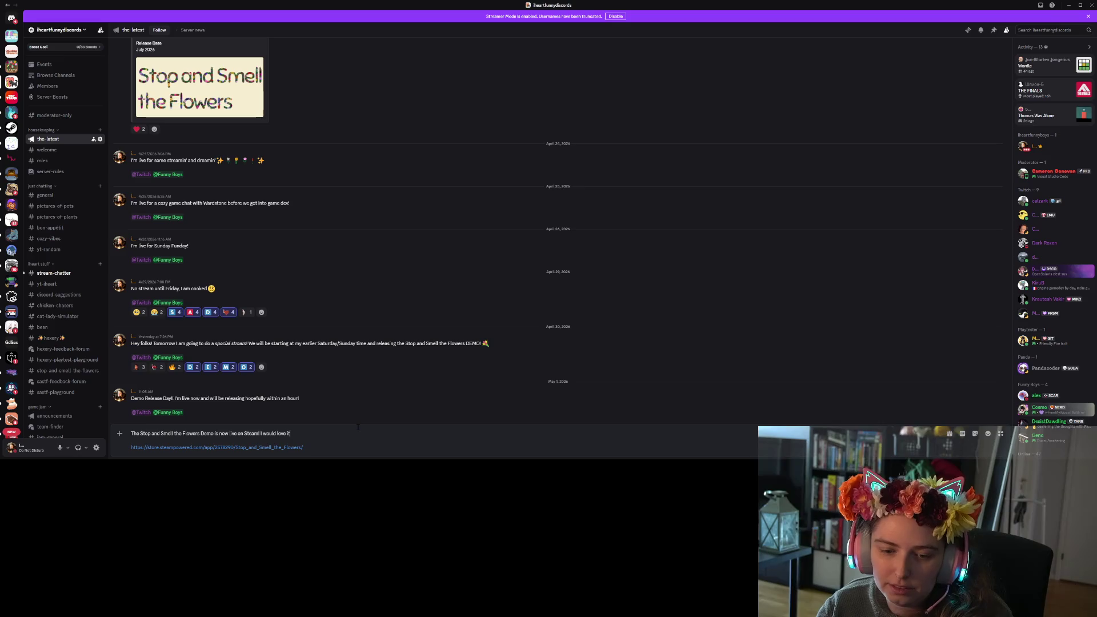
type("if you")
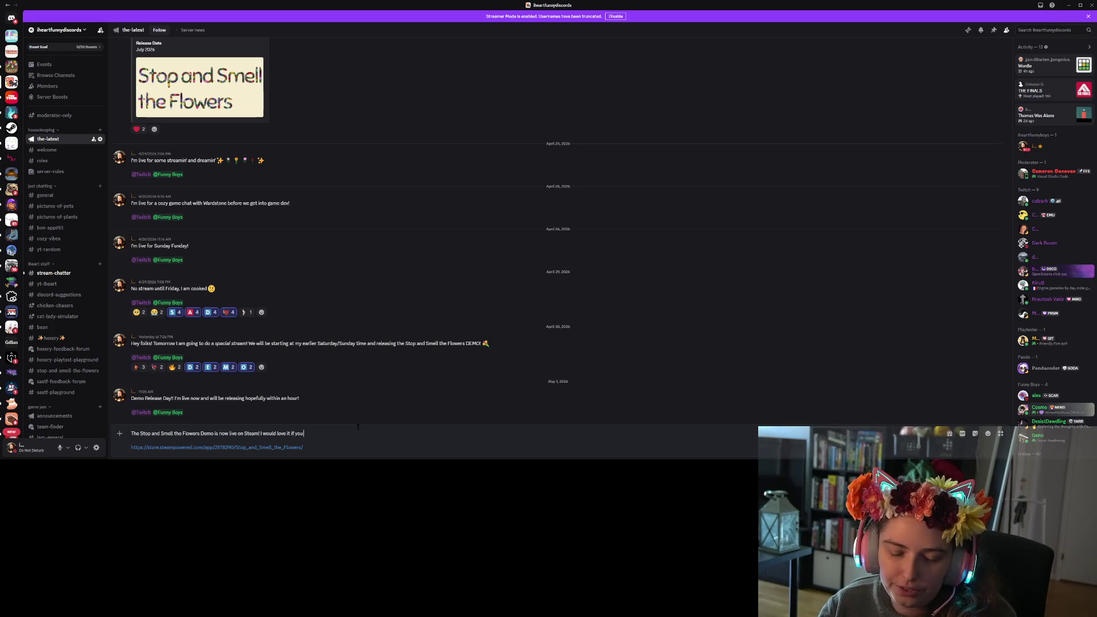
type(" tried it out and")
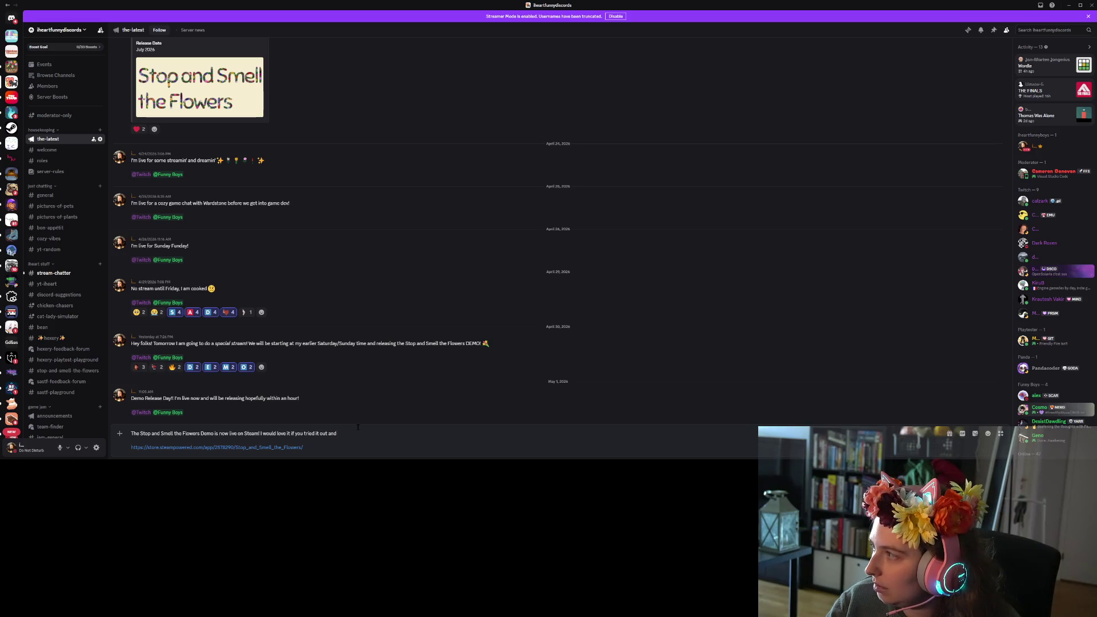
key("BackSpace")
key("BackSpace")
key("BackSpace")
key("BackSpace")
key("BackSpace")
key("BackSpace")
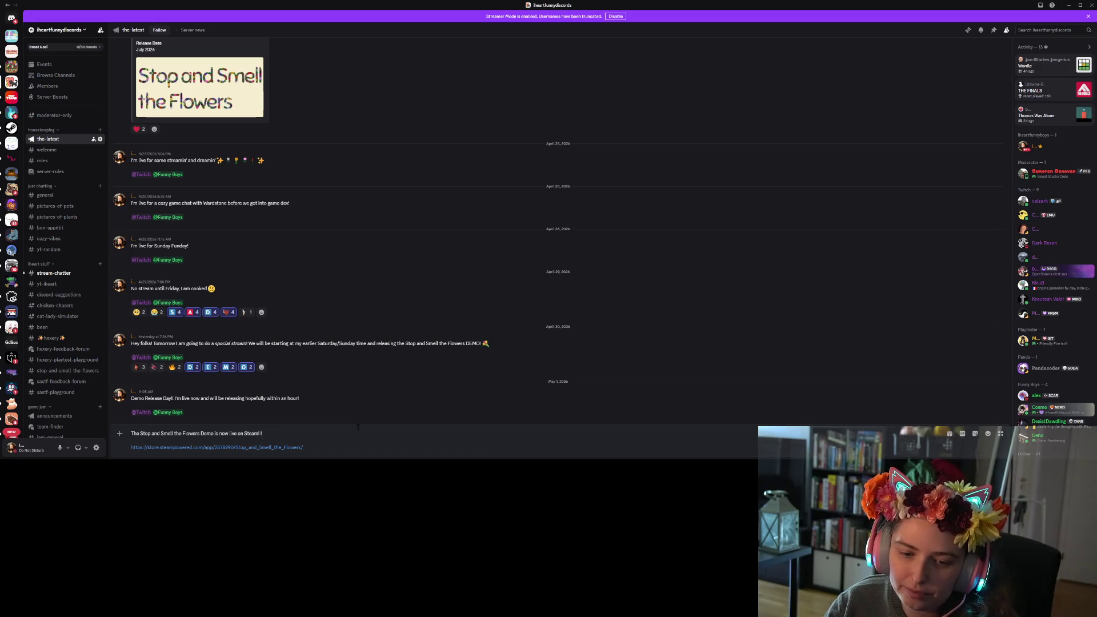
type("If it ")
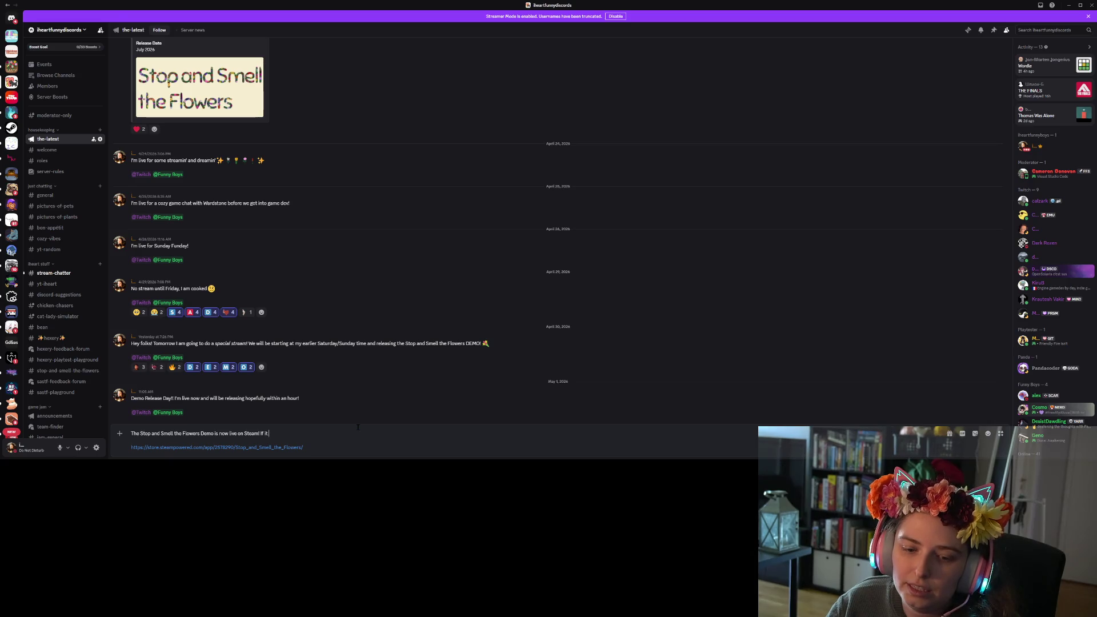
type("interests y")
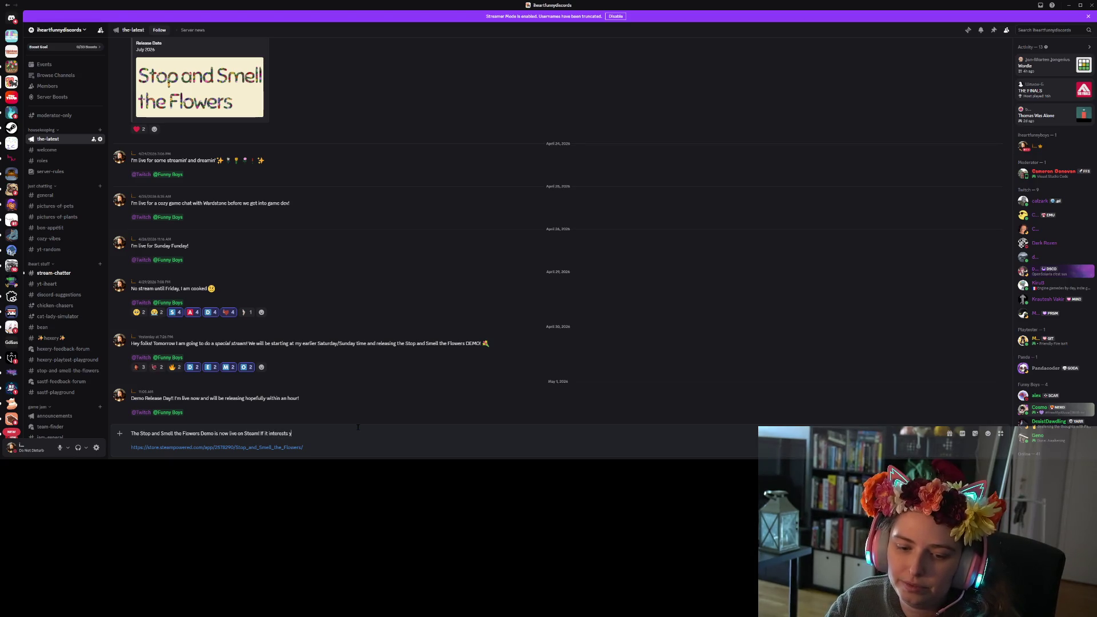
type("ou,f")
type("ove it if you tried the demo and left a review.")
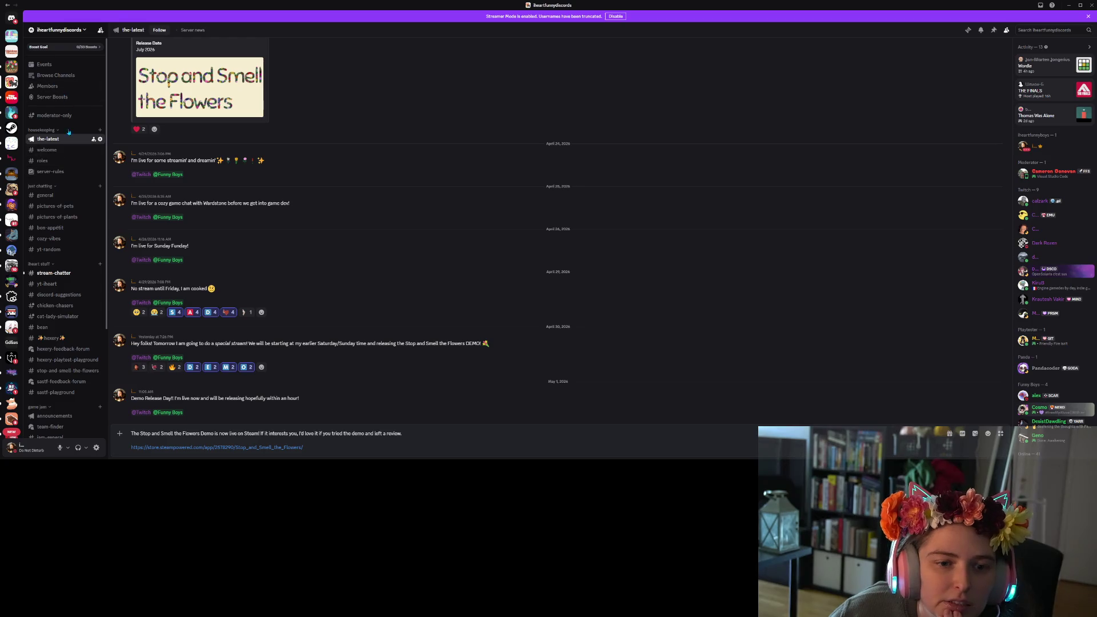
left_click(87, 31)
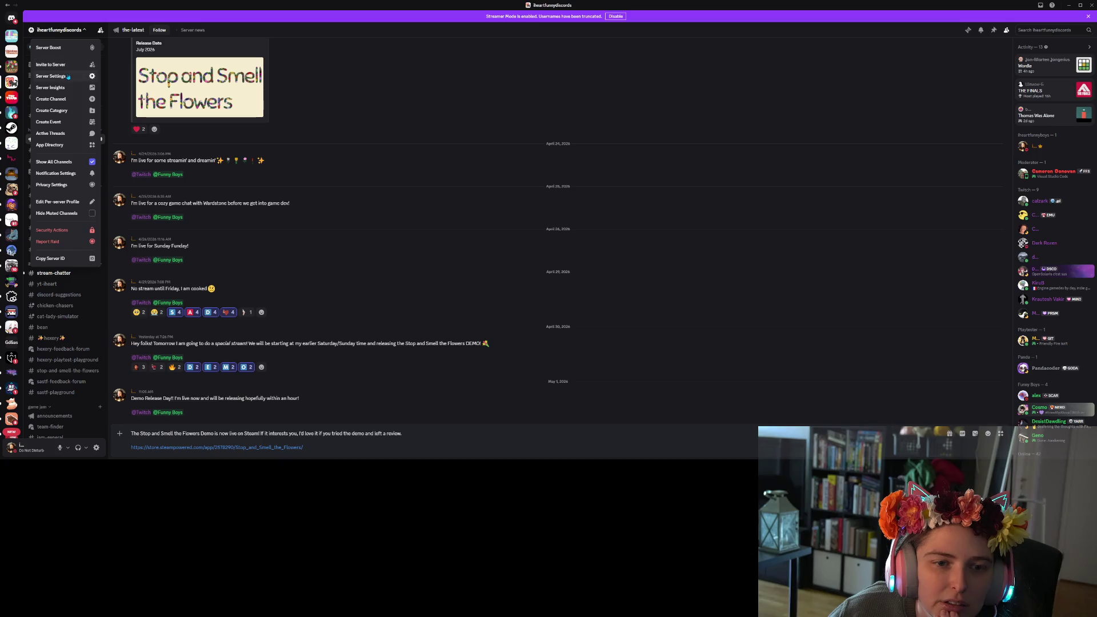
Go to the server's Emoji settings and start uploading a new emoji.
left_click(395, 204)
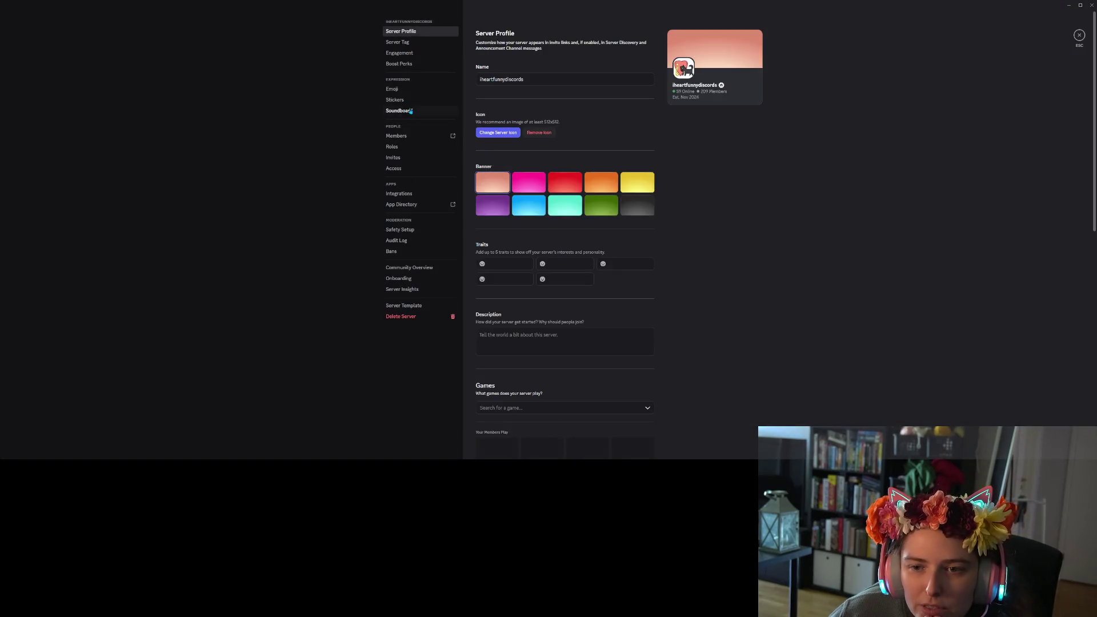
left_click(401, 92)
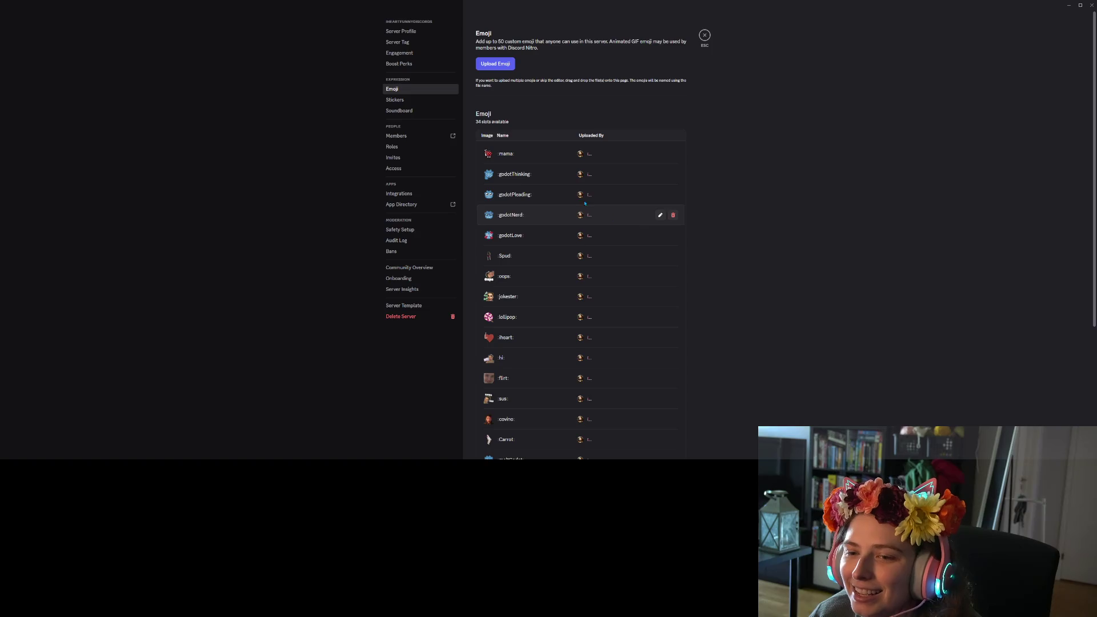
left_click(495, 64)
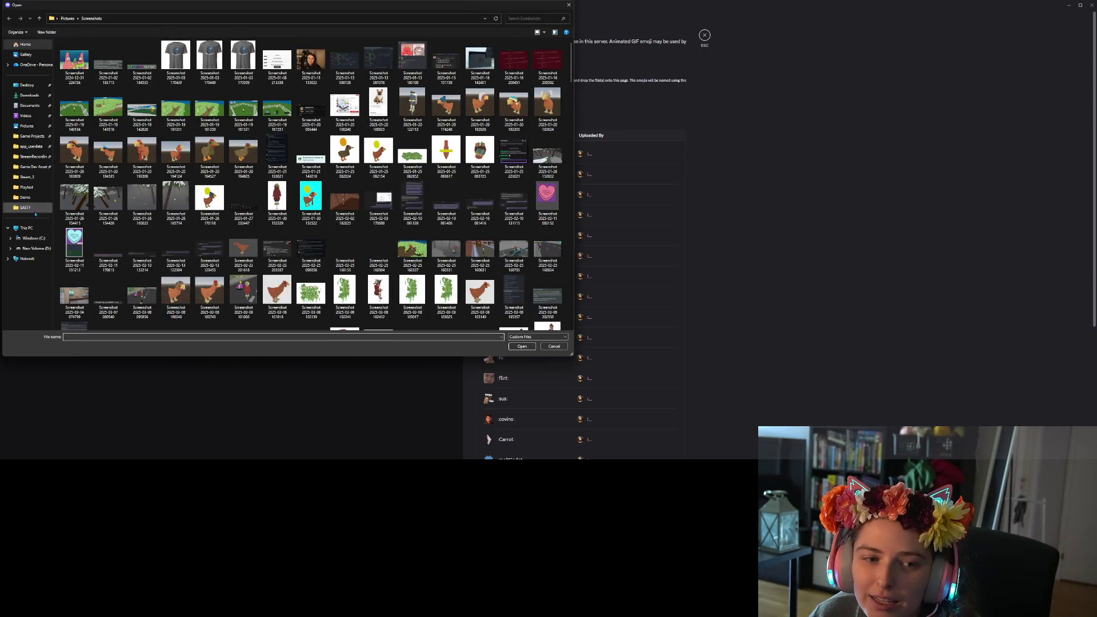
Browse the chasing-phylums project folder in the Open dialog for an emoji image.
left_click(25, 197)
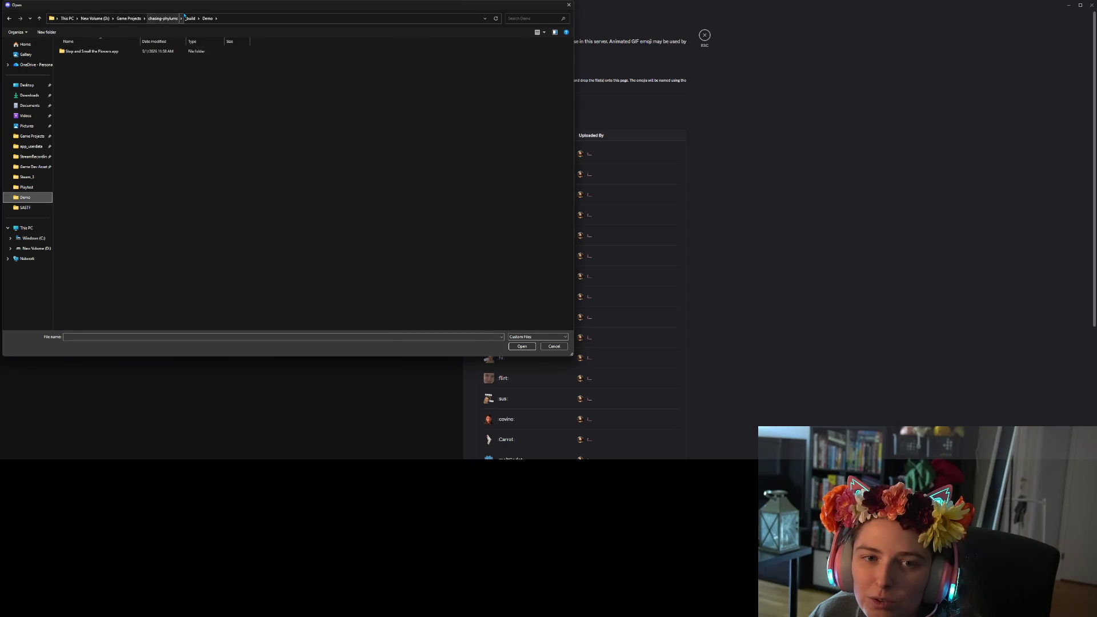
left_click(166, 19)
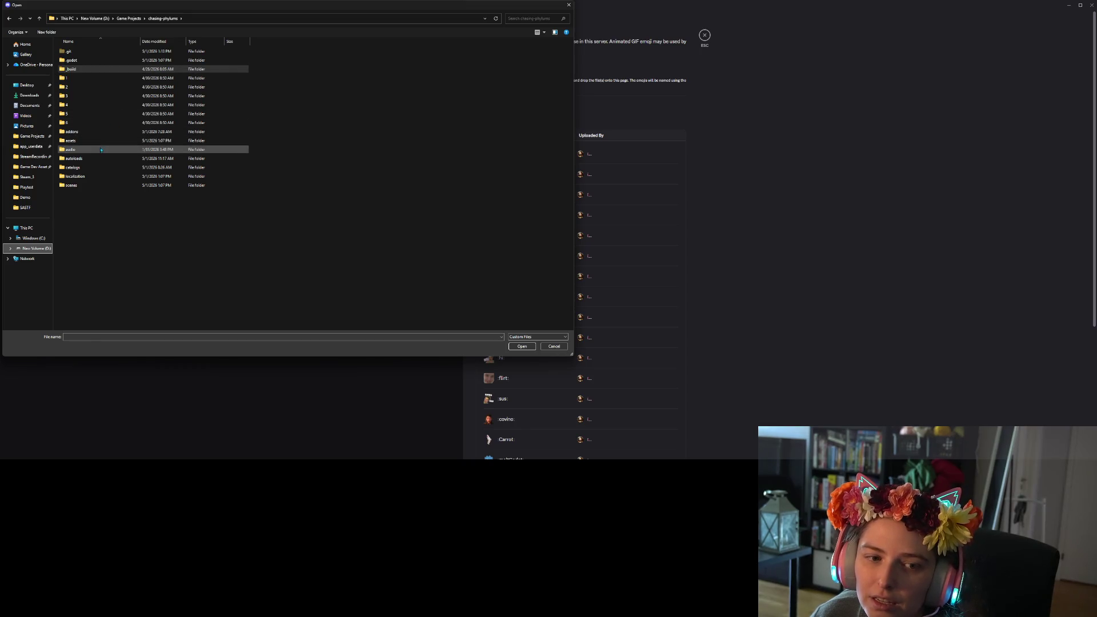
left_click(85, 122)
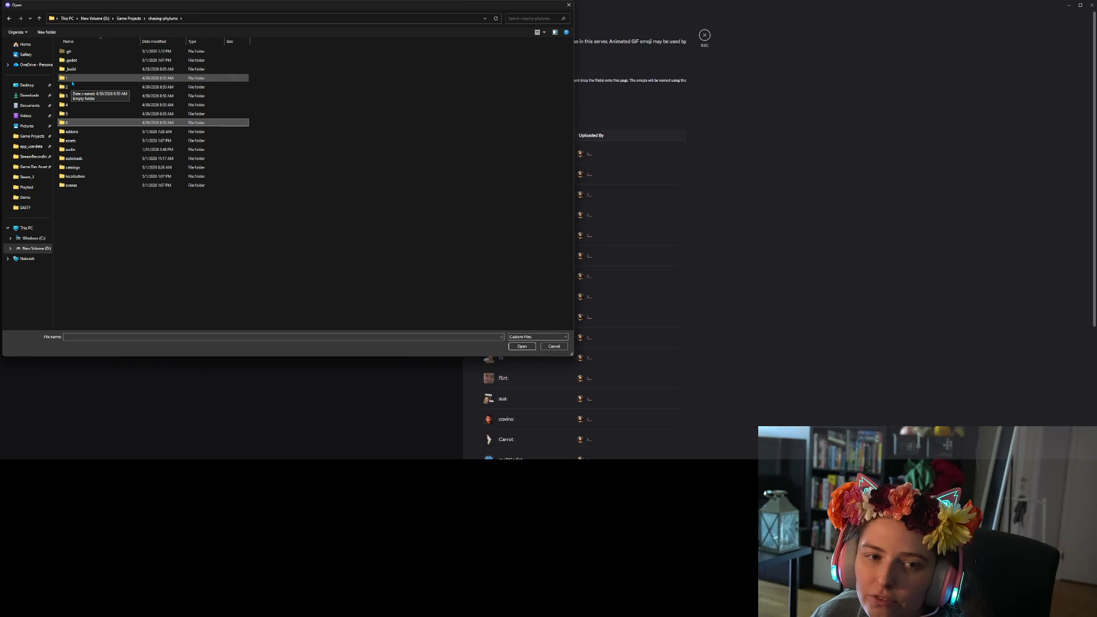
double_click(72, 78)
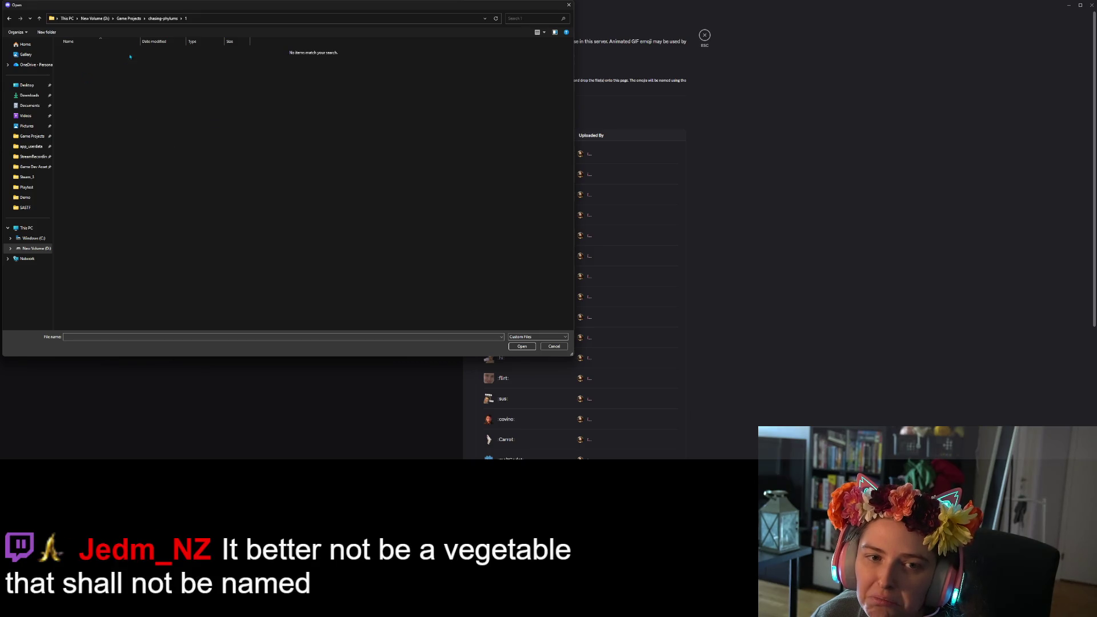
left_click(162, 19)
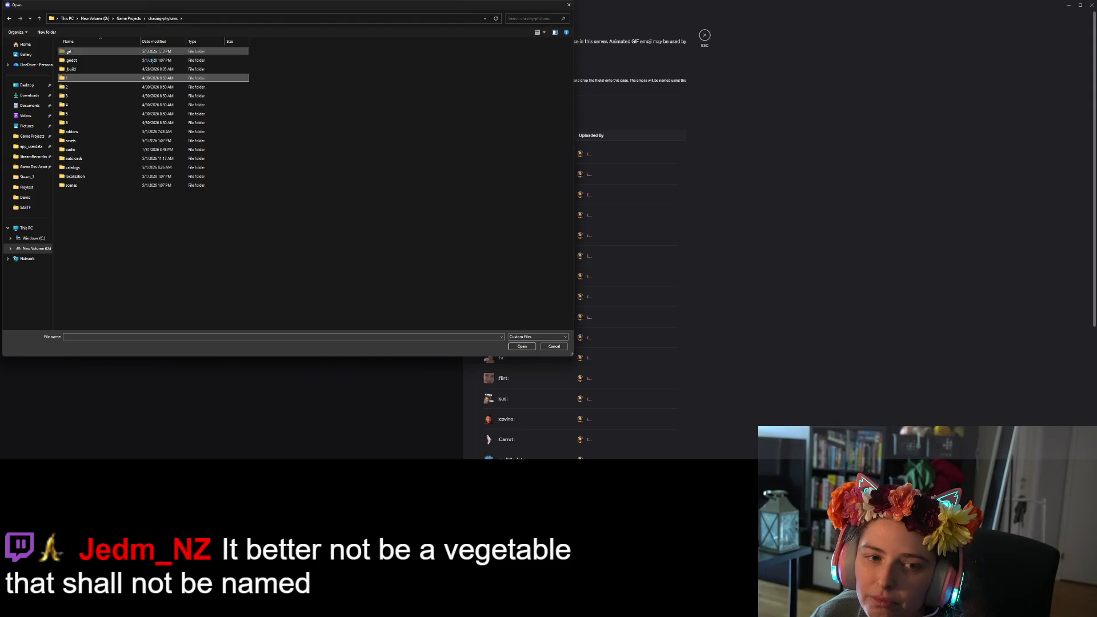